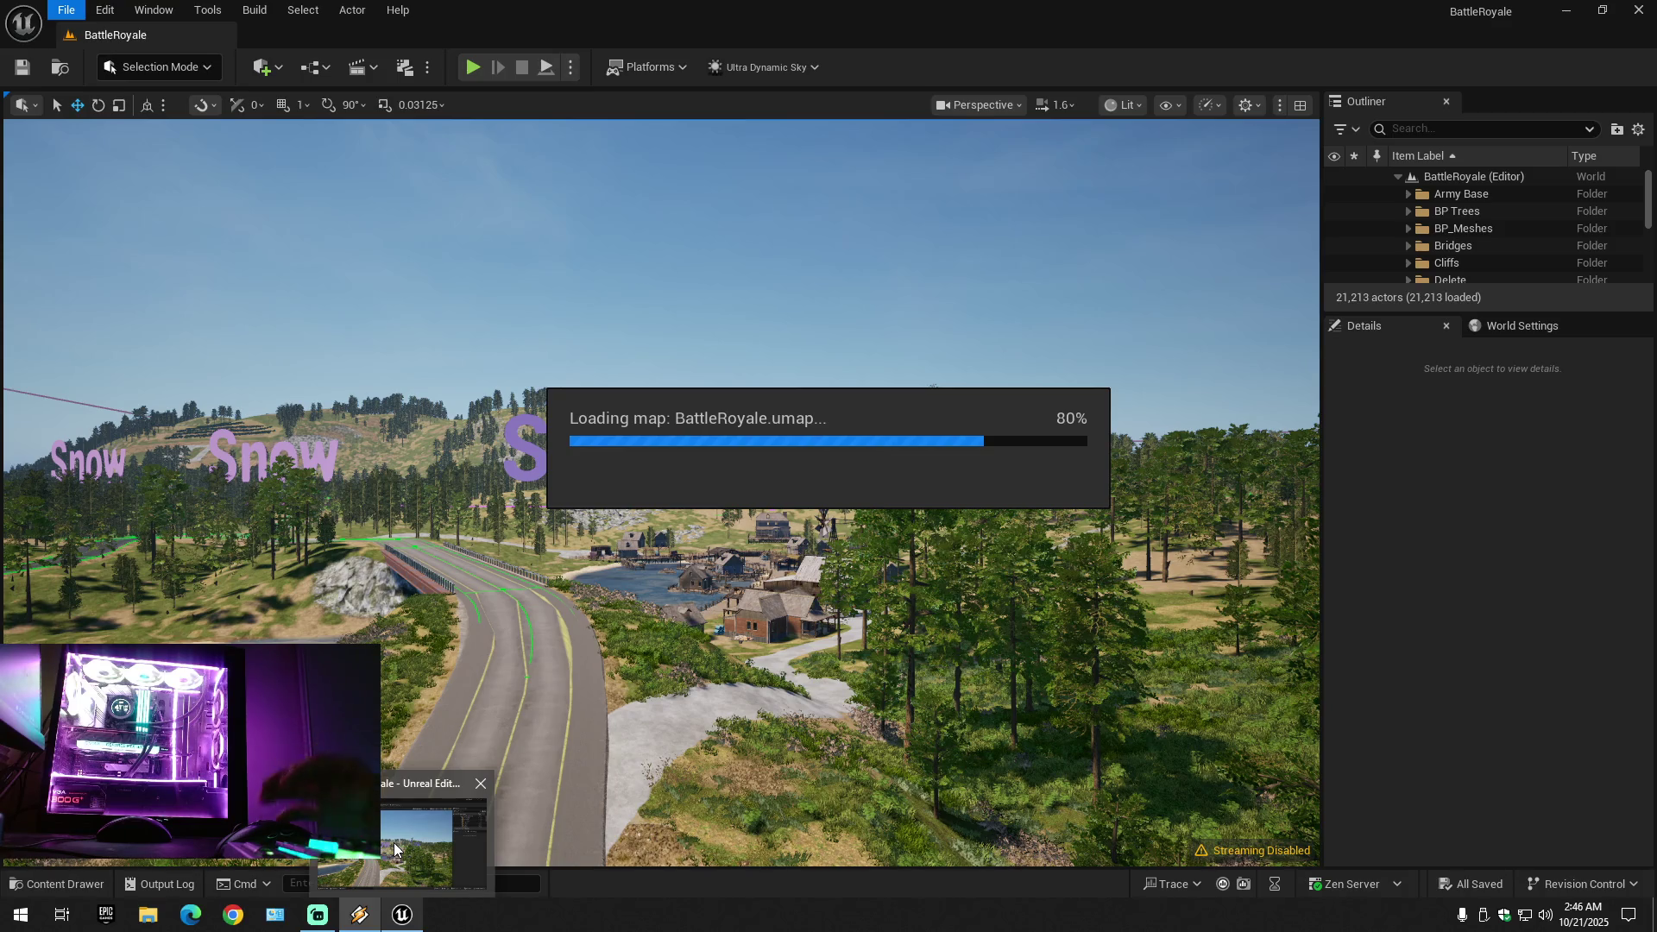
- Switch to the music player window while the BattleRoyale map finishes loading
left_click(360, 915)
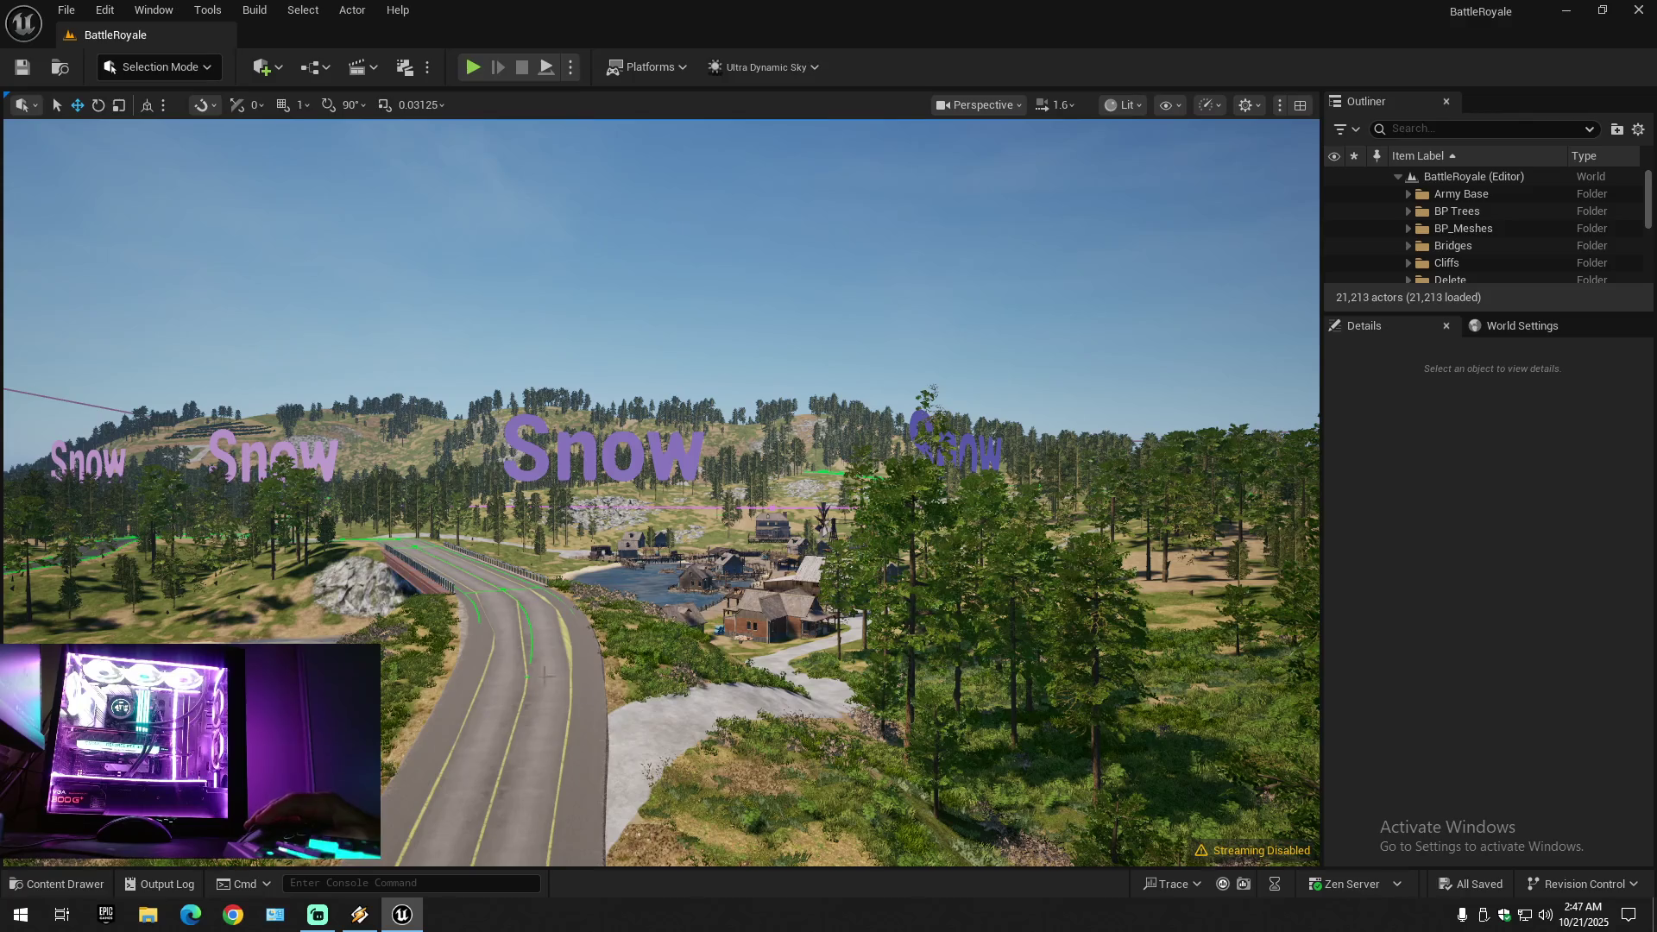
- Fly over the town and river, selecting BP_Water and the village road's LandscapeSplineActor87
mouse_move(751, 659)
left_mouse_down()
mouse_move(747, 621)
mouse_move(682, 561)
mouse_move(596, 569)
mouse_move(573, 555)
left_mouse_up()
scroll(574, 554, "up", 1)
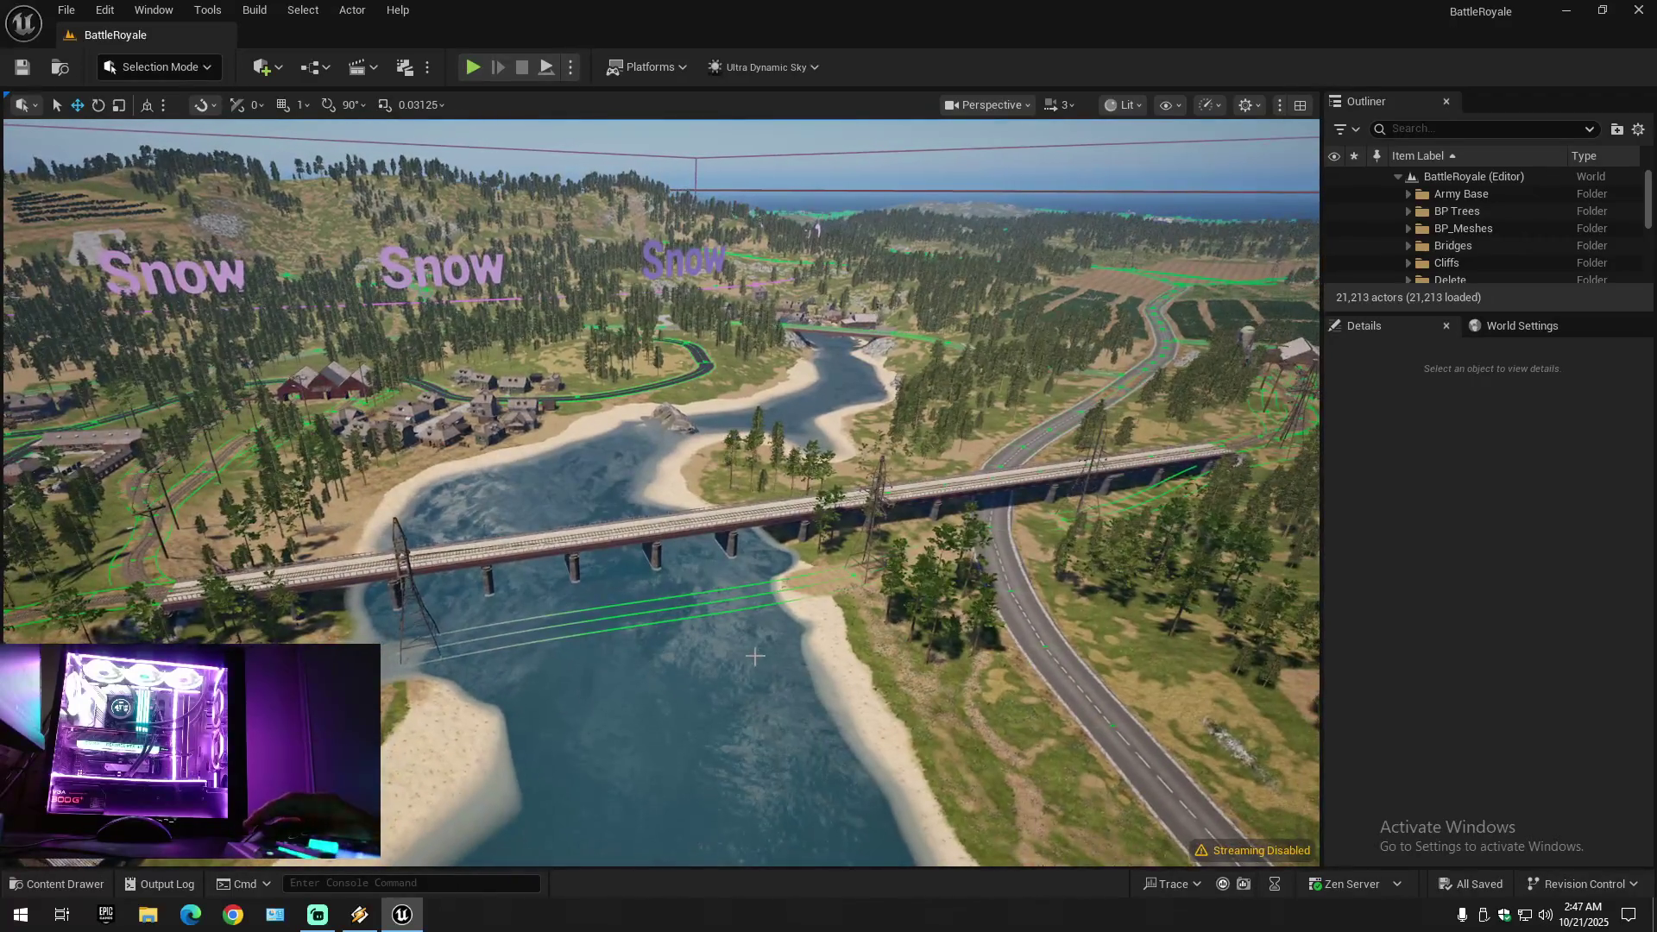
left_click(738, 652)
mouse_move(738, 652)
left_mouse_down()
mouse_move(699, 646)
mouse_move(690, 561)
mouse_move(676, 582)
left_mouse_up()
left_click(691, 618)
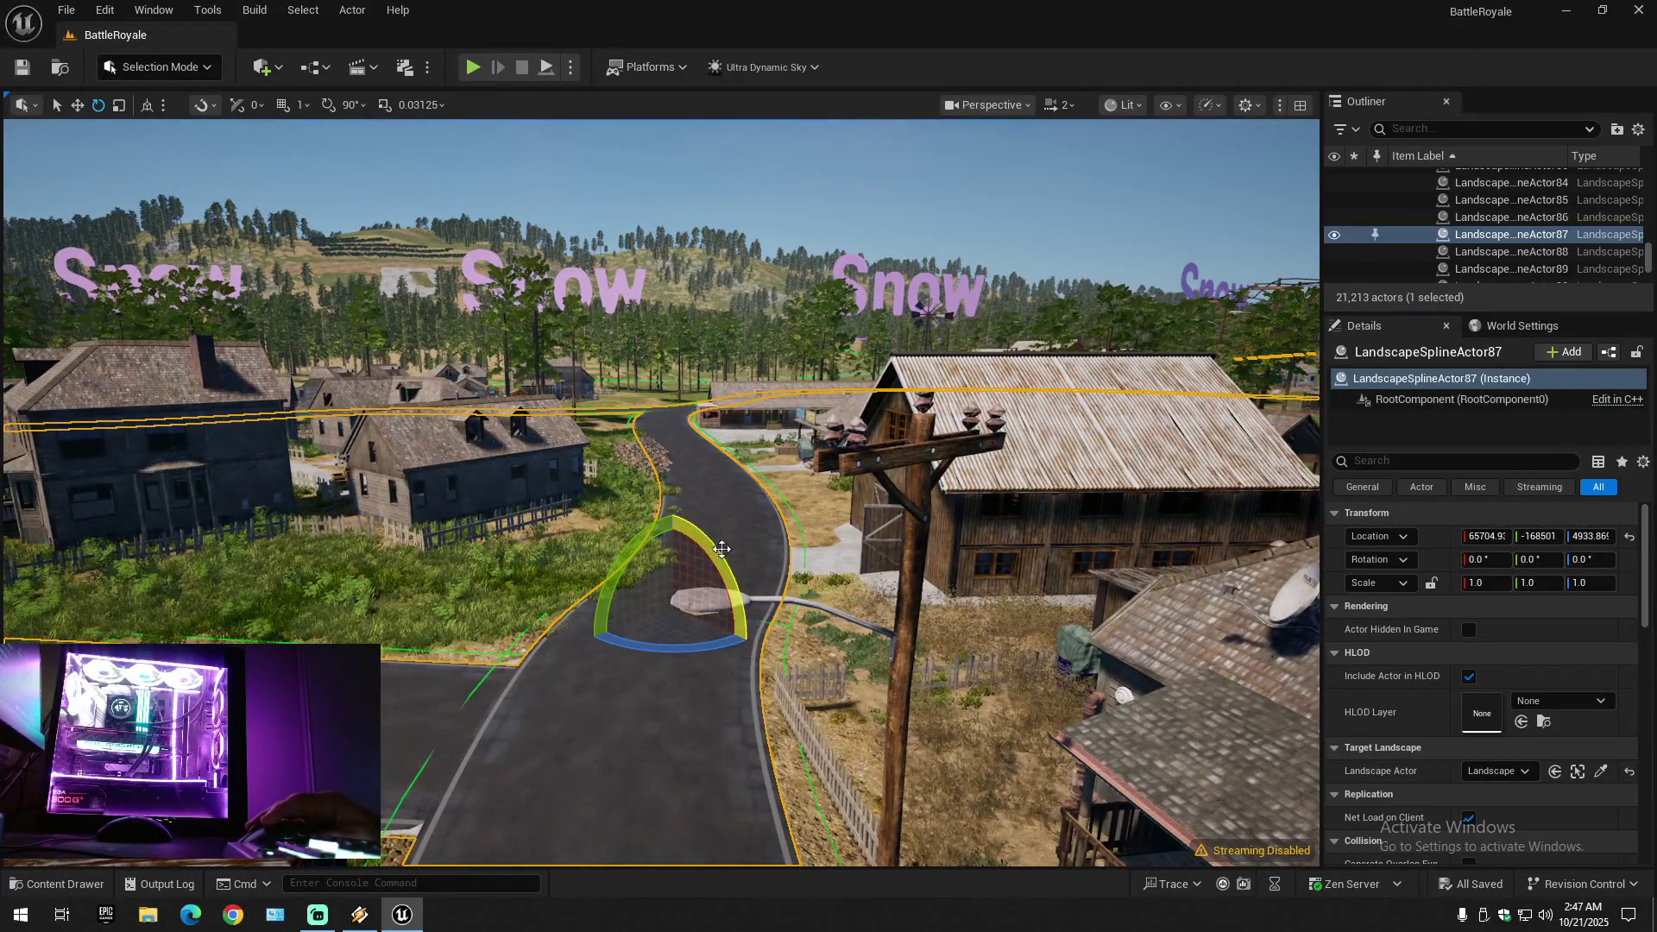
- Collapse the Outliner with Collapse All, then fly over the village to the snowy wooded hills
left_click(1638, 128)
left_click(1501, 216)
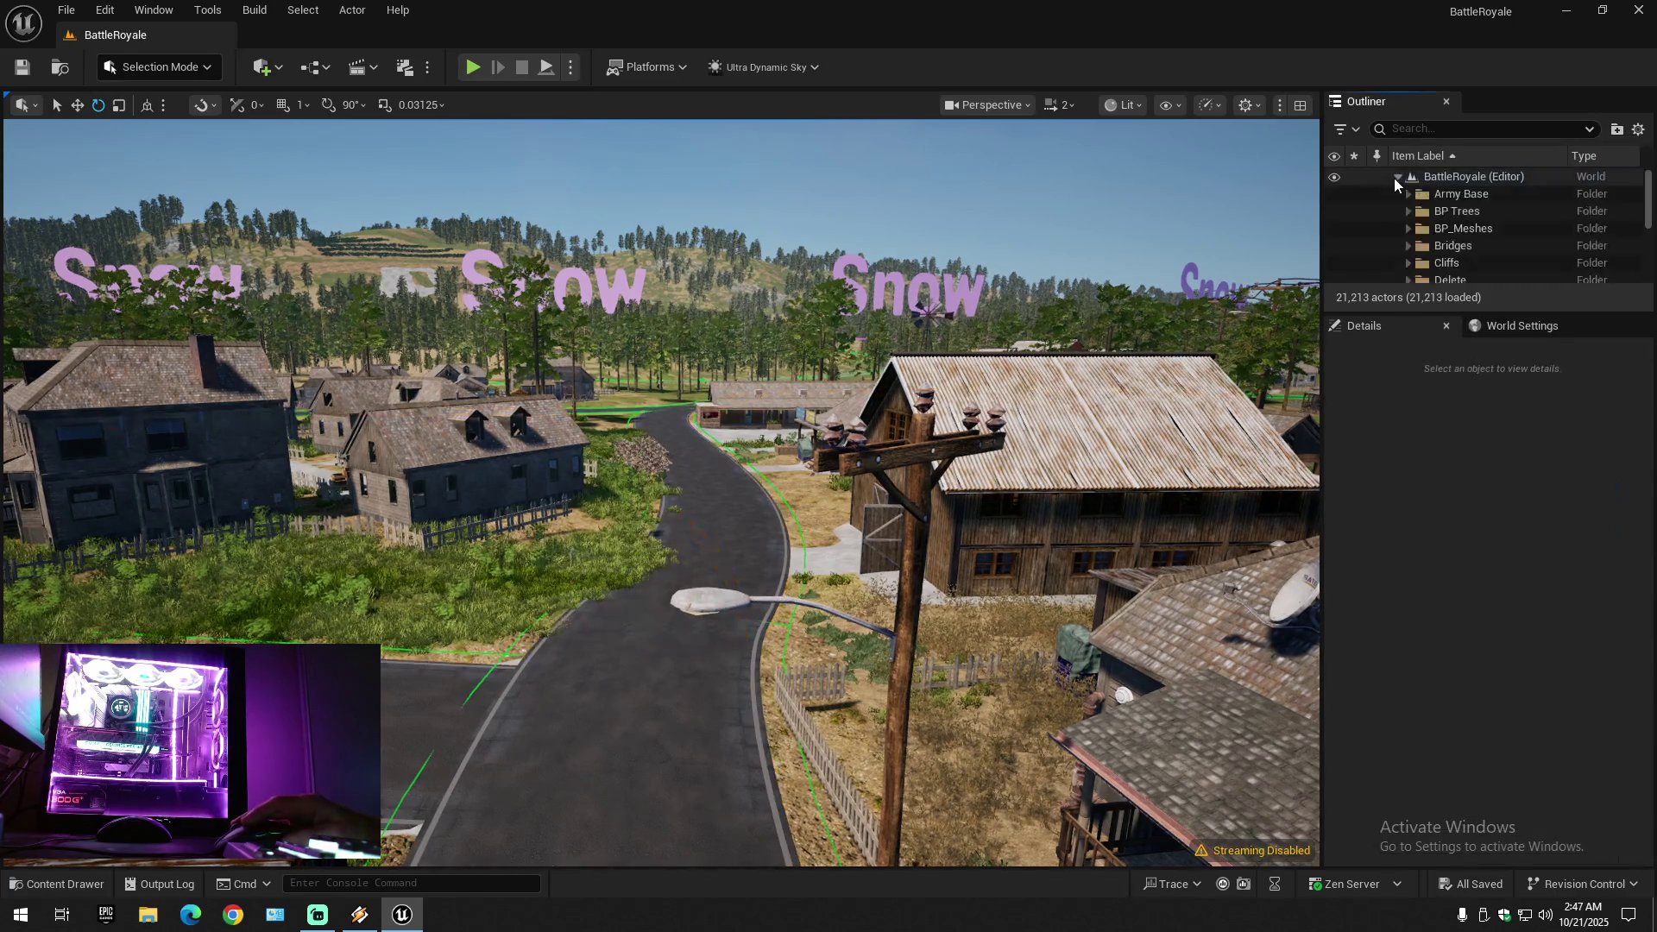
key("w")
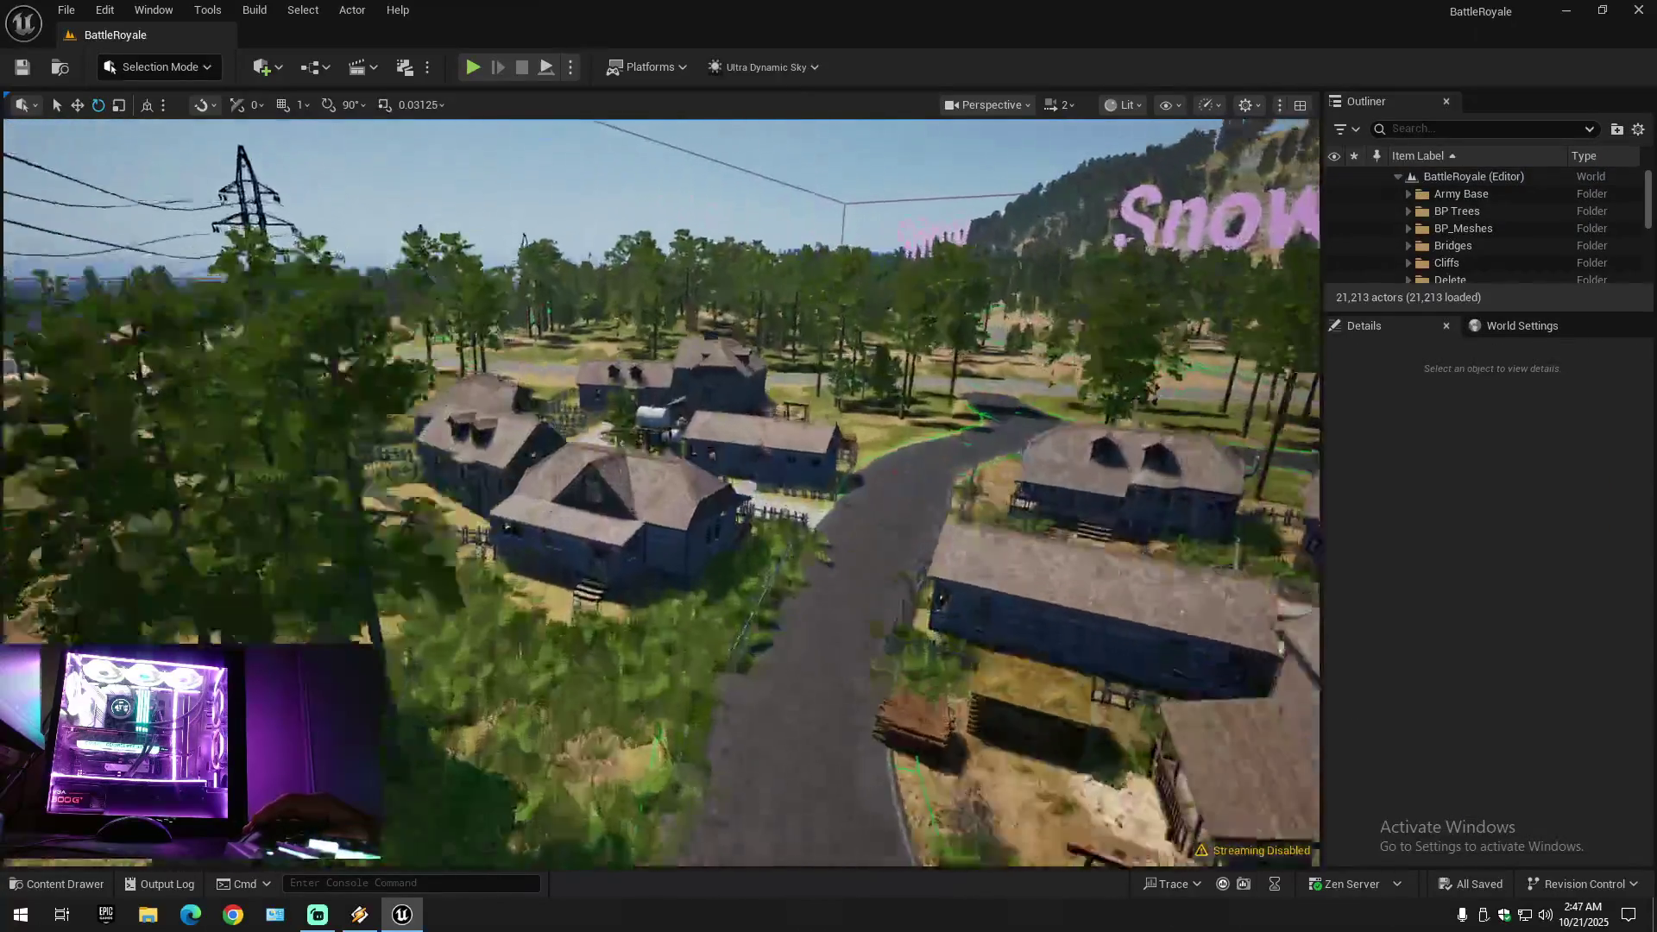
scroll(661, 492, "up", 1)
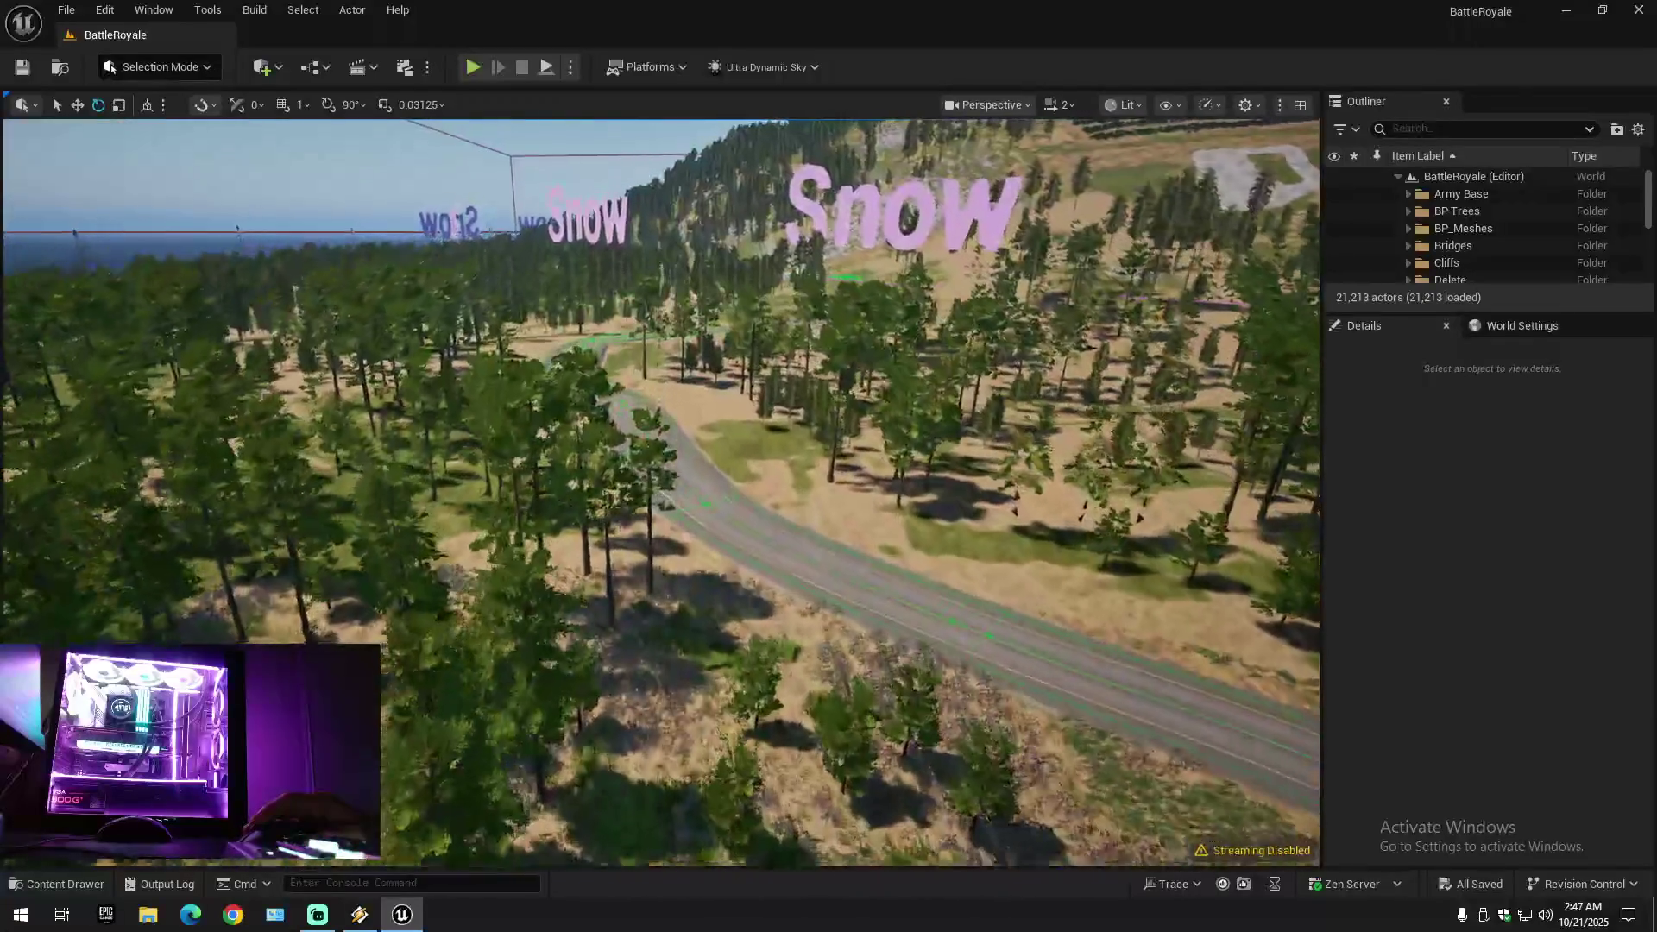
key("w")
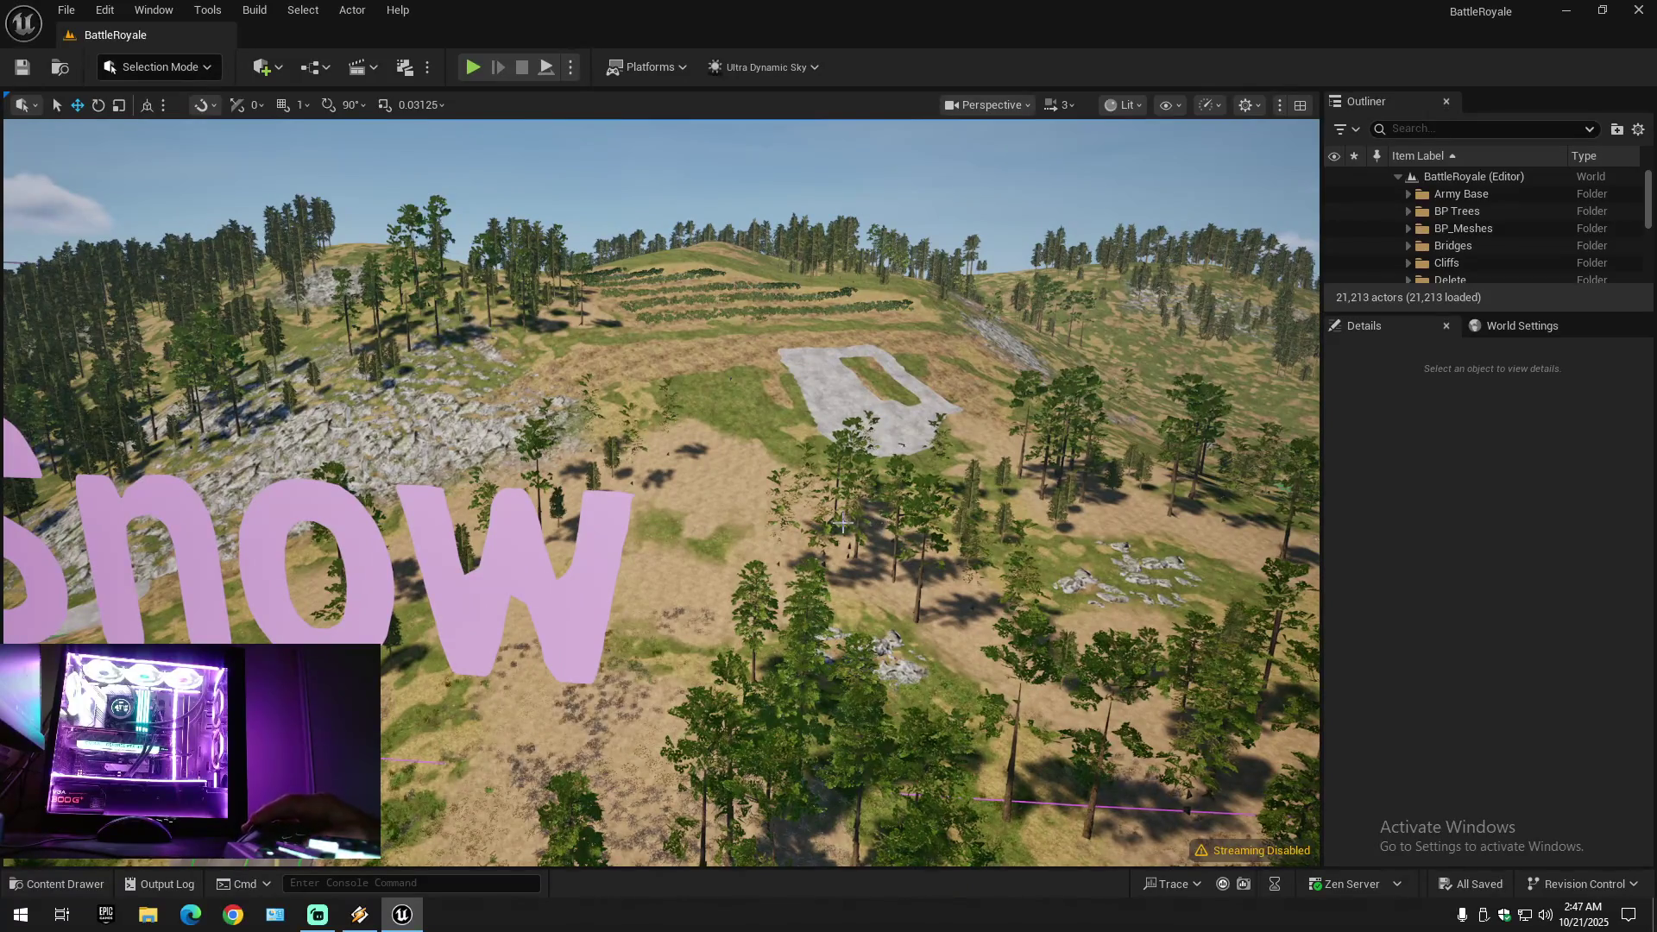
mouse_move(842, 523)
left_mouse_down()
mouse_move(842, 405)
mouse_move(842, 523)
left_mouse_up()
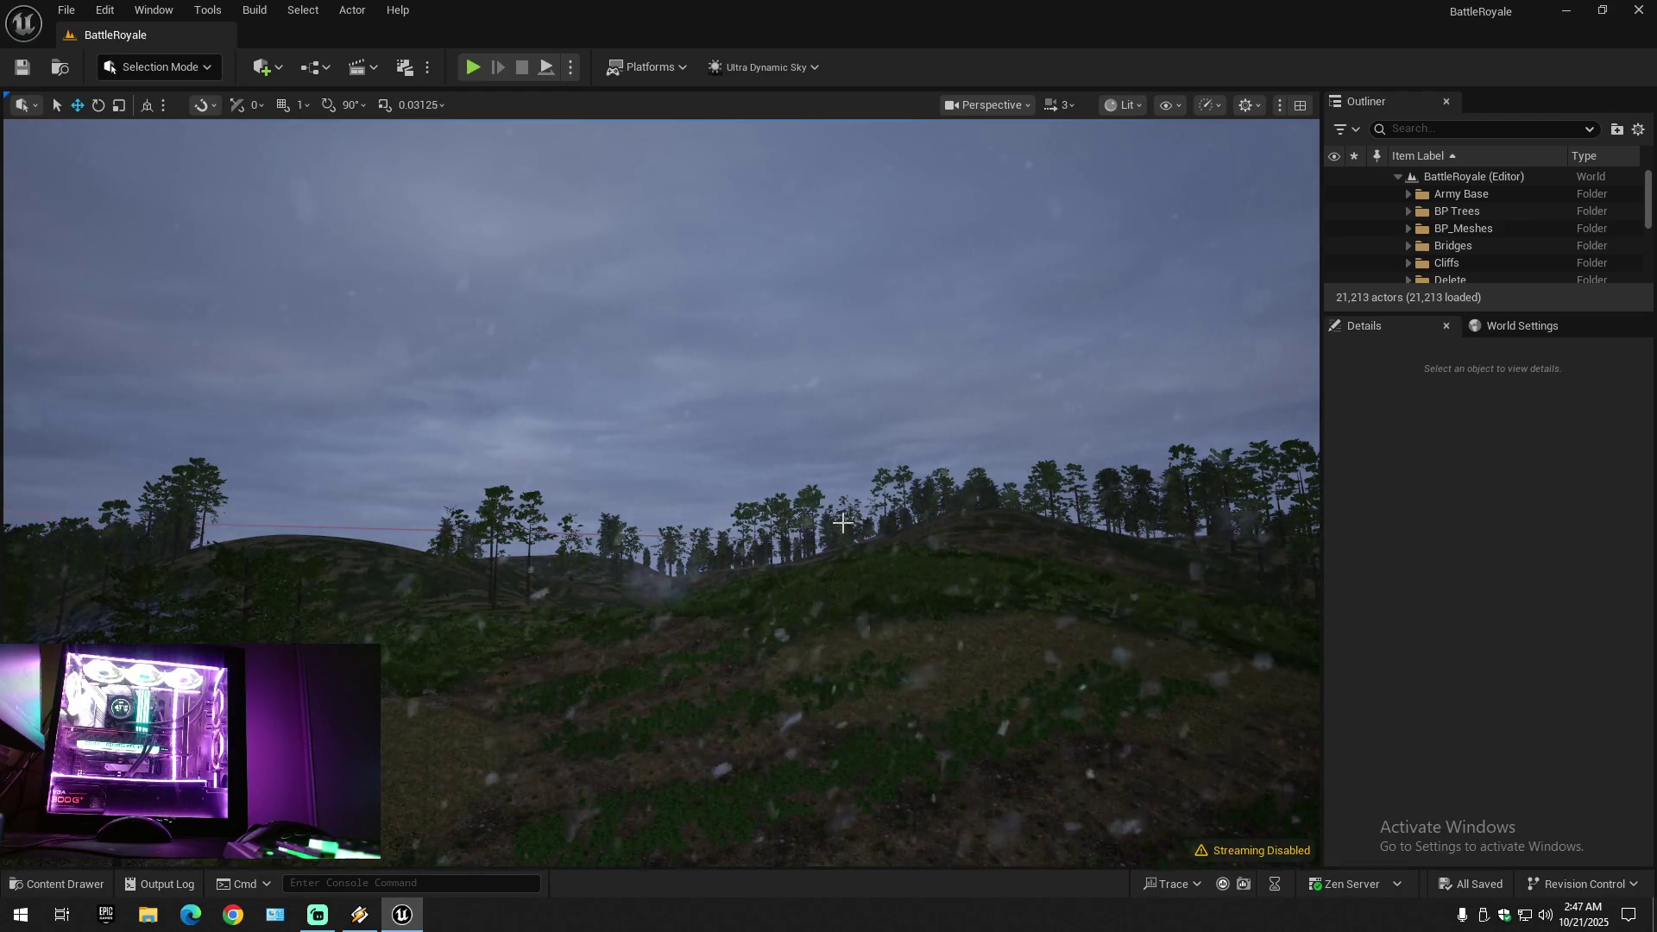
- Fly down through the trees to the grassy slope and open the Content Drawer on Runway materials
key("w")
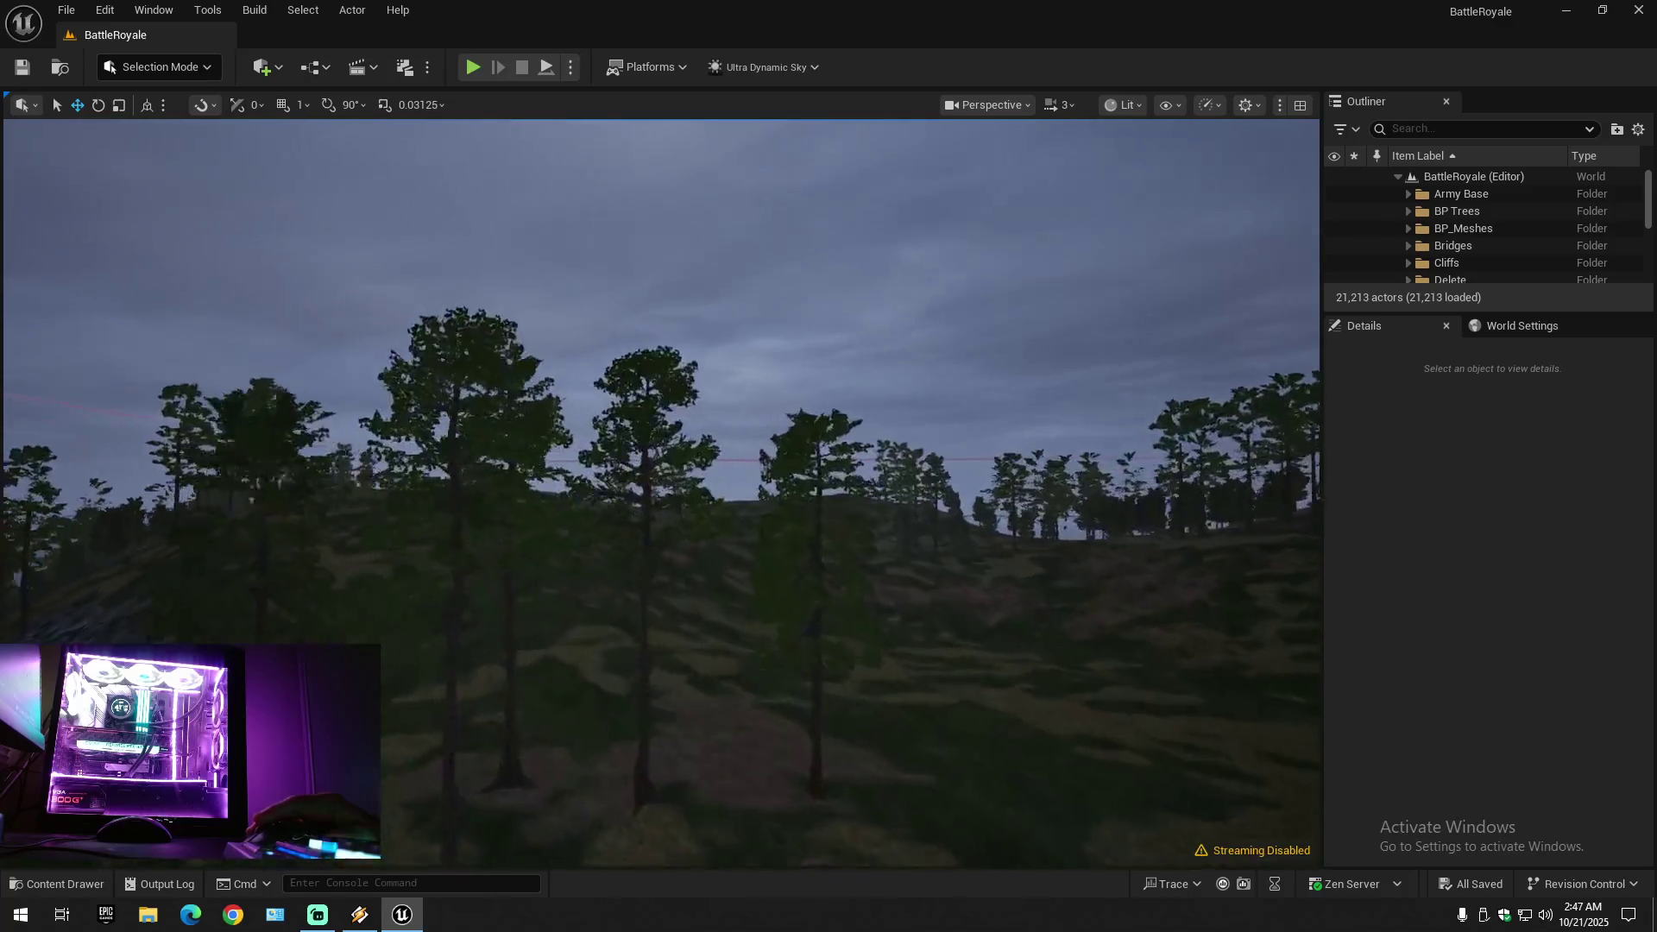
scroll(709, 553, "down", 1)
key("w")
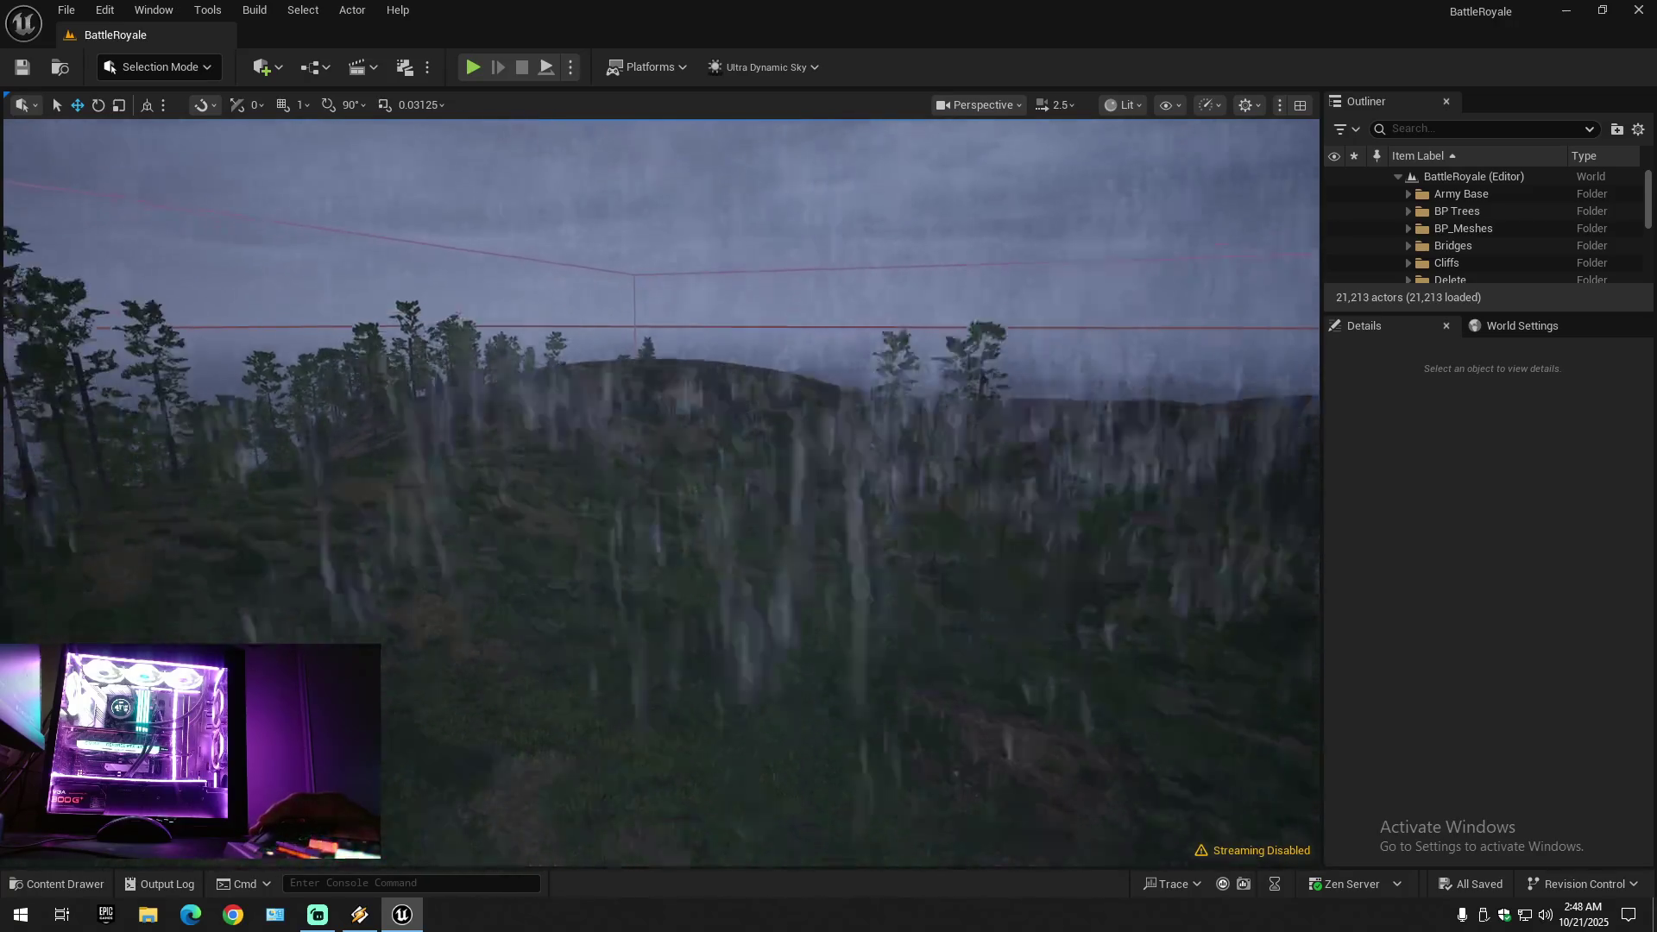
scroll(708, 554, "down", 1)
key("w")
scroll(661, 492, "down", 1)
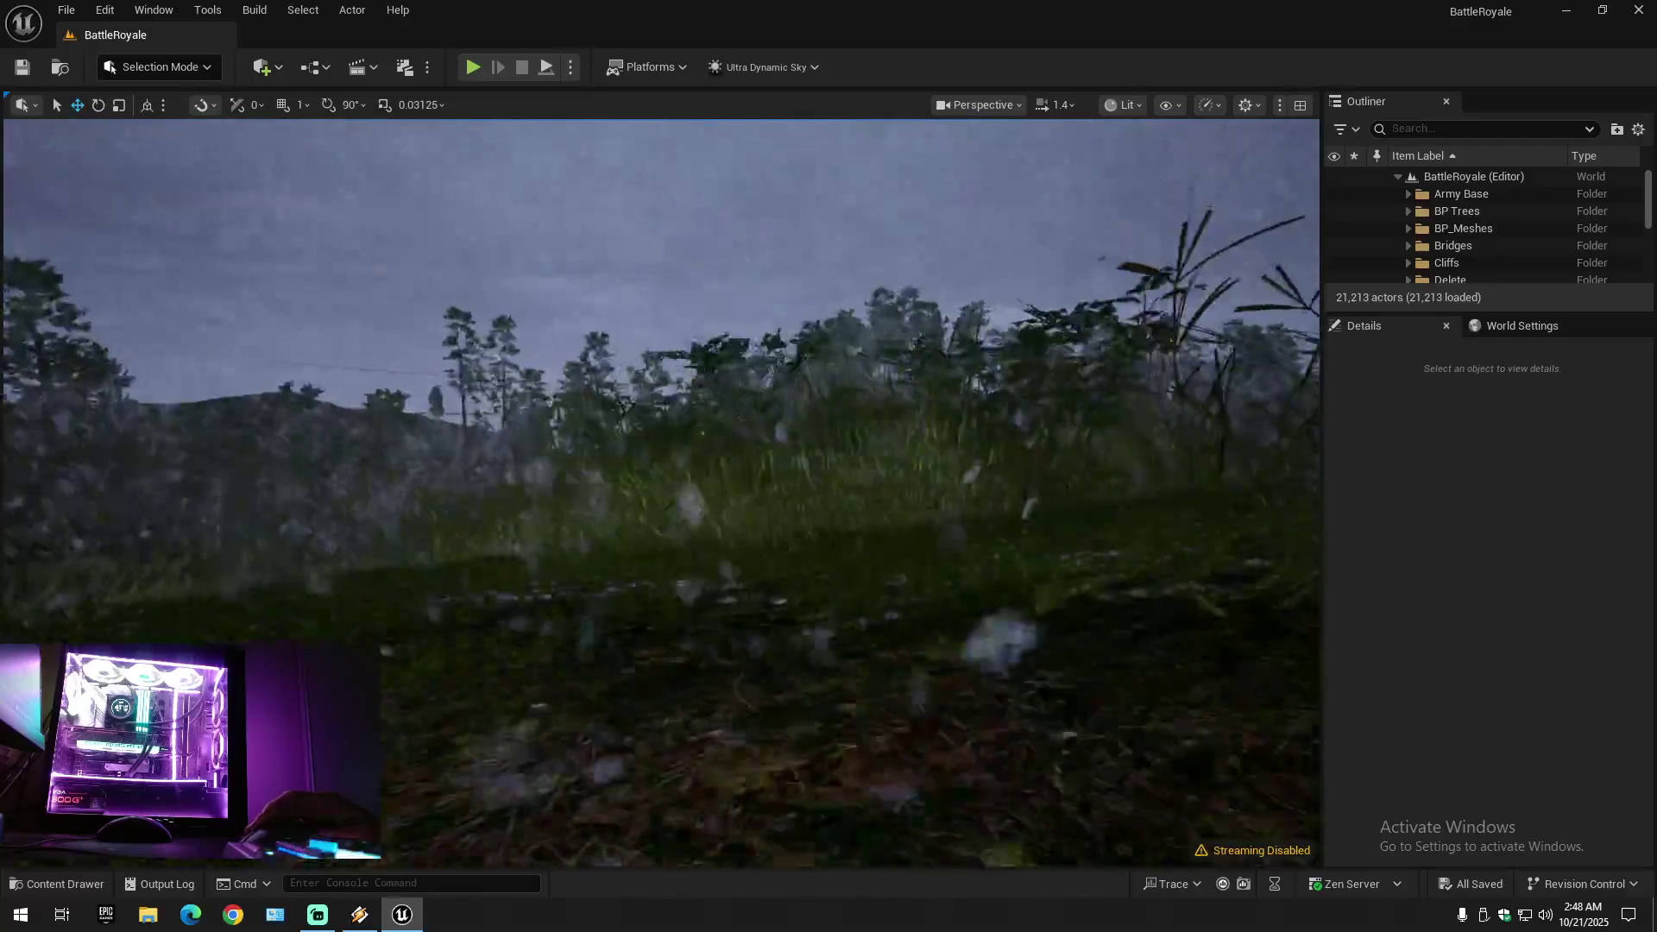
key("w")
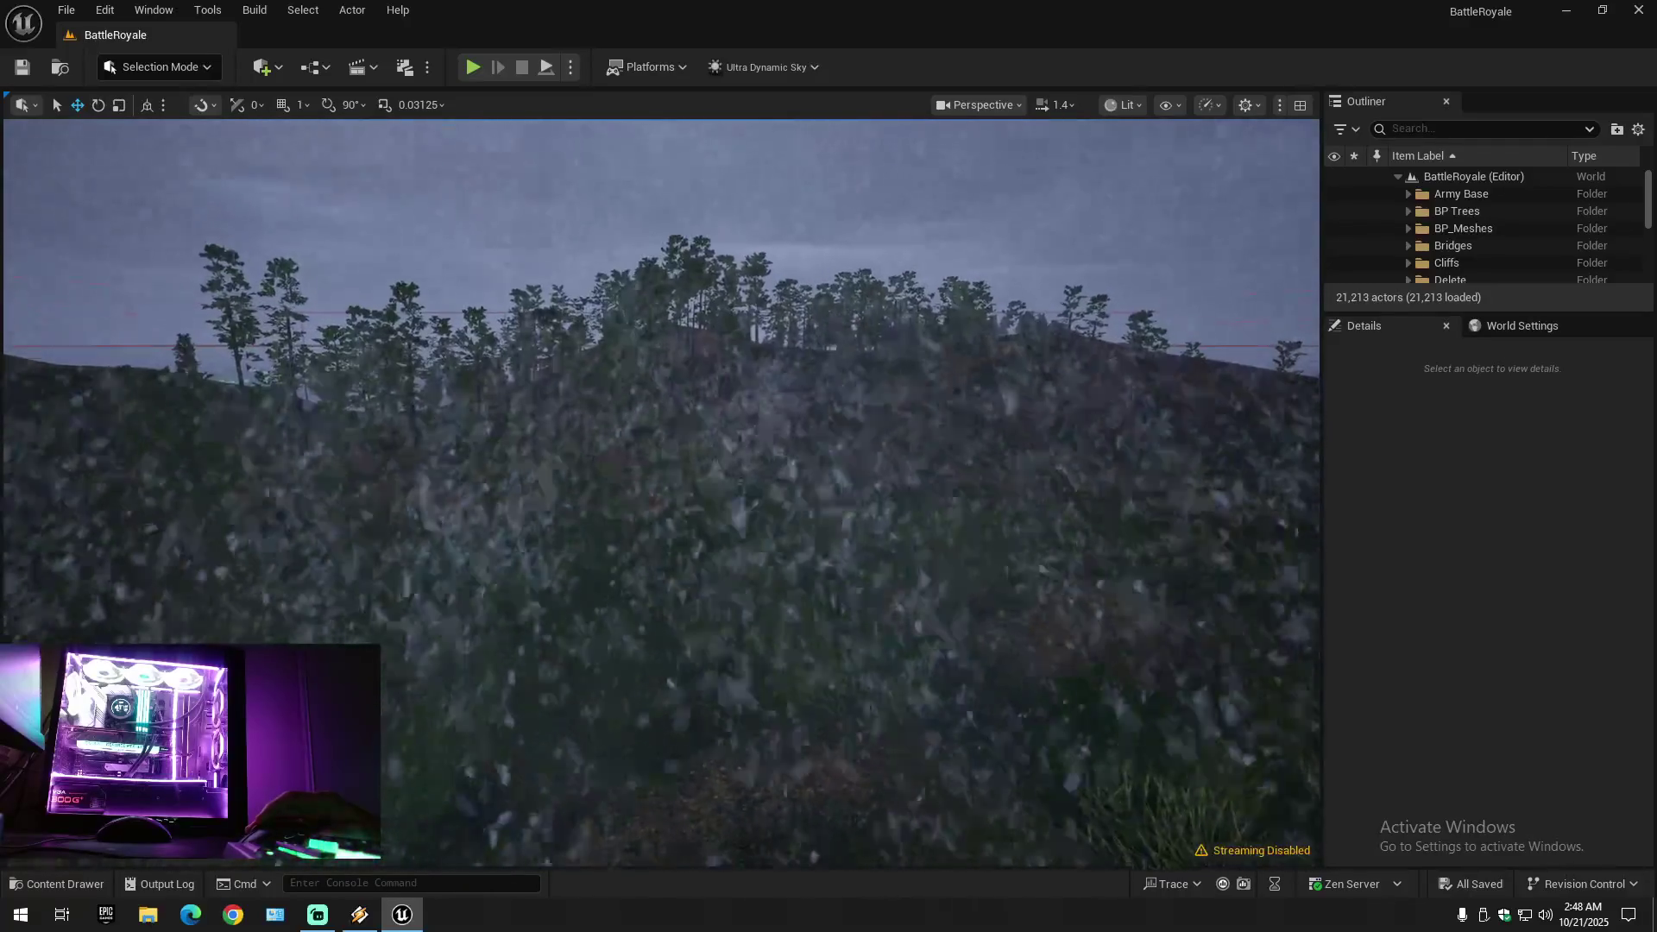
key("ctrl+space")
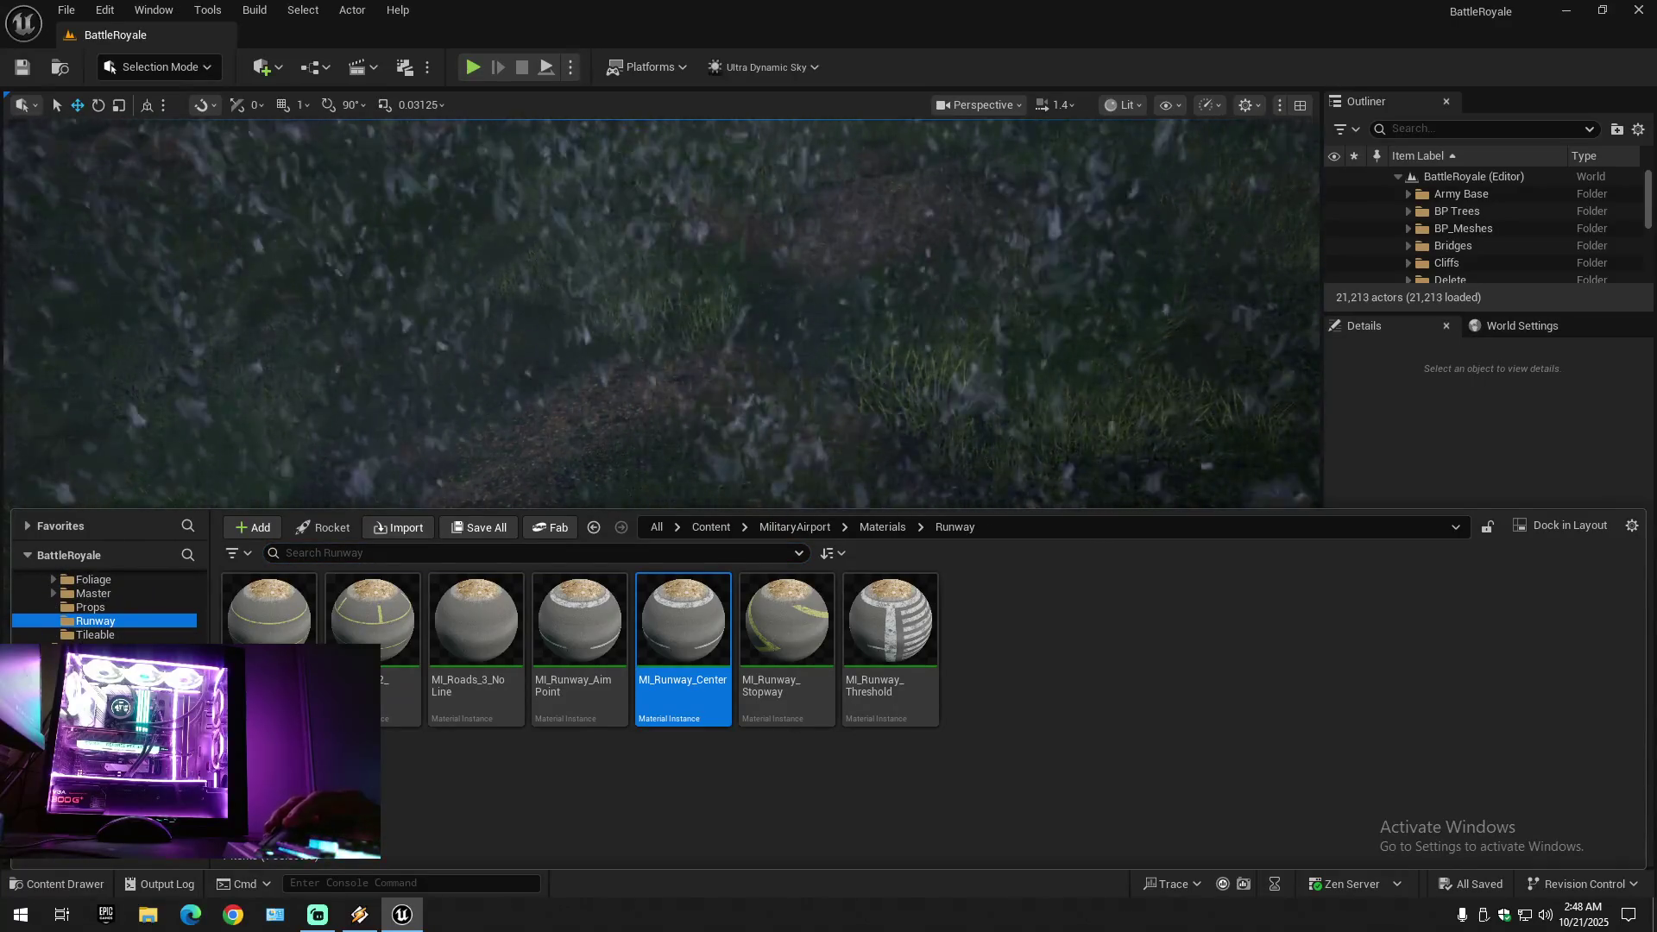
- Browse the UltraDynamicSky Blueprints and Maps/_GENERATED/Scott folders, then return to Content
key("alt+Left")
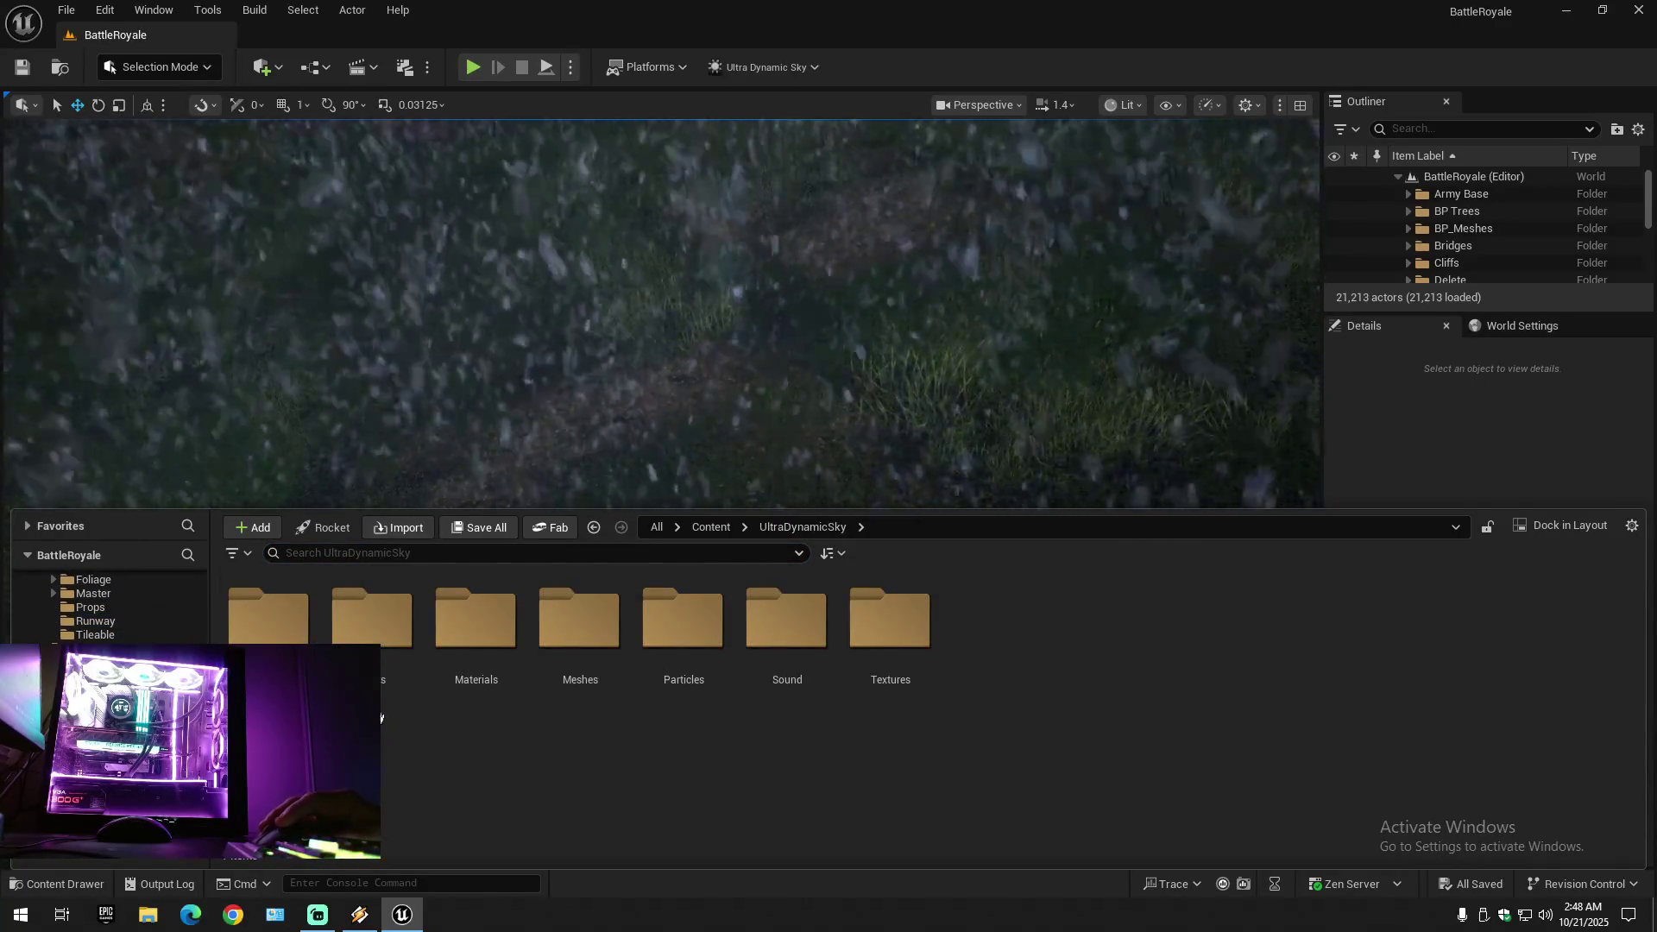
double_click(268, 617)
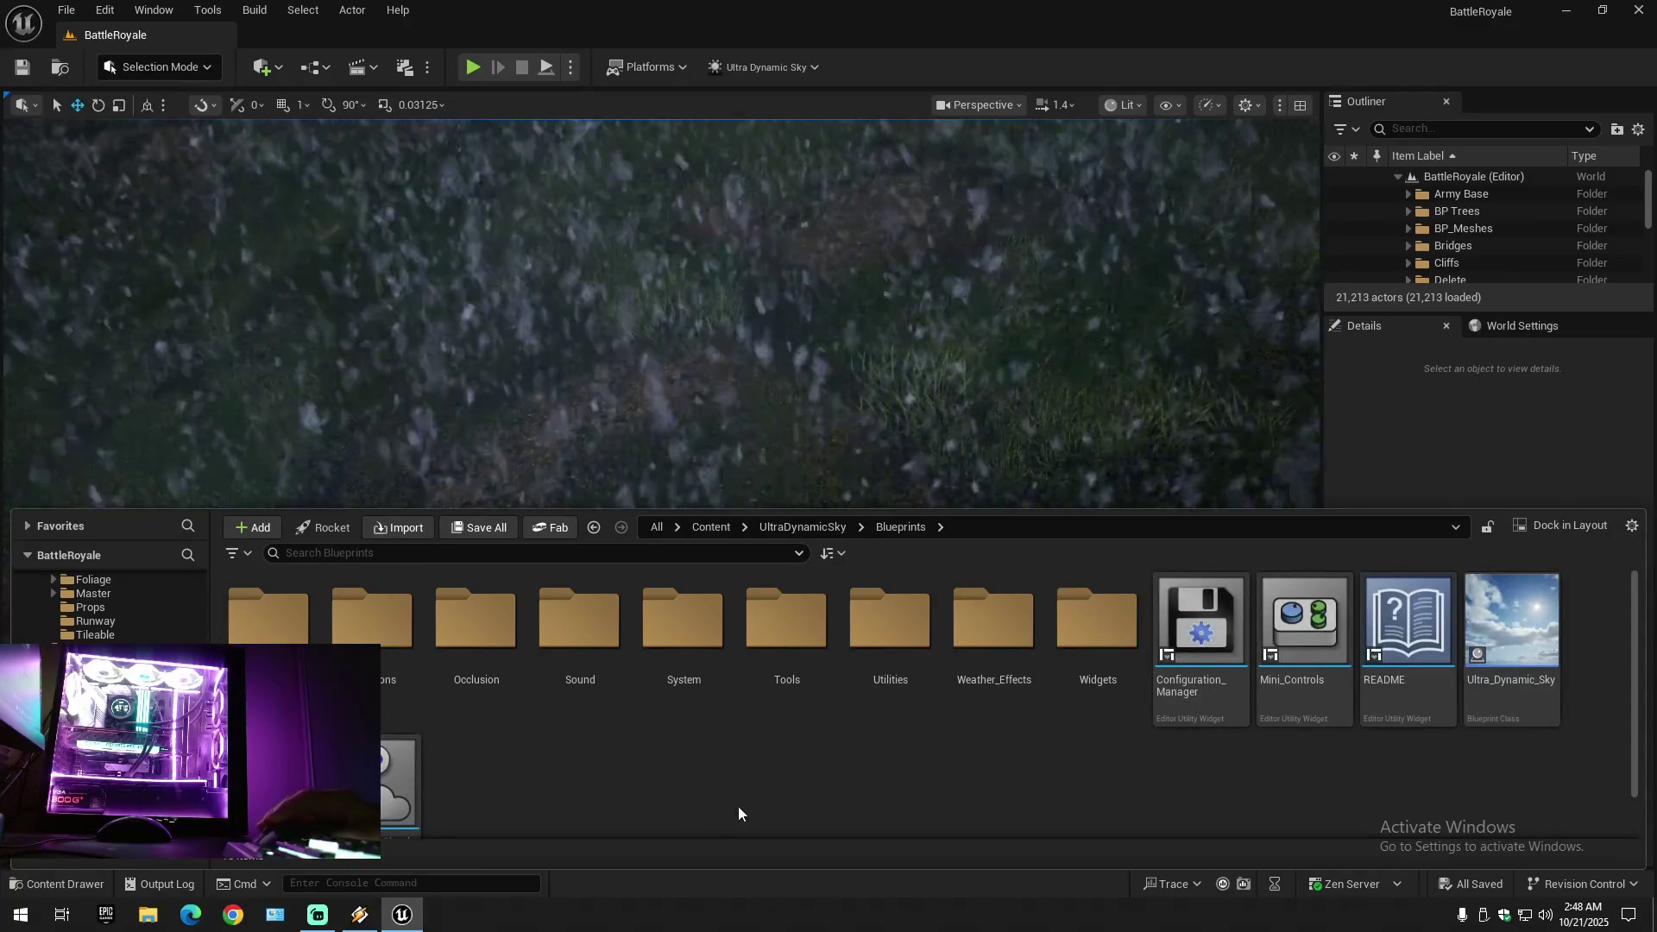
key("alt+Left")
scroll(86, 599, "up", 10)
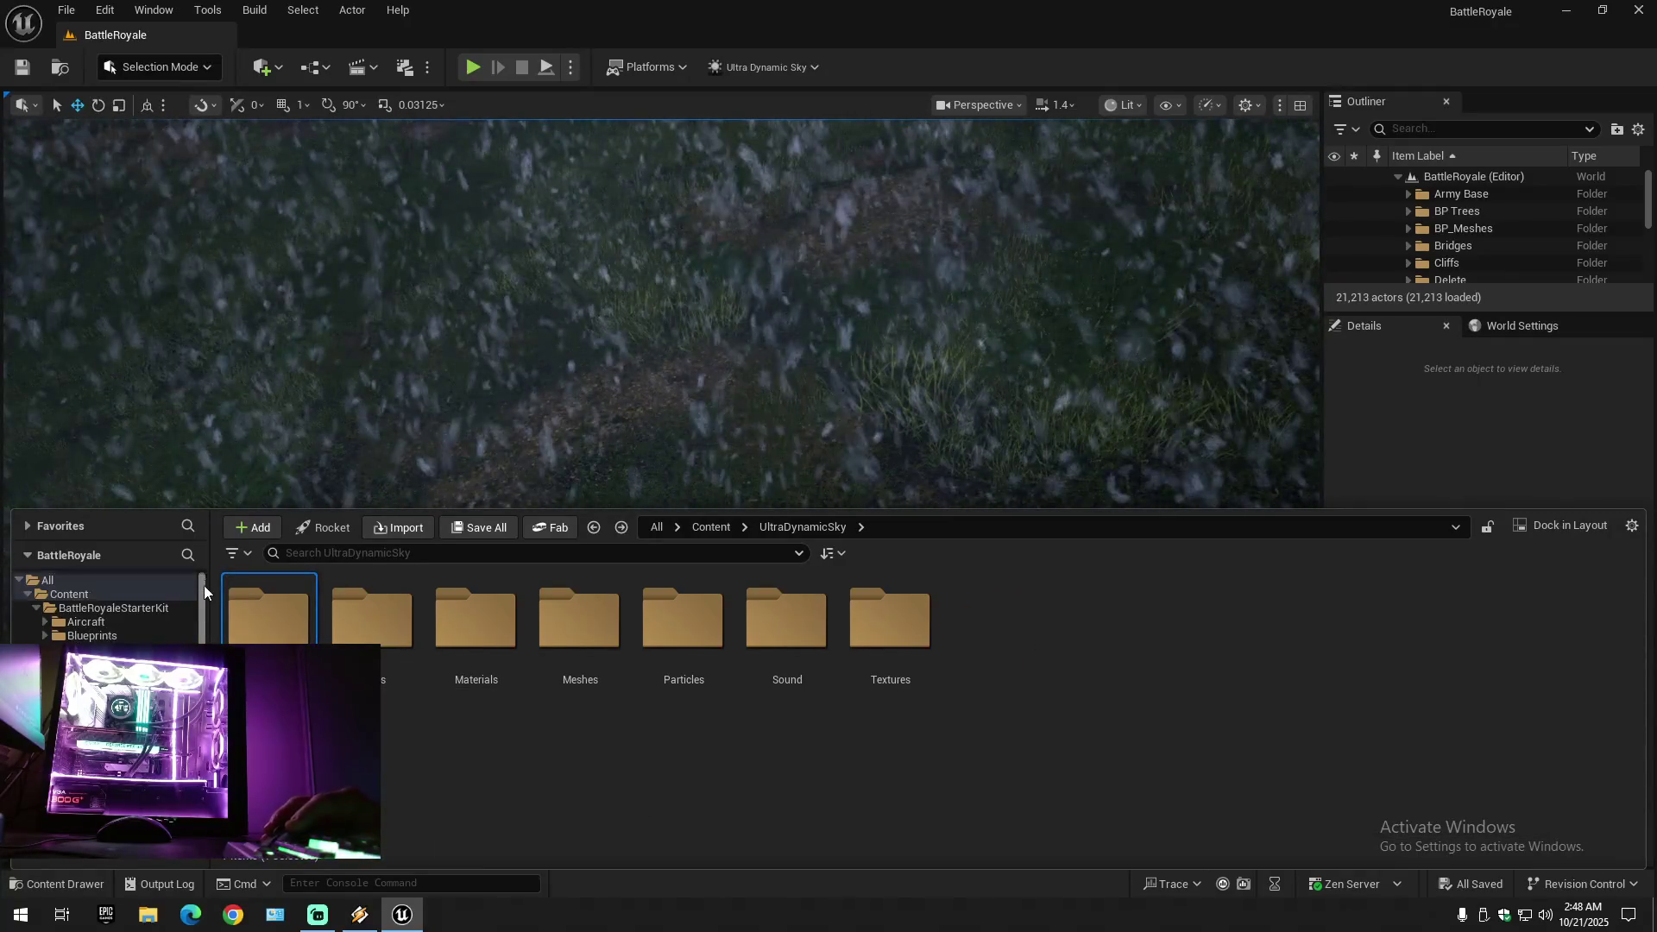
left_click(86, 598)
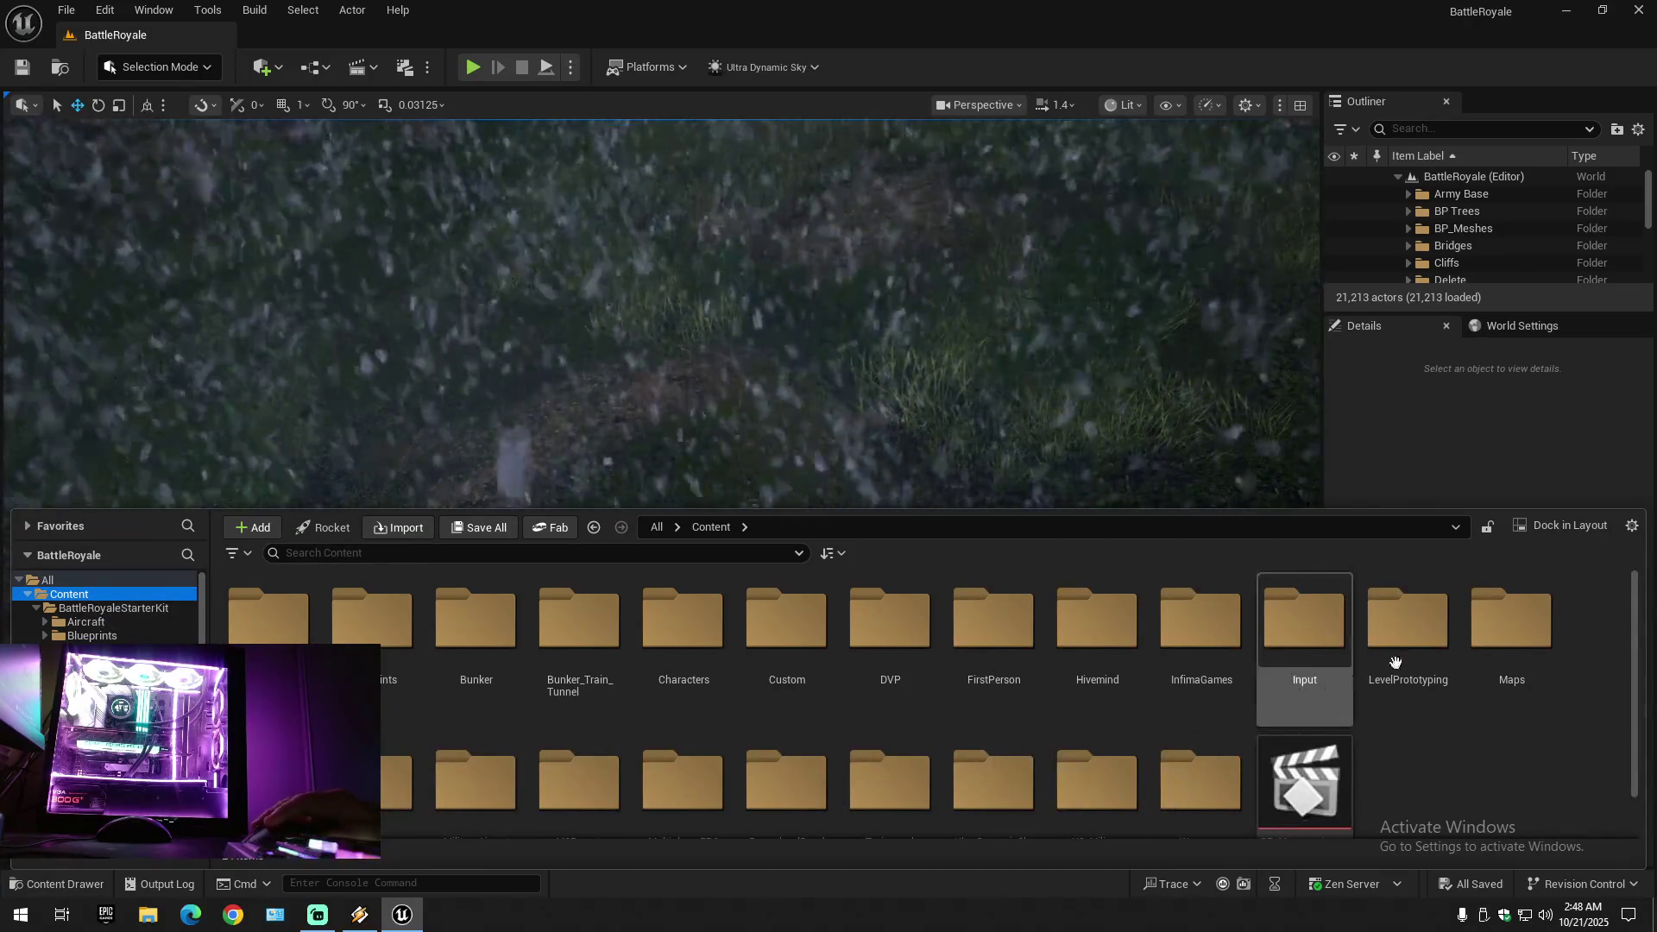
double_click(1510, 626)
double_click(268, 617)
double_click(268, 617)
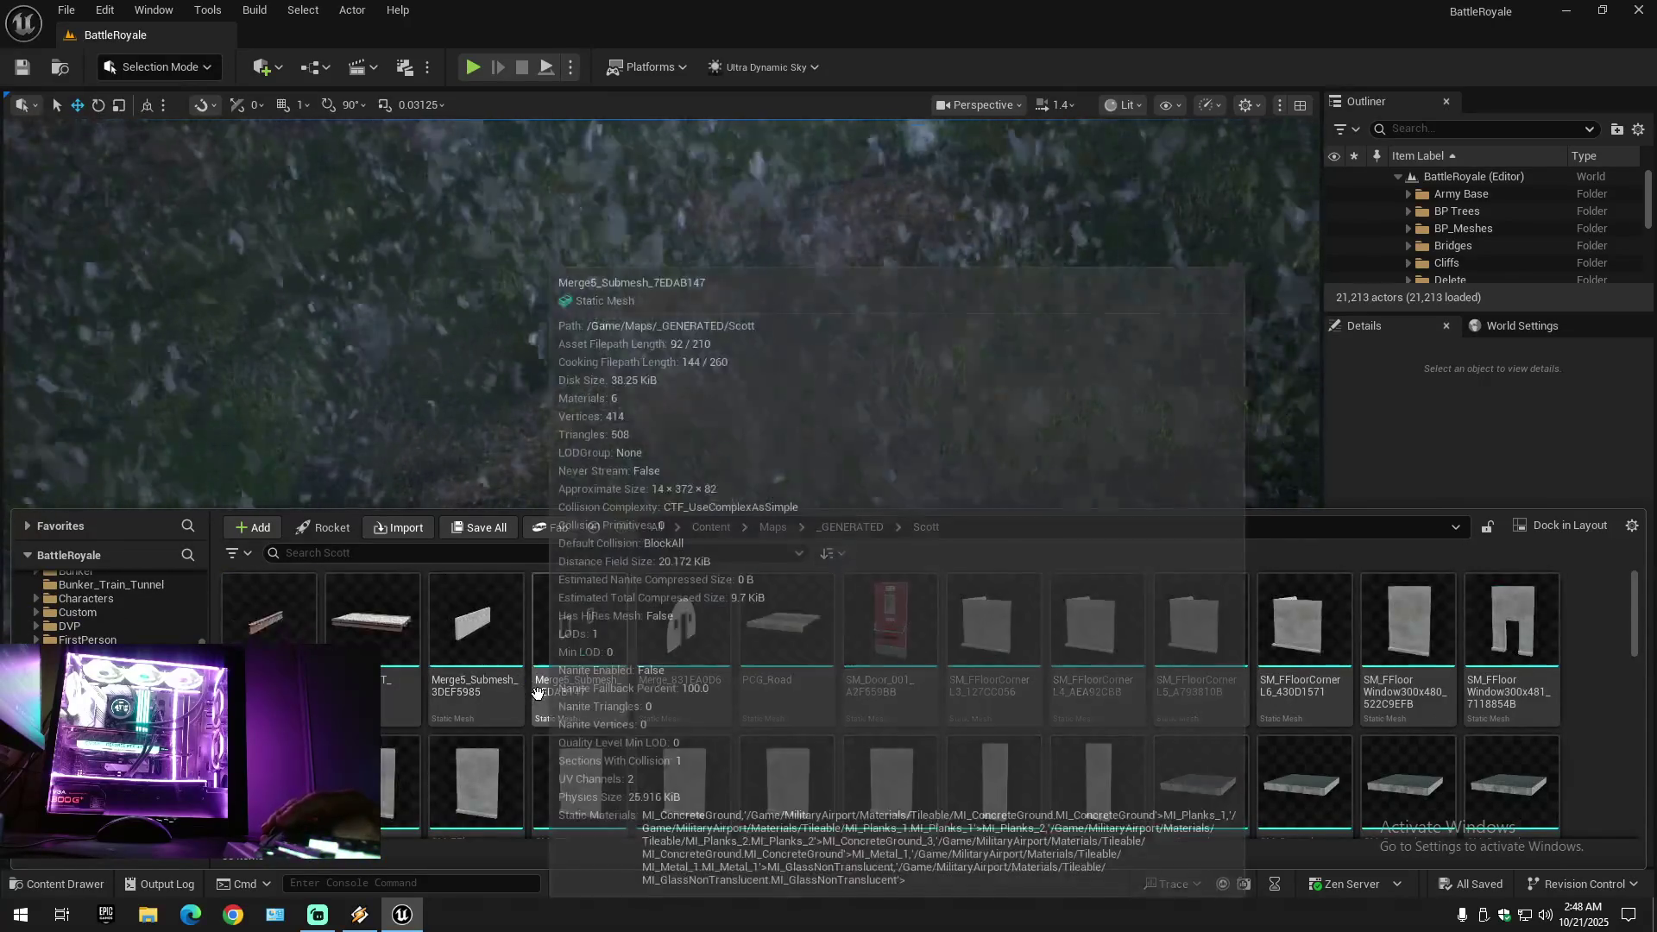
left_click(772, 527)
key("BackSpace")
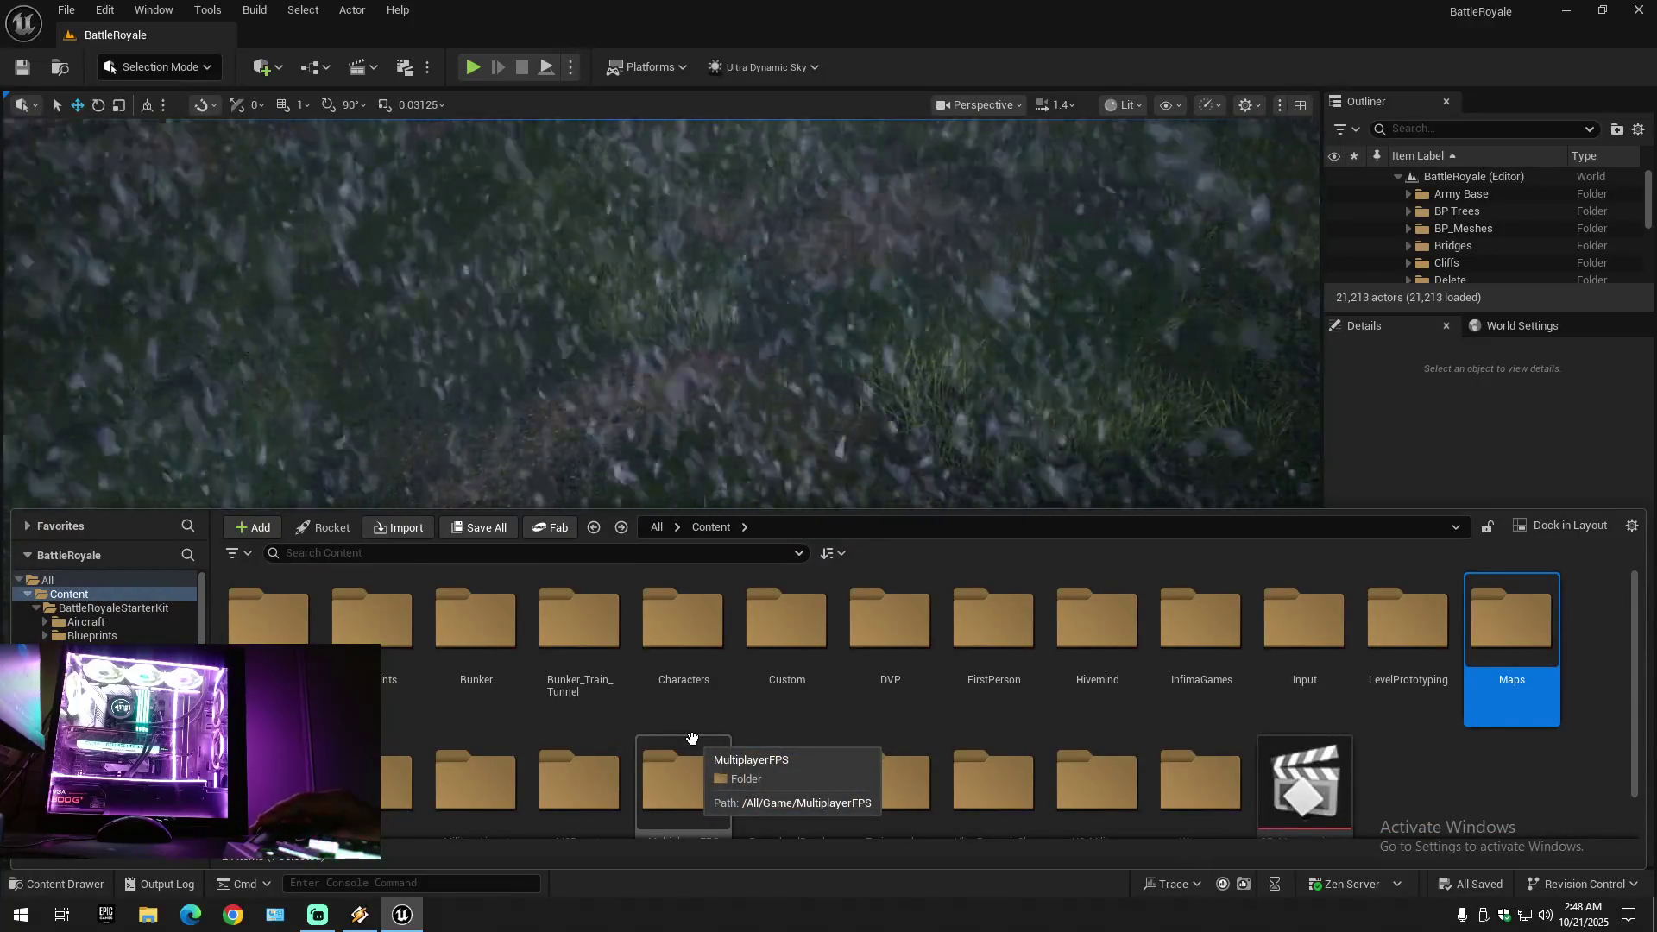
- Go into BattleRoyaleStarterKit > Landscape > LandscapeMaterial and open the TEST material
left_click(104, 609)
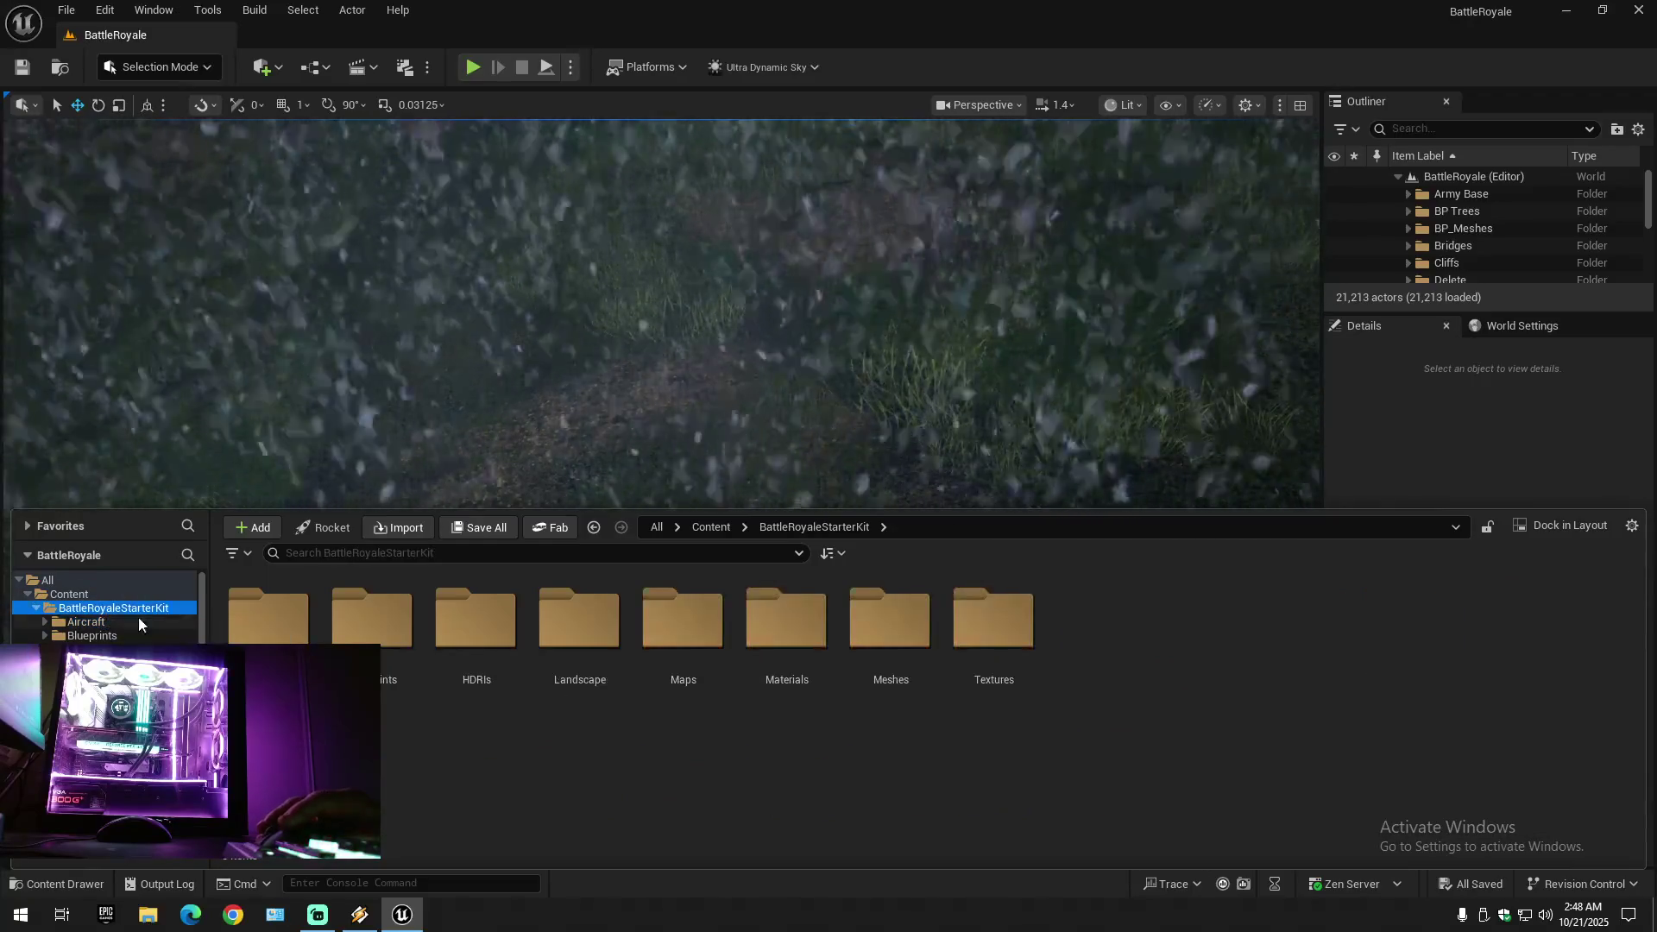
double_click(410, 707)
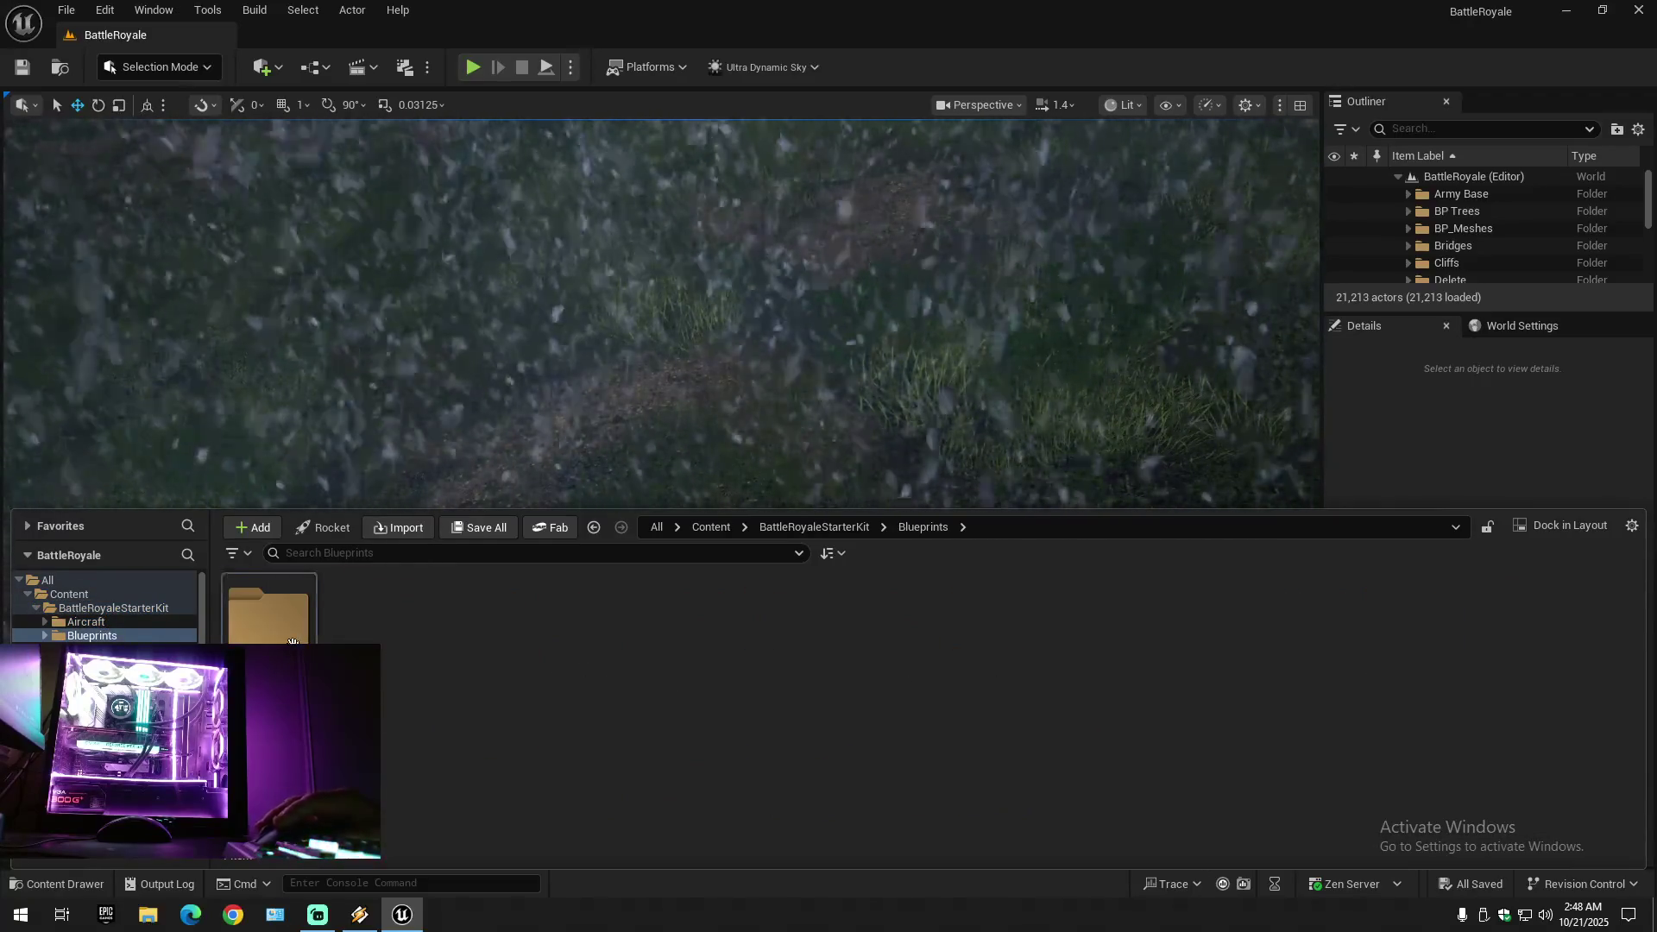
key("alt+Left")
key("alt+Left")
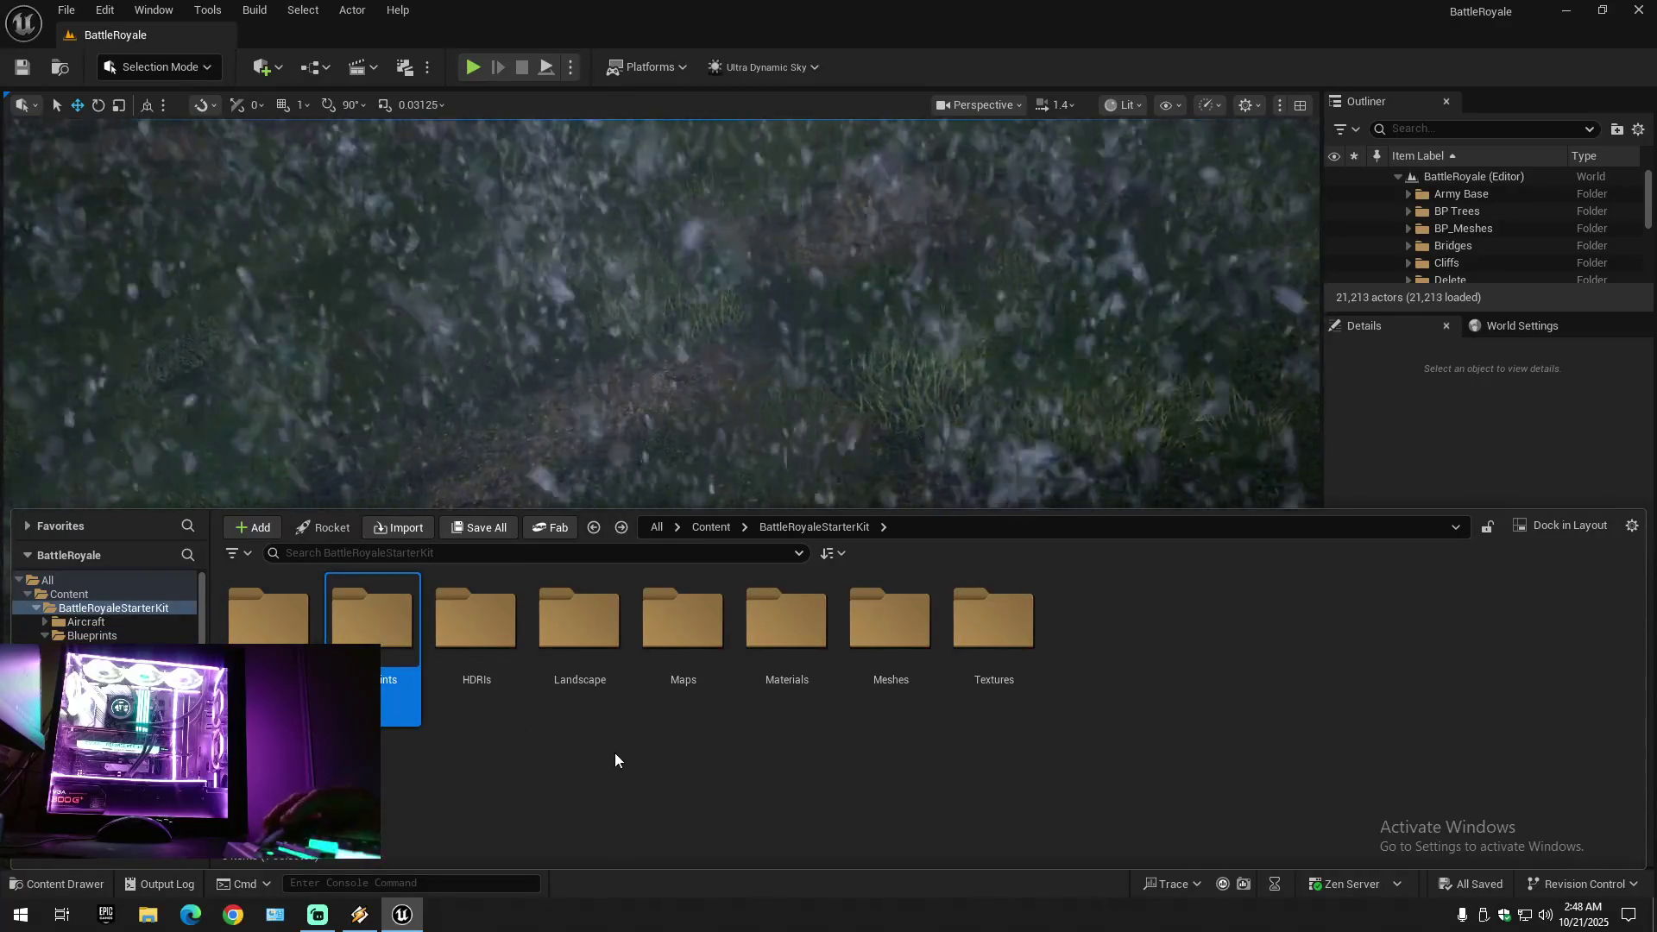
double_click(593, 643)
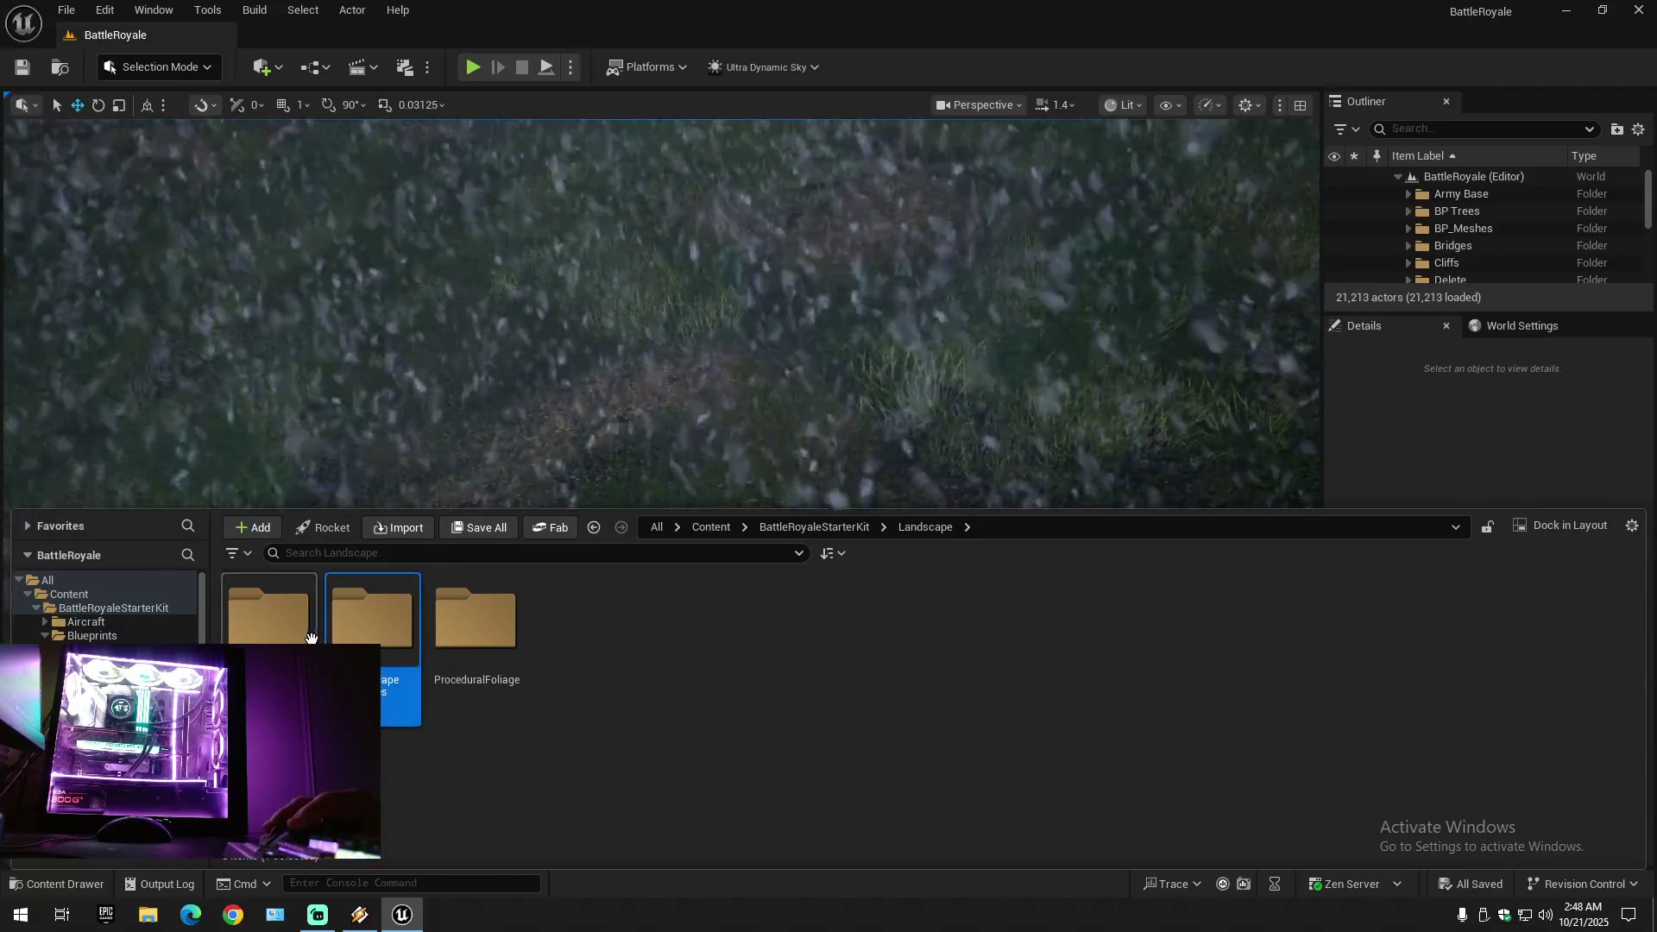
double_click(371, 617)
scroll(932, 690, "down", 1)
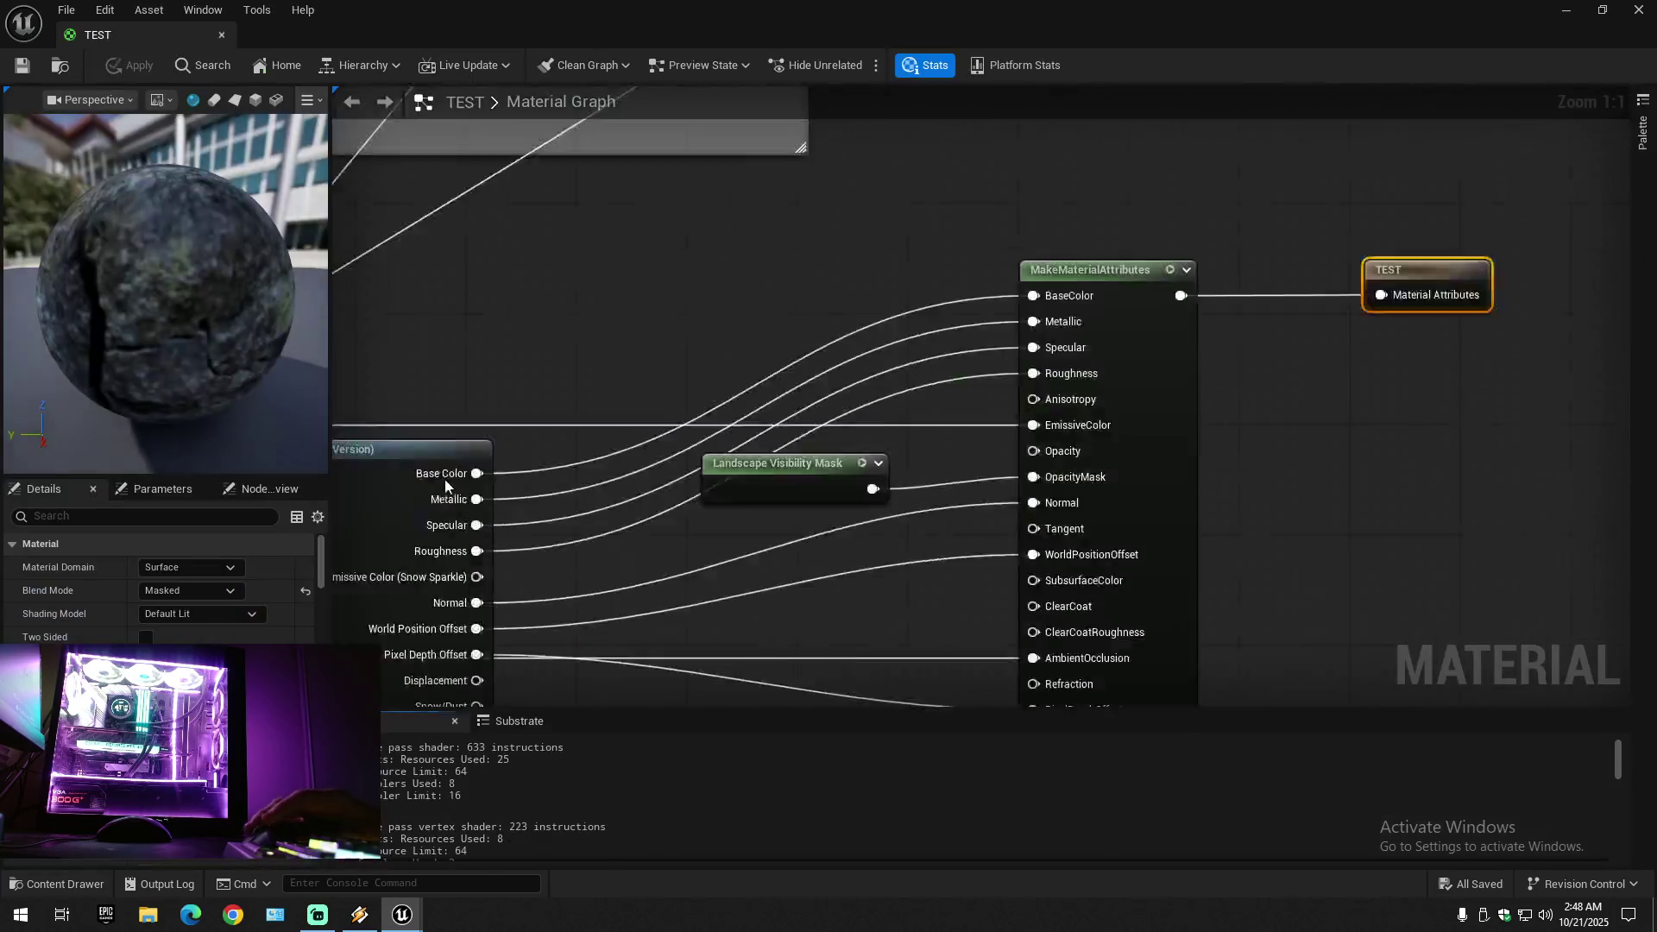
- Zoom and pan the TEST graph, selecting the Dynamic Landscape Weather Effects V2 and output nodes
scroll(872, 544, "down", 5)
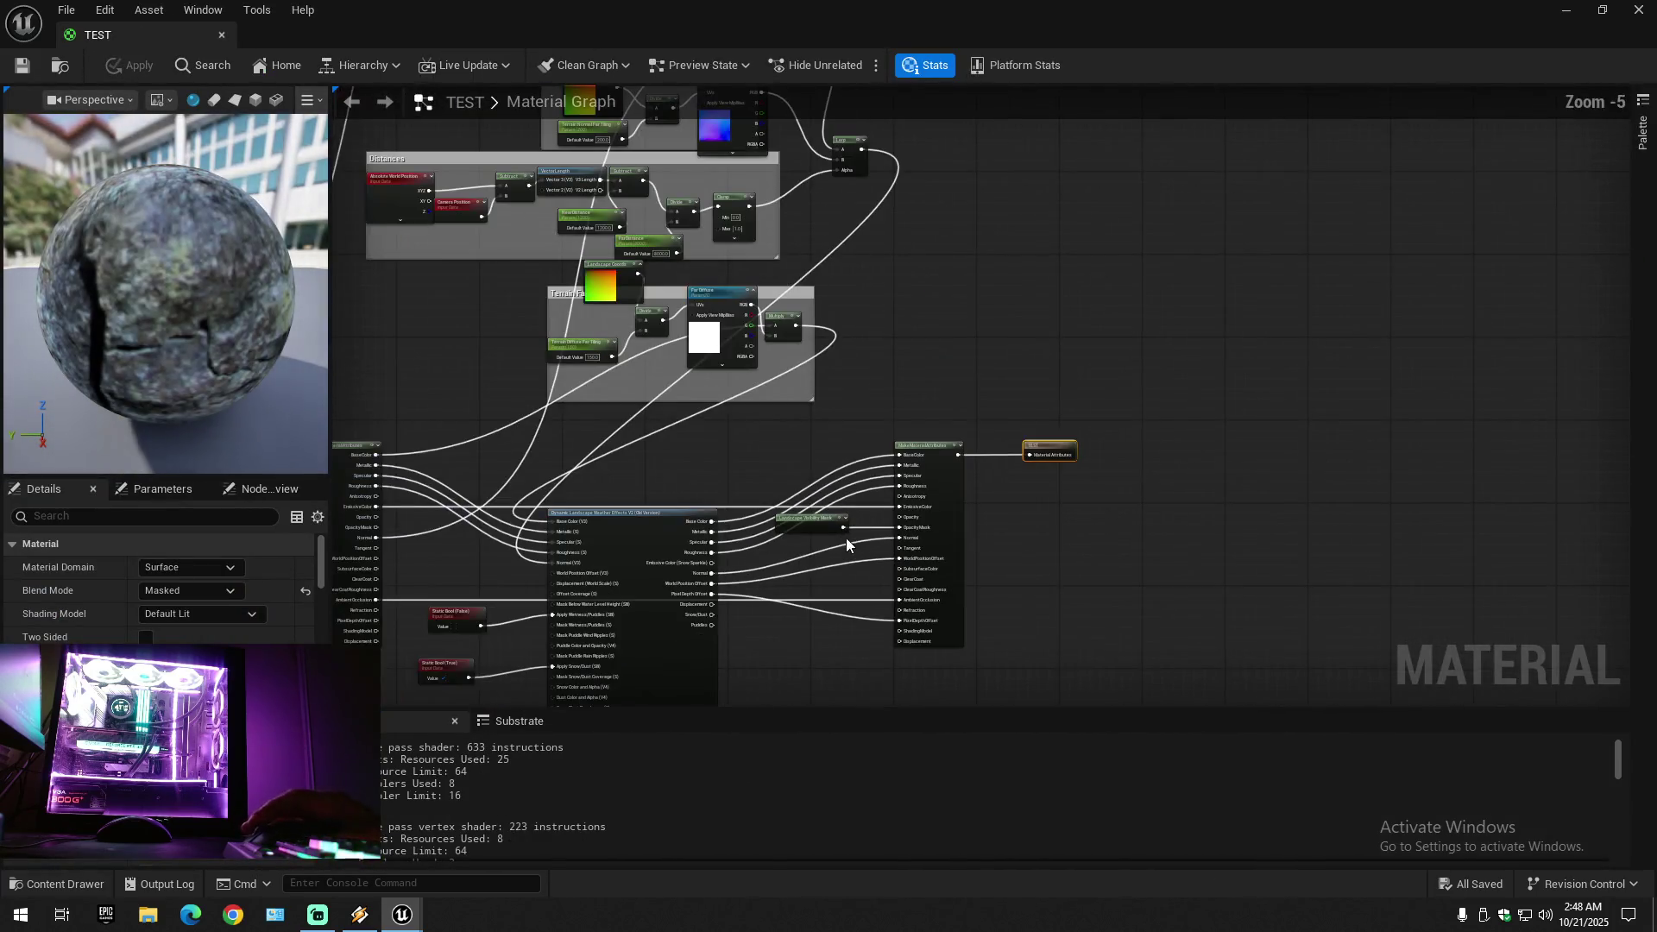
left_click_drag(1163, 602, 1360, 515)
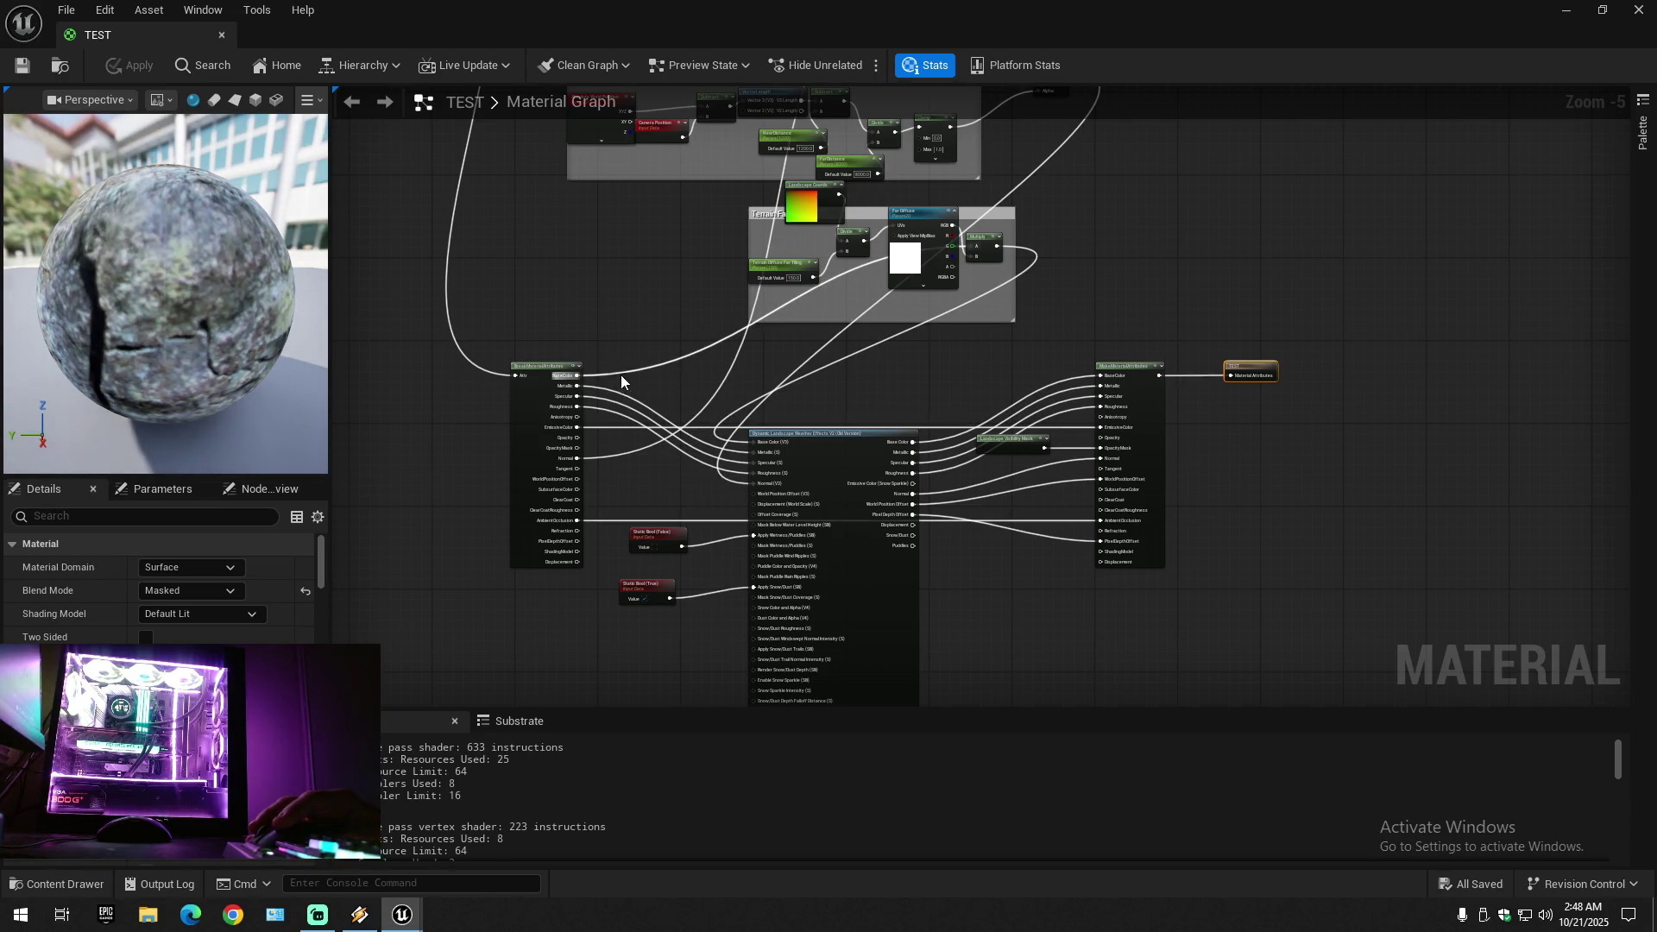
mouse_move(618, 381)
left_mouse_down()
mouse_move(1205, 386)
mouse_move(1311, 589)
mouse_move(1312, 652)
left_mouse_up()
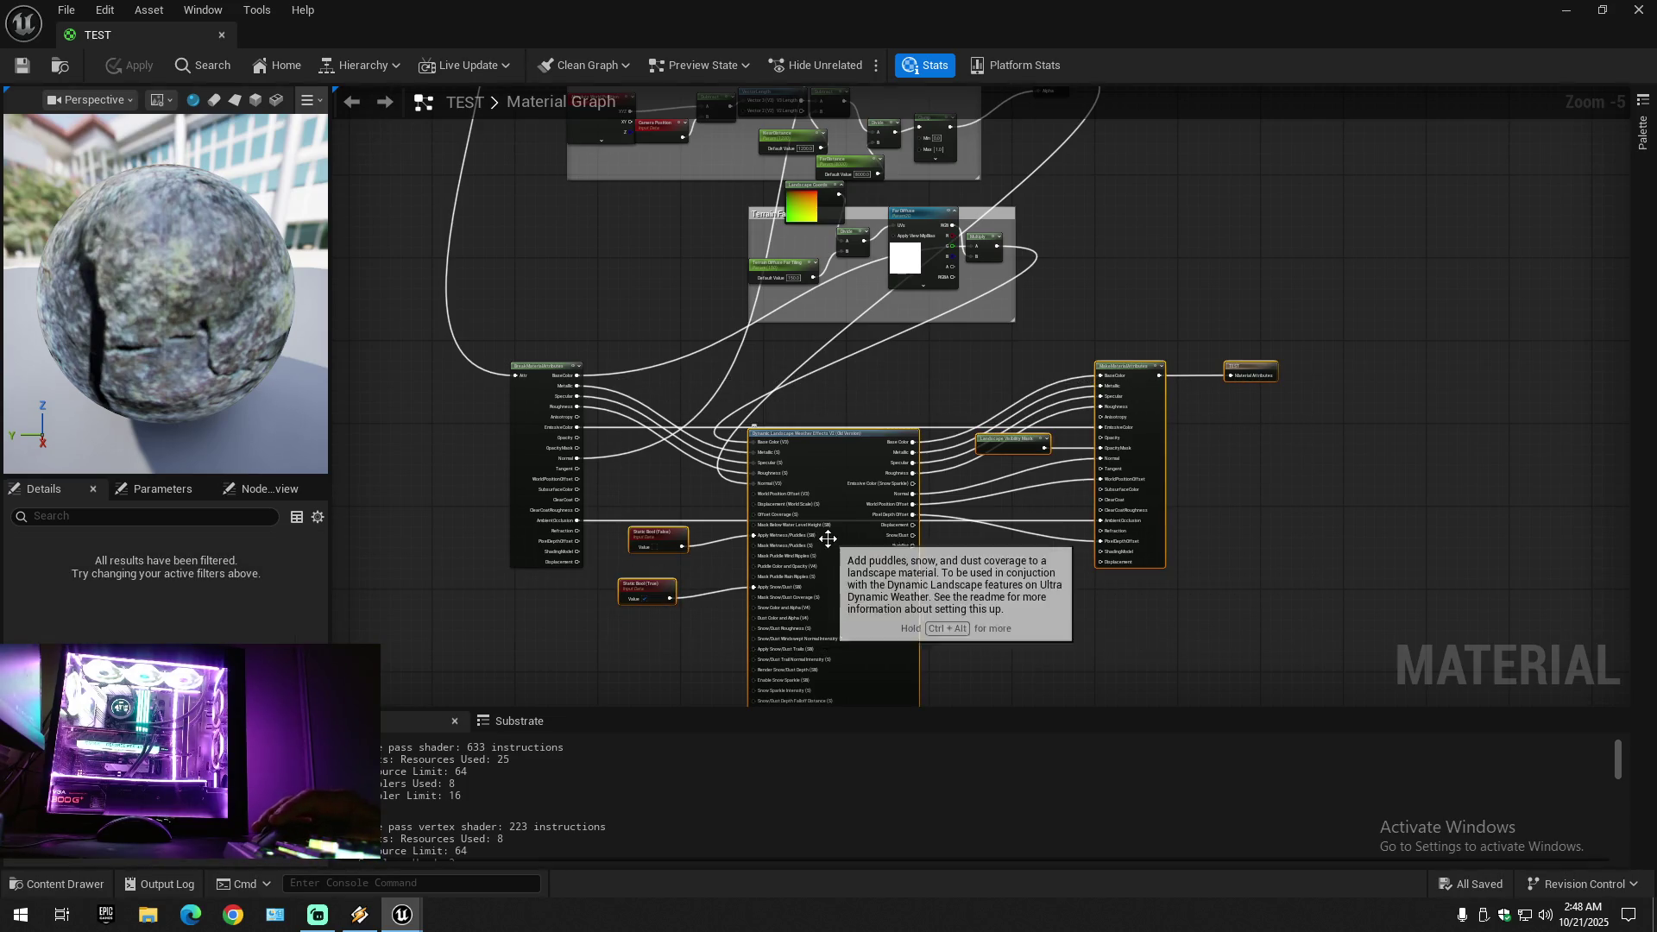
scroll(793, 572, "up", 4)
scroll(794, 572, "down", 2)
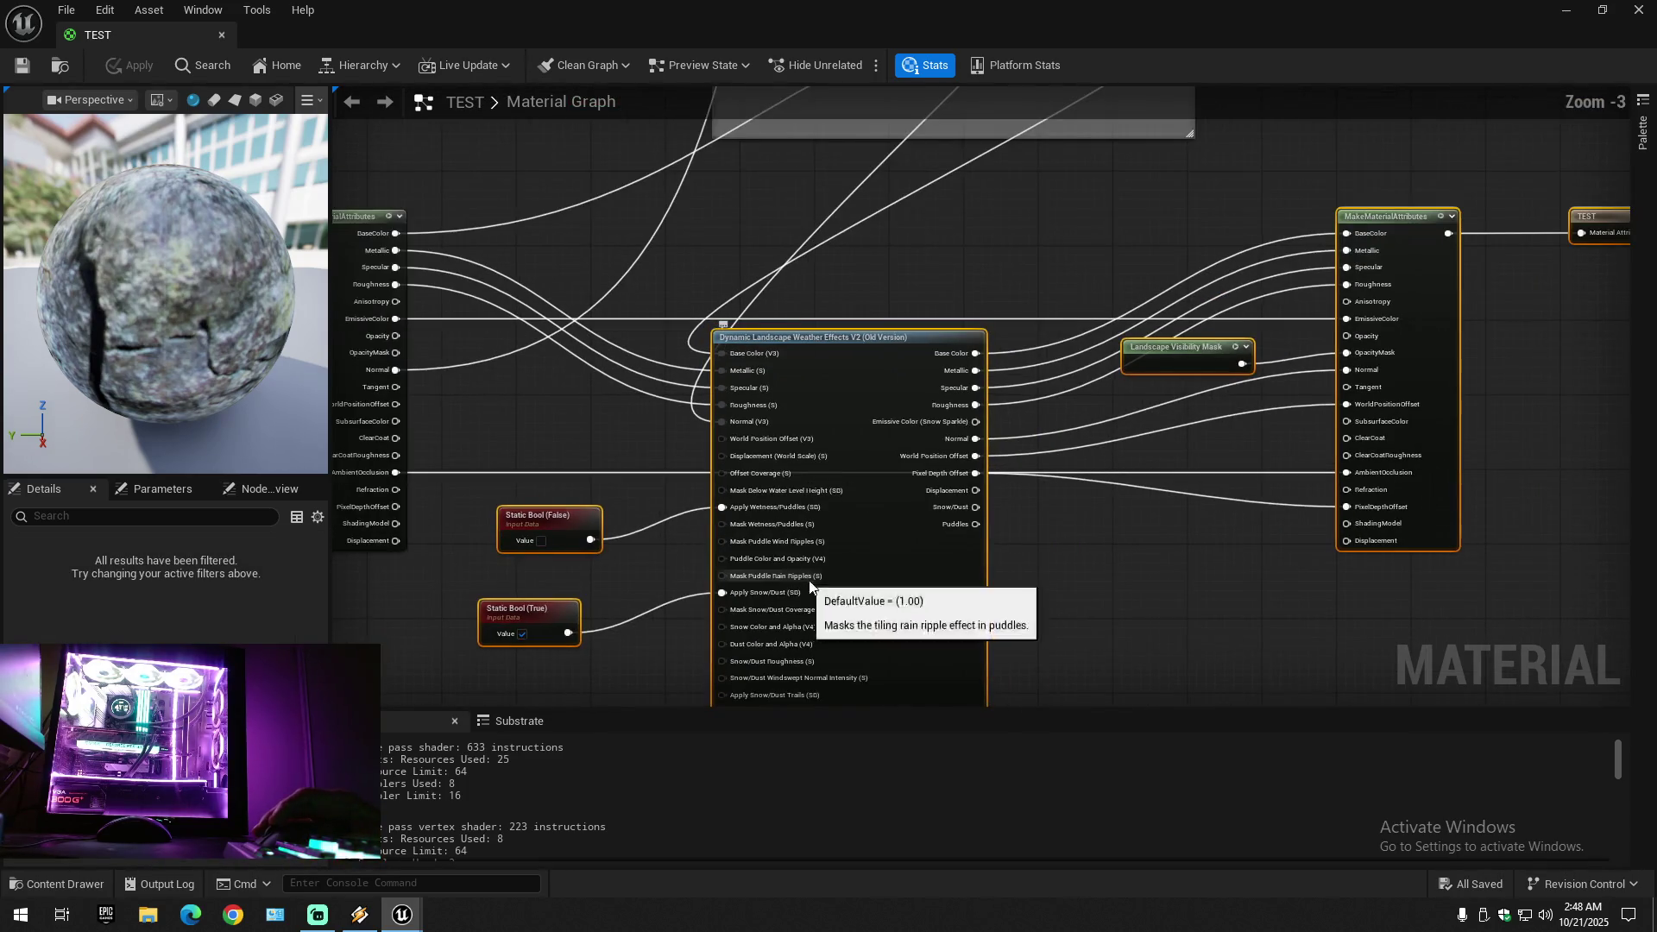
mouse_move(1084, 581)
left_mouse_down()
mouse_move(1007, 526)
mouse_move(994, 483)
left_mouse_up()
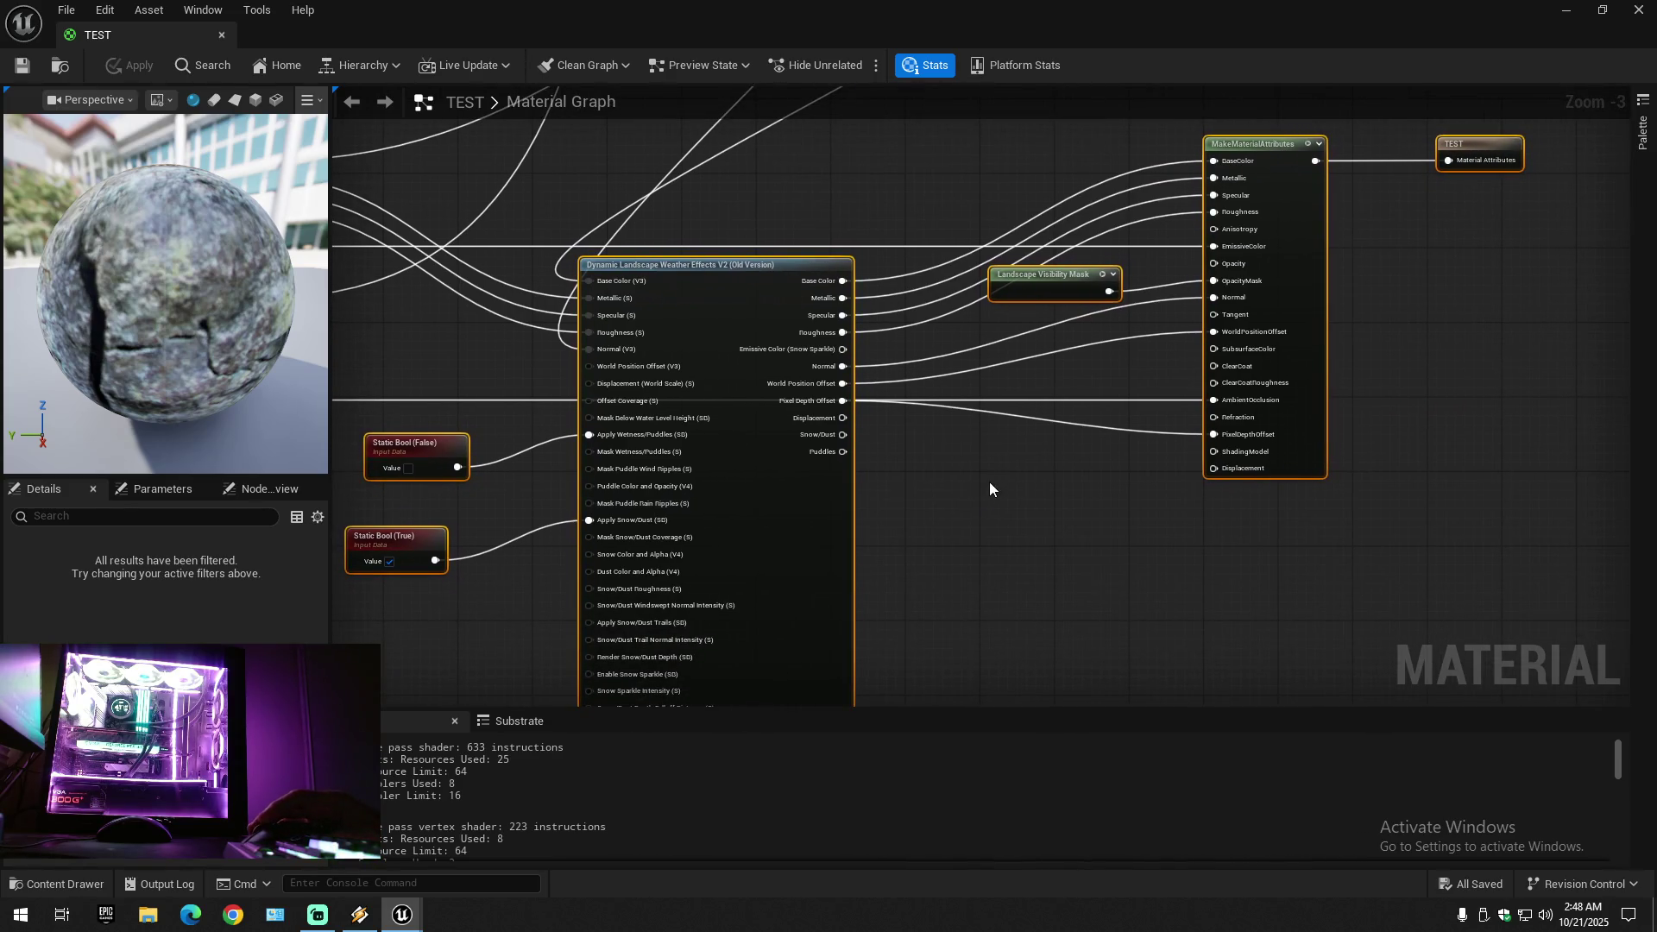
- Close the TEST material editor and fly up toward the tree-covered hillside
left_click(223, 36)
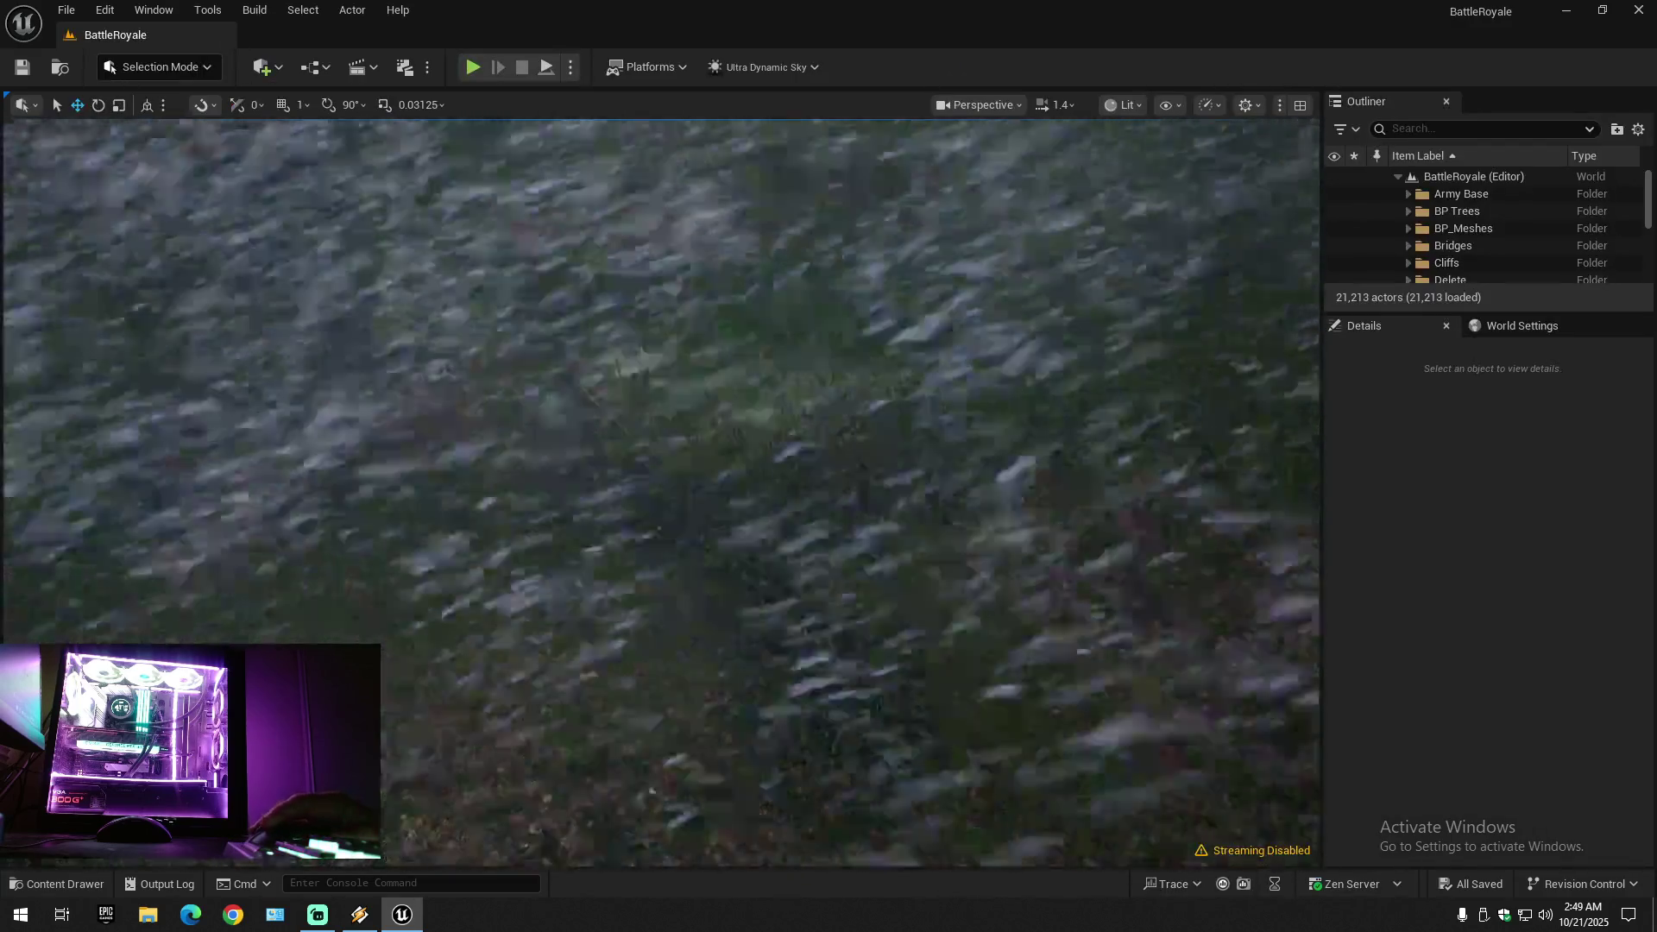
left_click_drag(732, 570, 732, 559)
scroll(732, 559, "up", 2)
scroll(731, 559, "down", 1)
- From Project Settings > Maps & Modes, find and open the BP_LPSP_PCH_Player default pawn blueprint
left_click(99, 9)
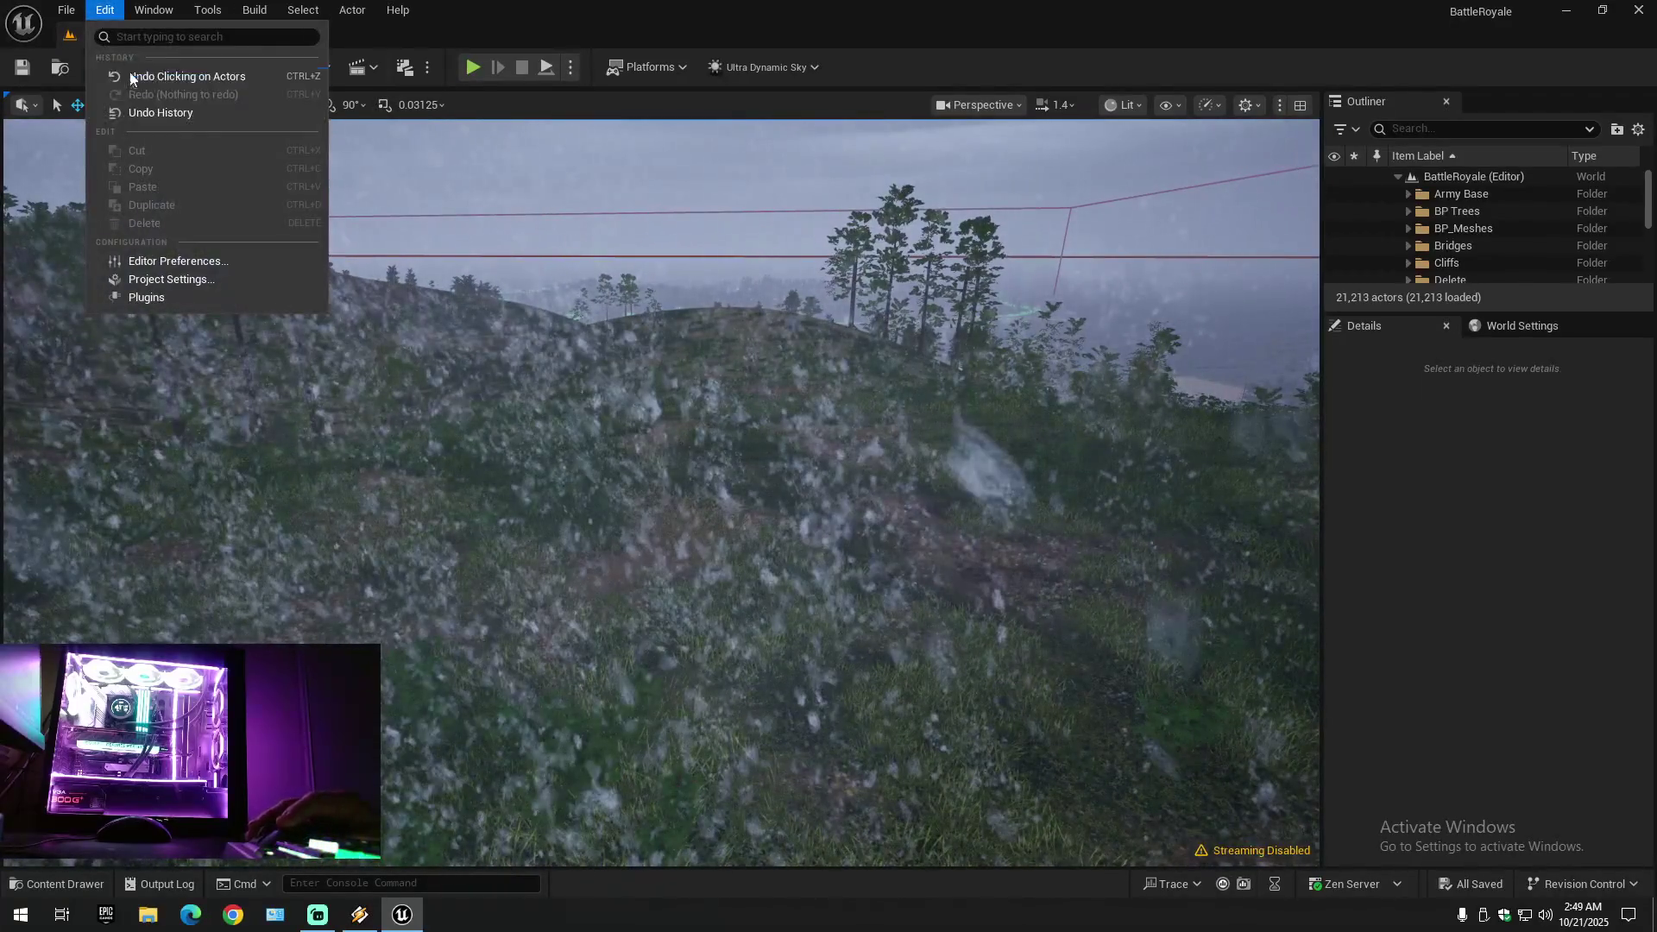
left_click(158, 277)
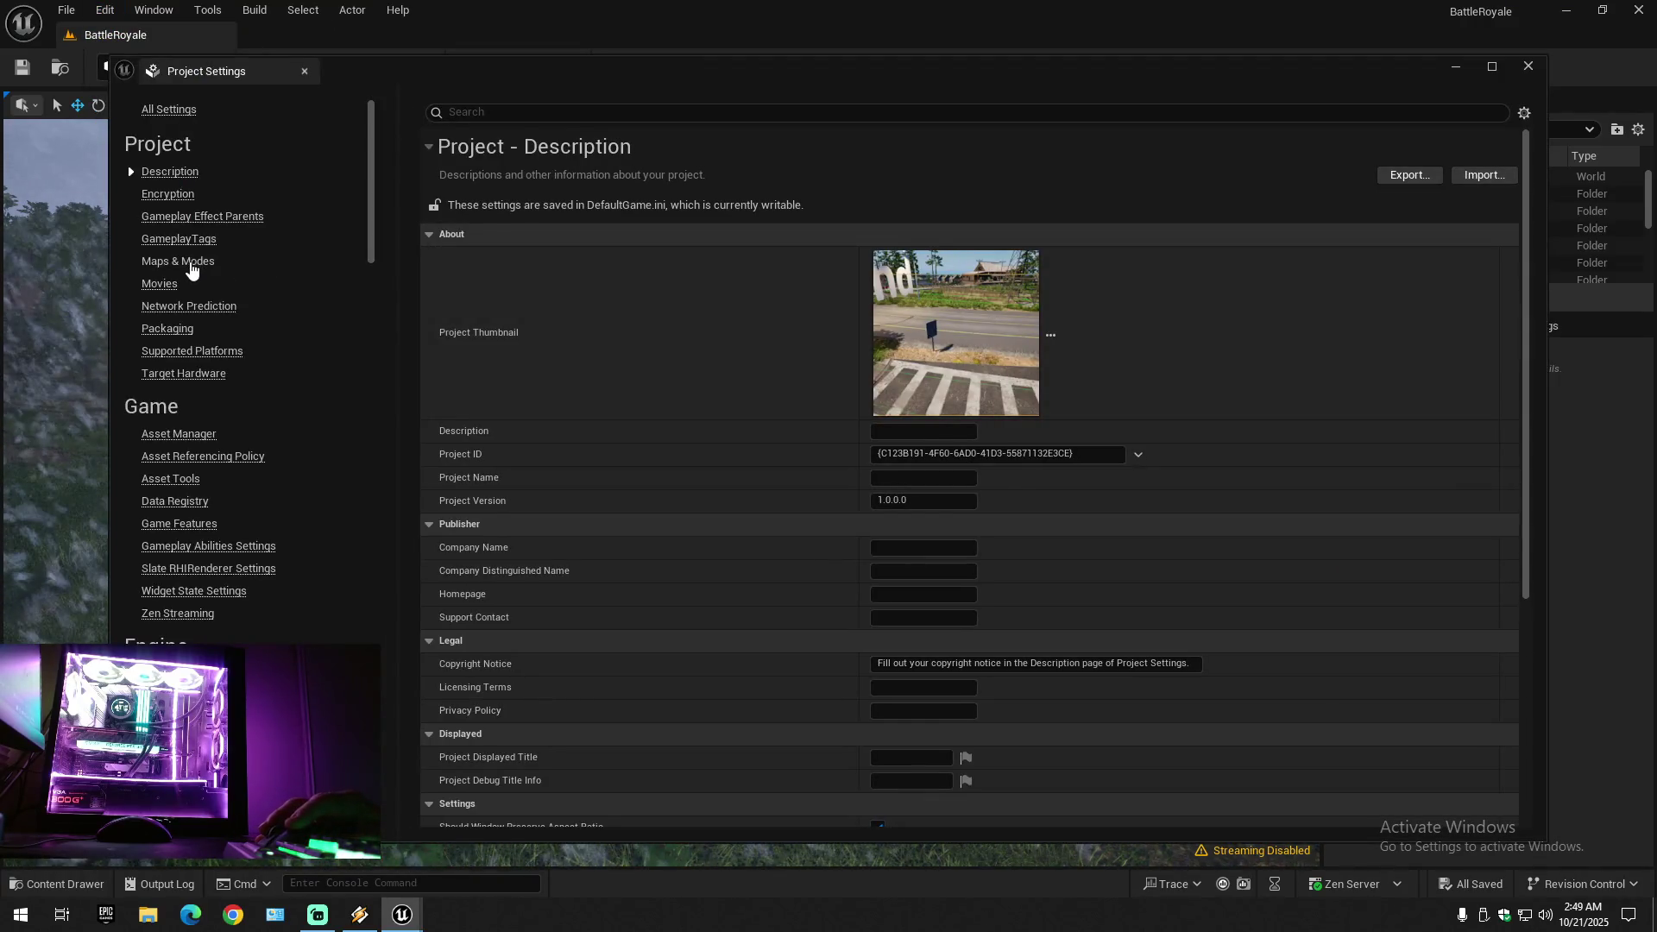
left_click(203, 262)
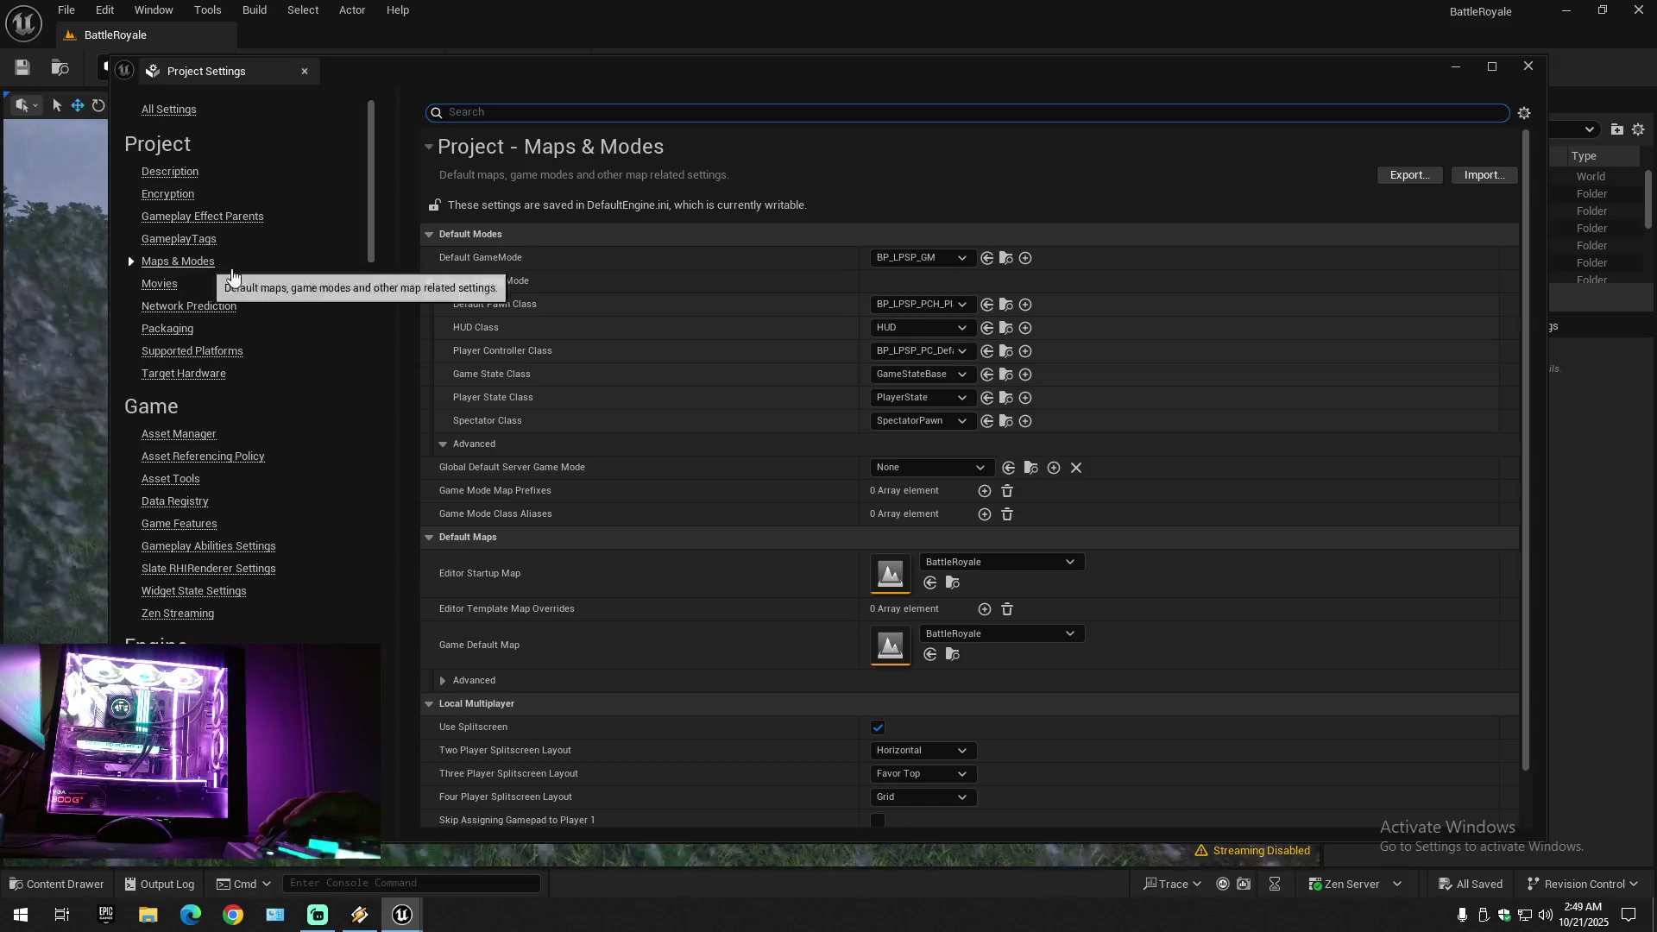
left_click(1006, 304)
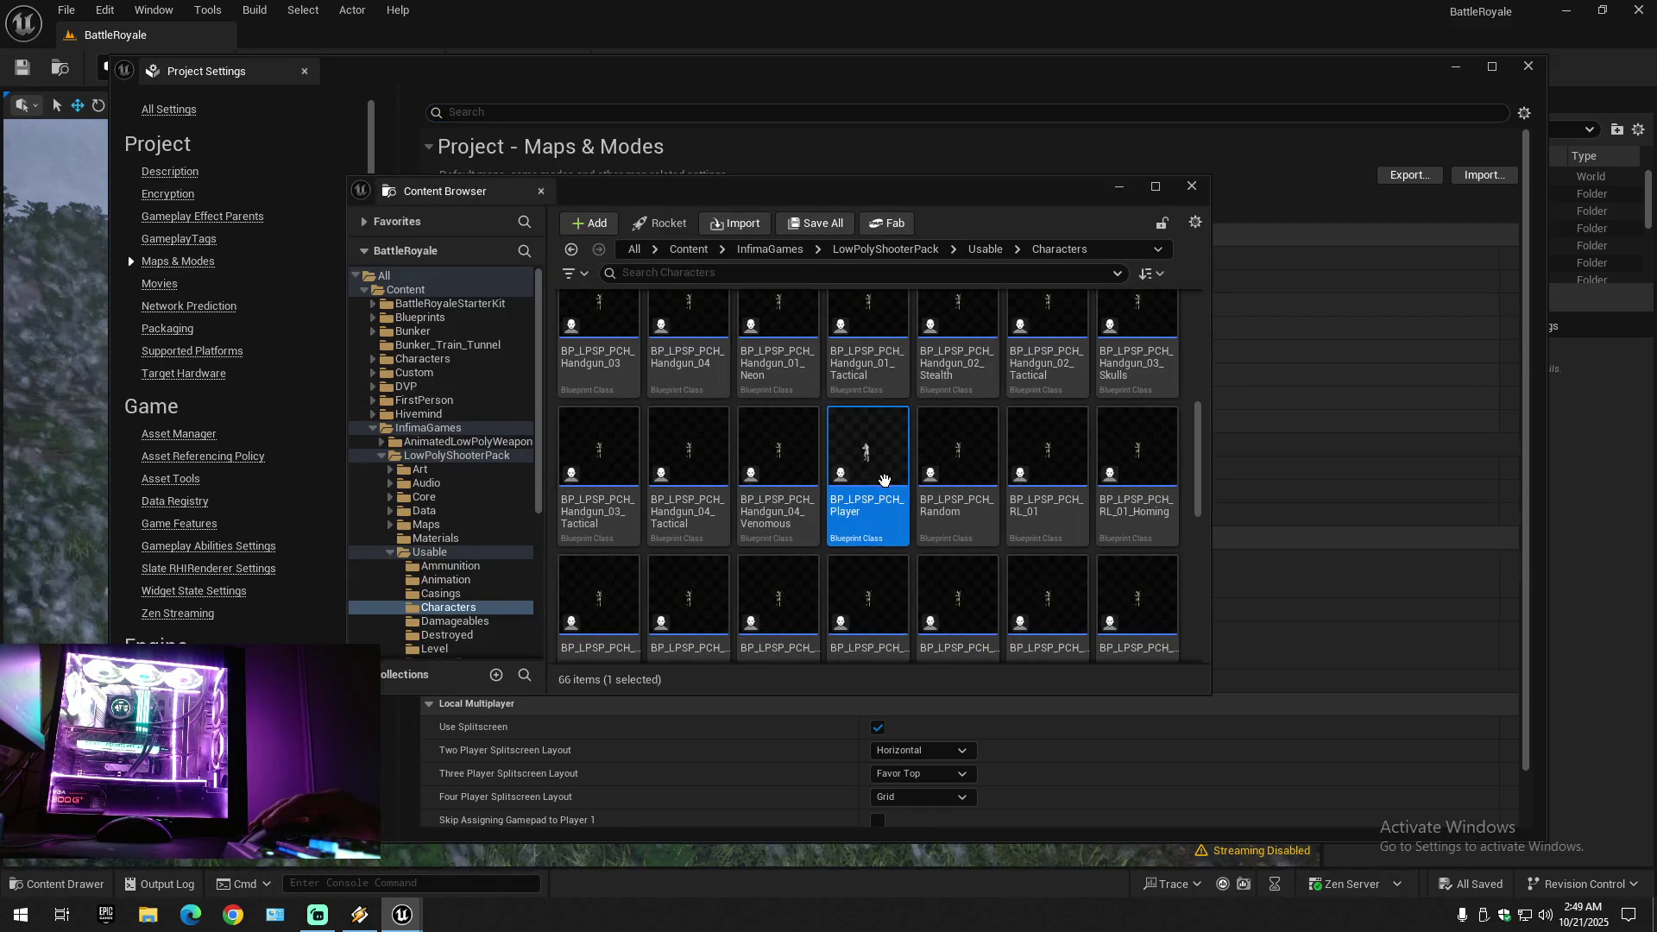
double_click(886, 488)
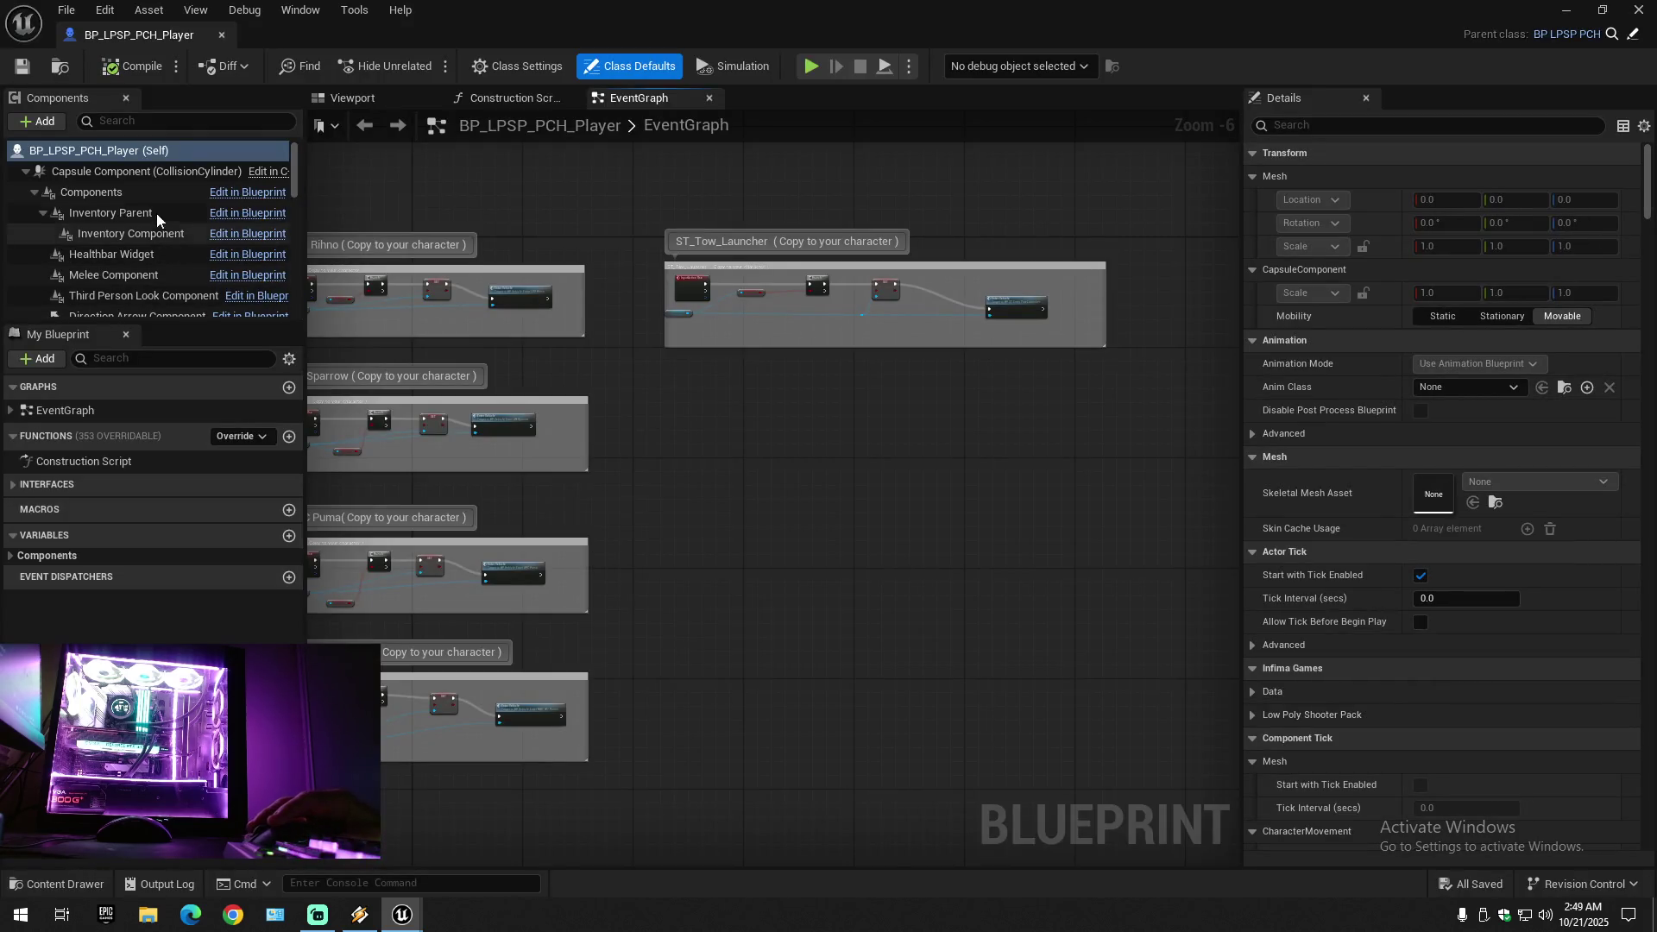
- Inspect the DLWE_Interaction1 and DLWE_Interaction component details, then close the player blueprint
left_click_drag(295, 168, 306, 249)
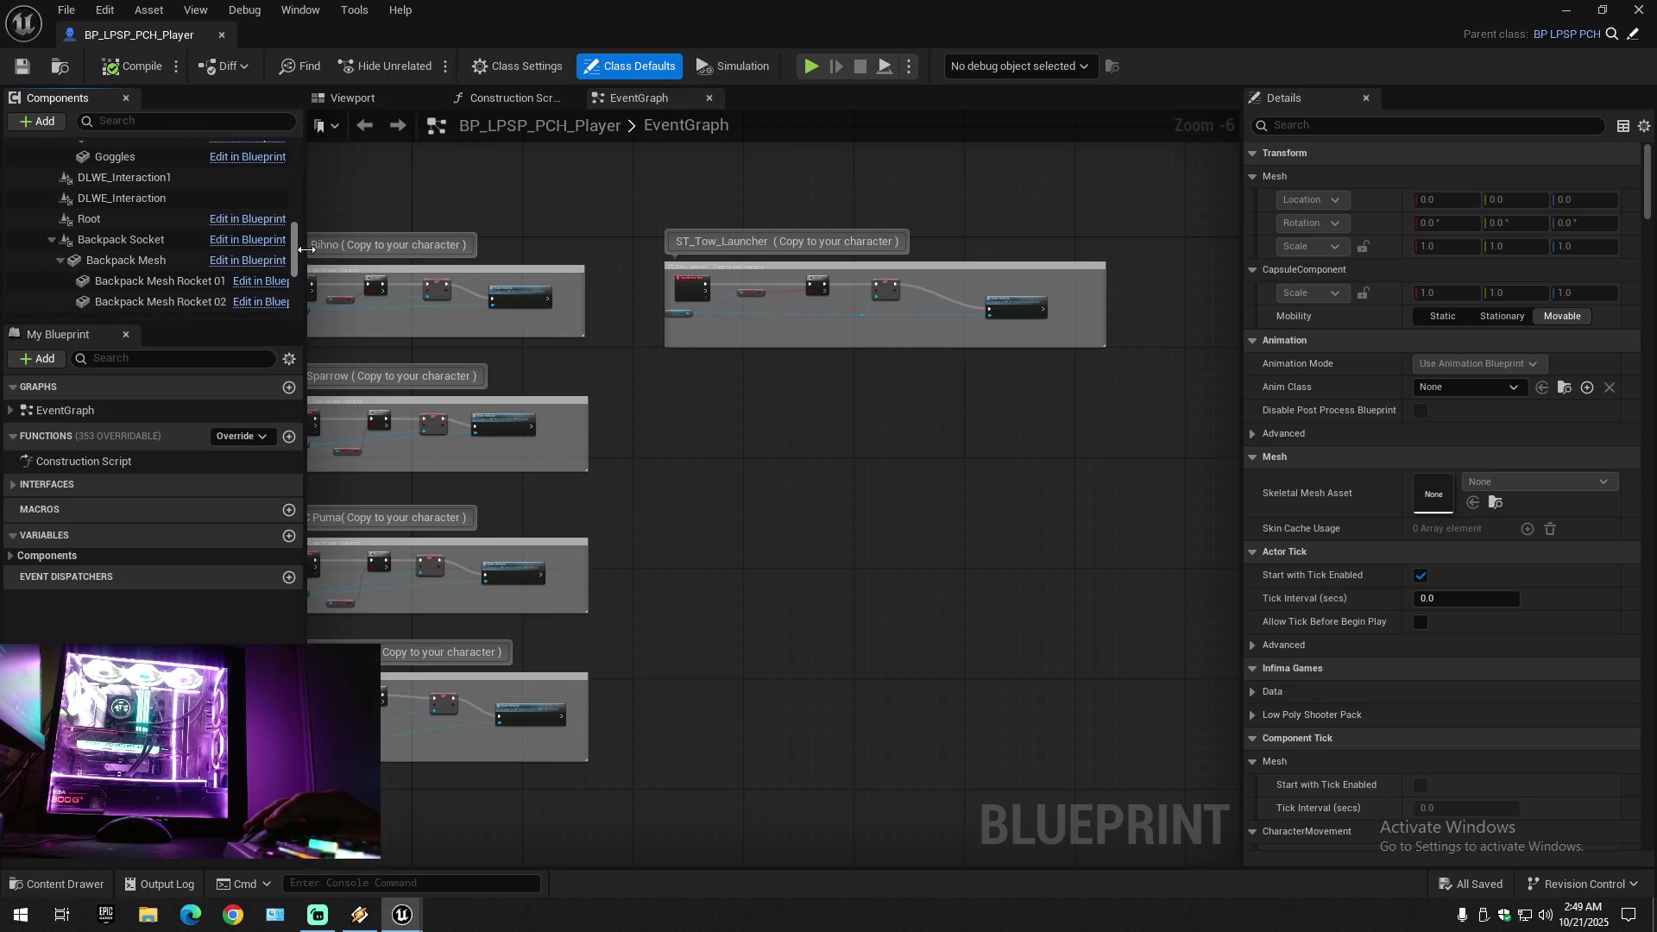
left_click(181, 178)
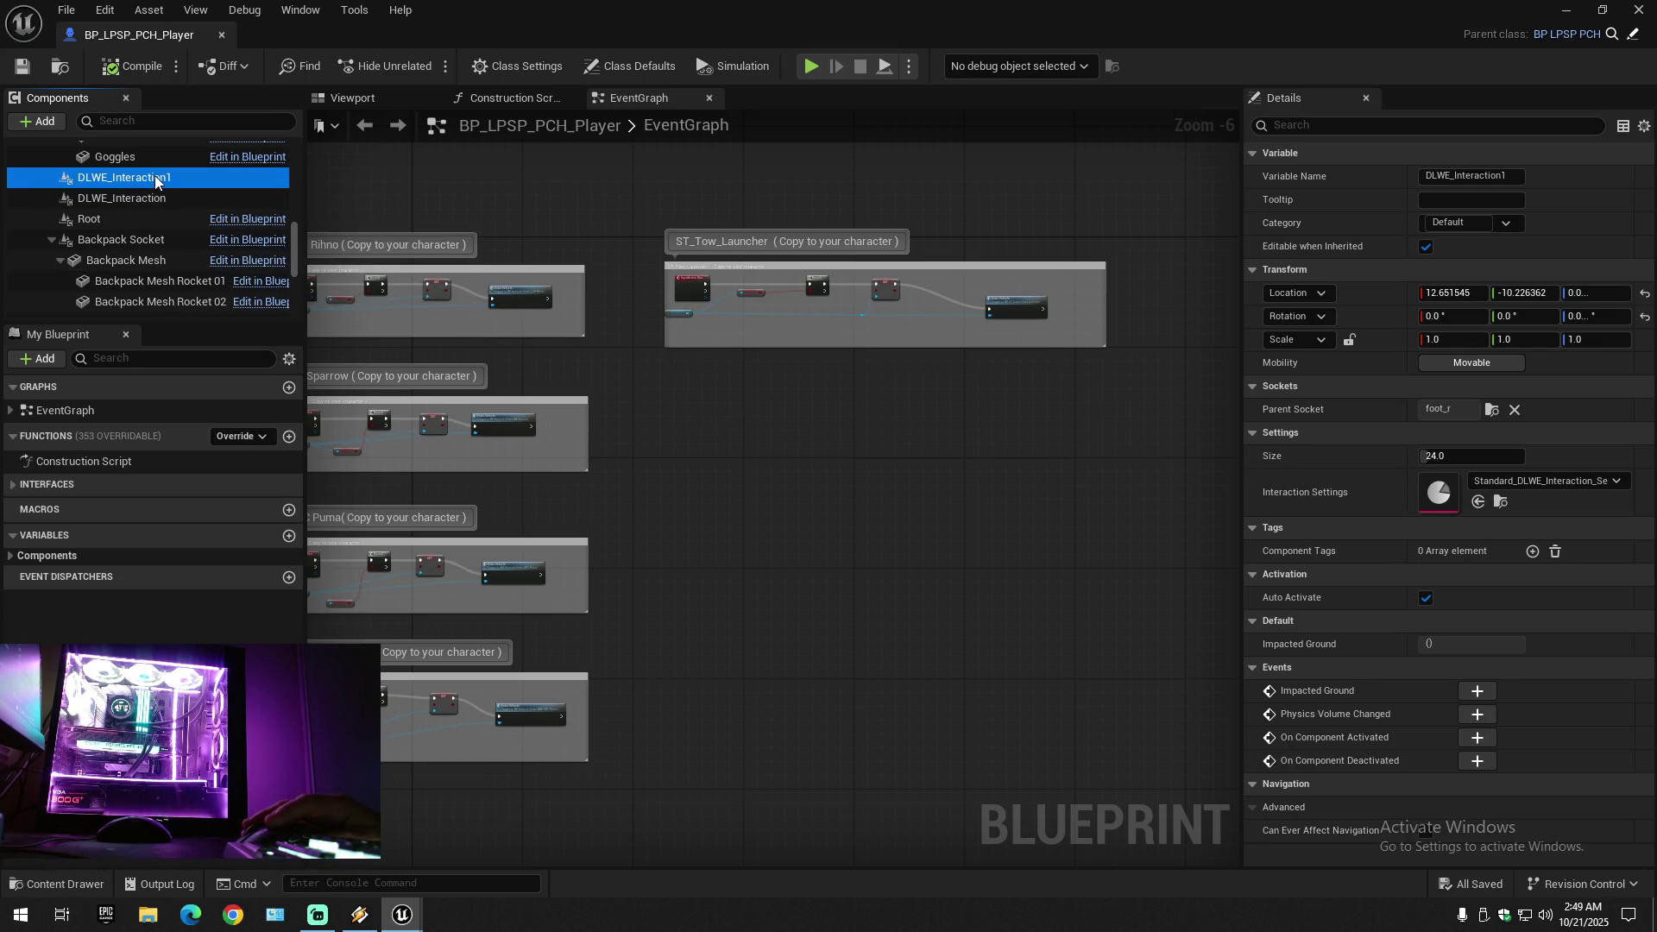
scroll(160, 198, "up", 1)
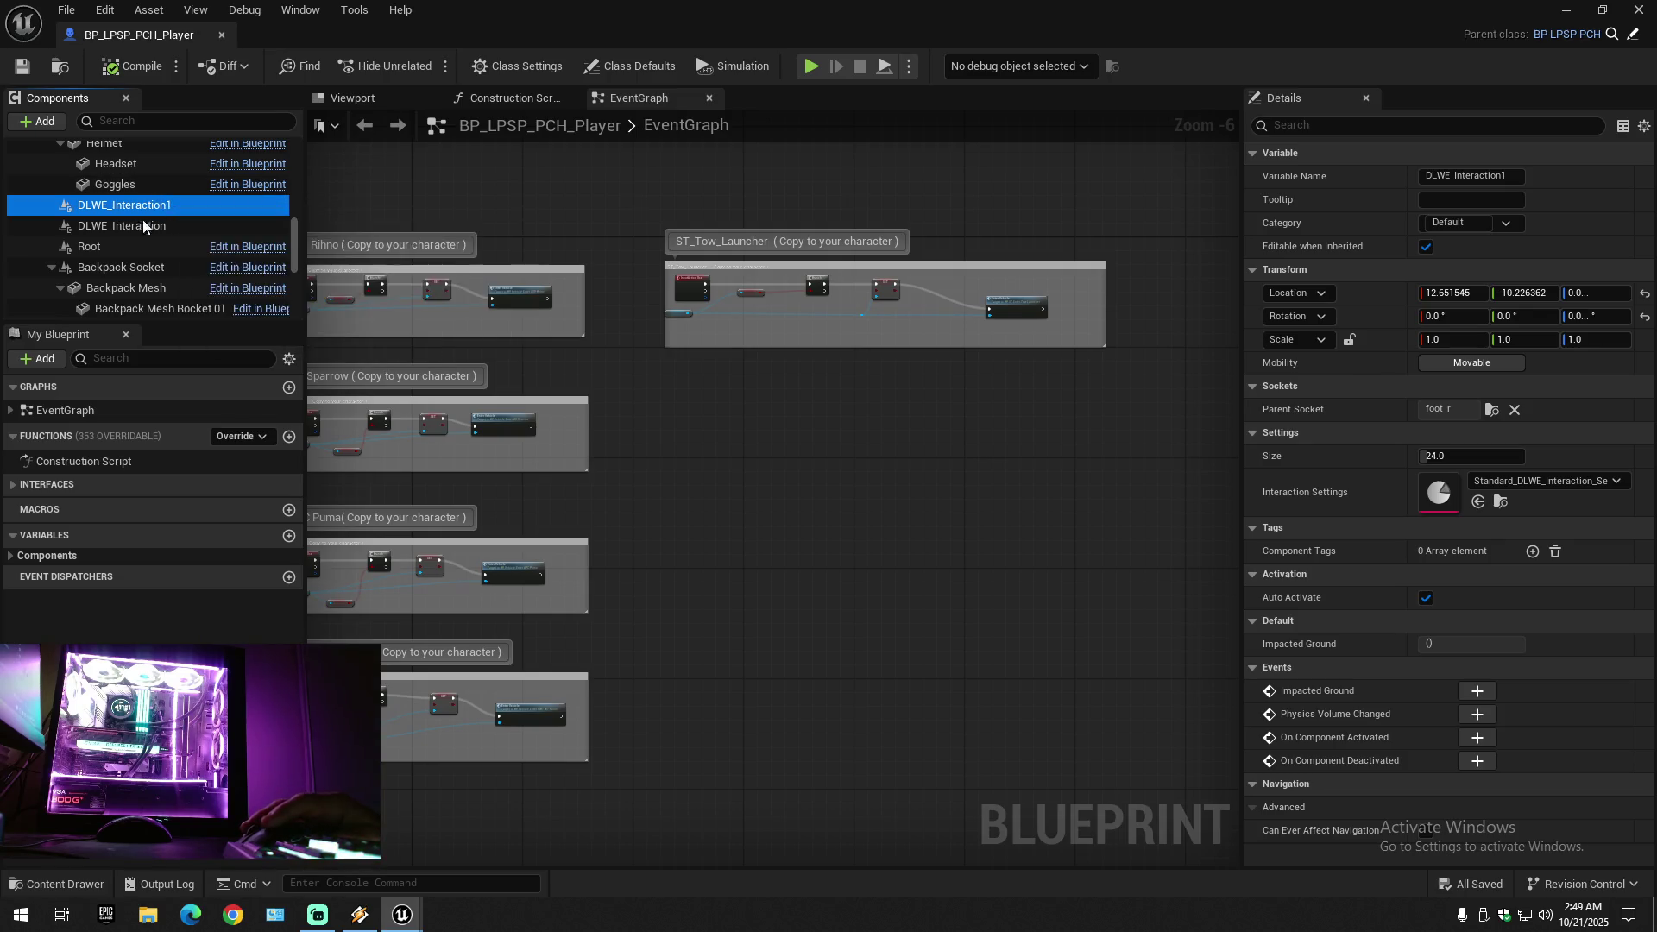
left_click(155, 225)
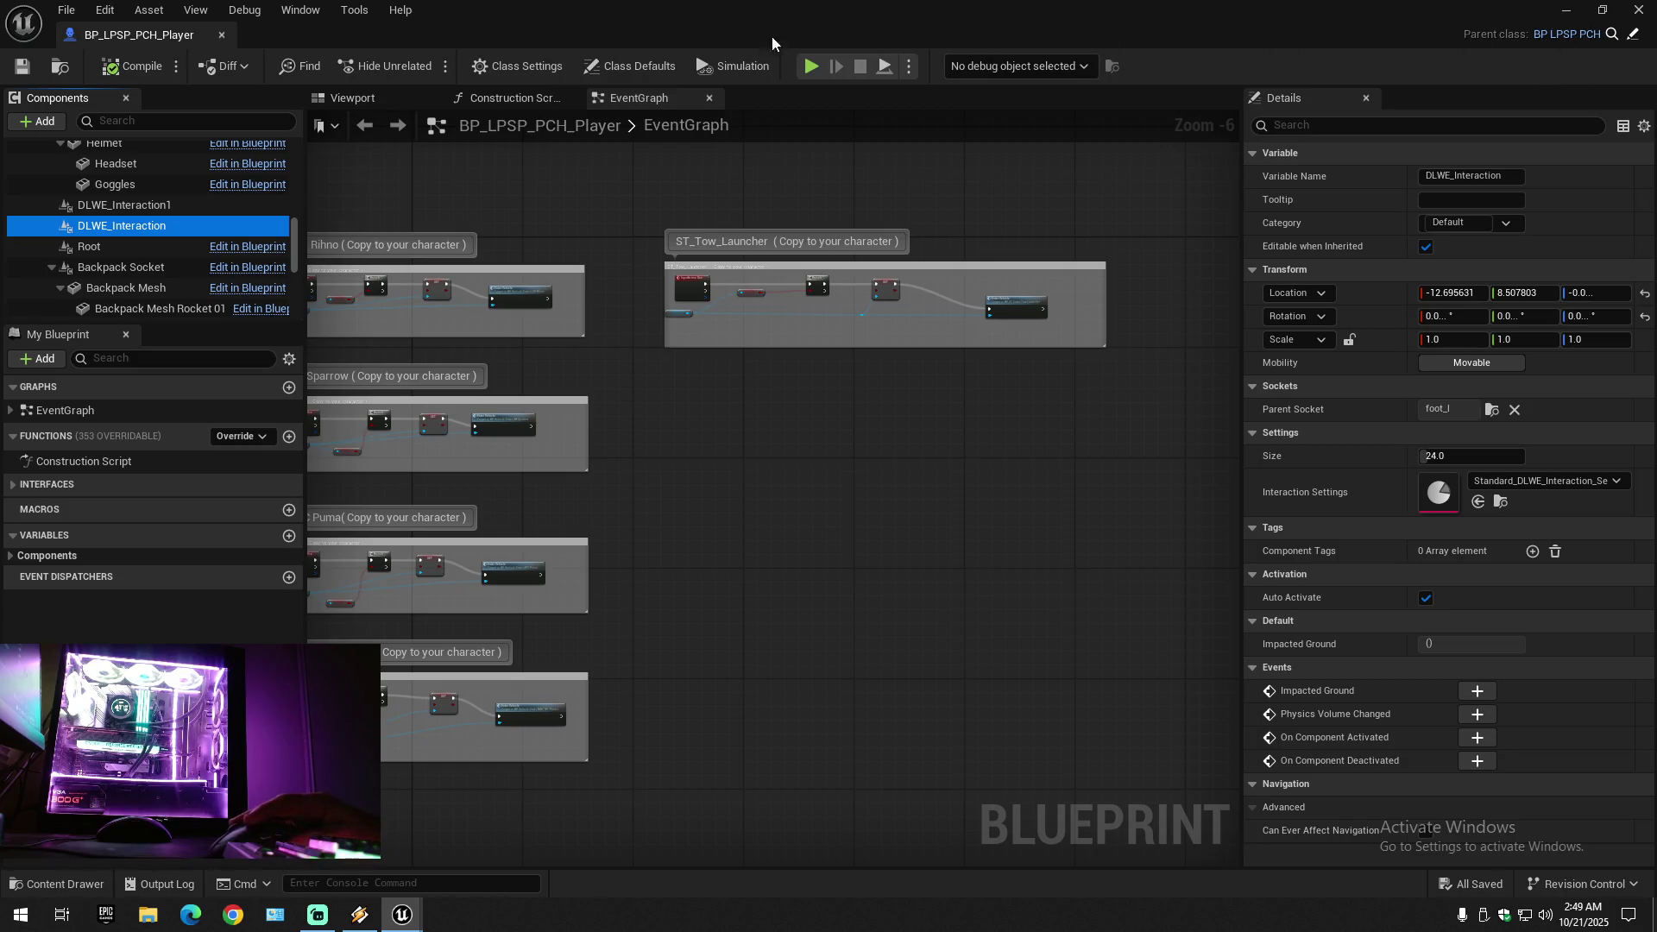
left_click(221, 36)
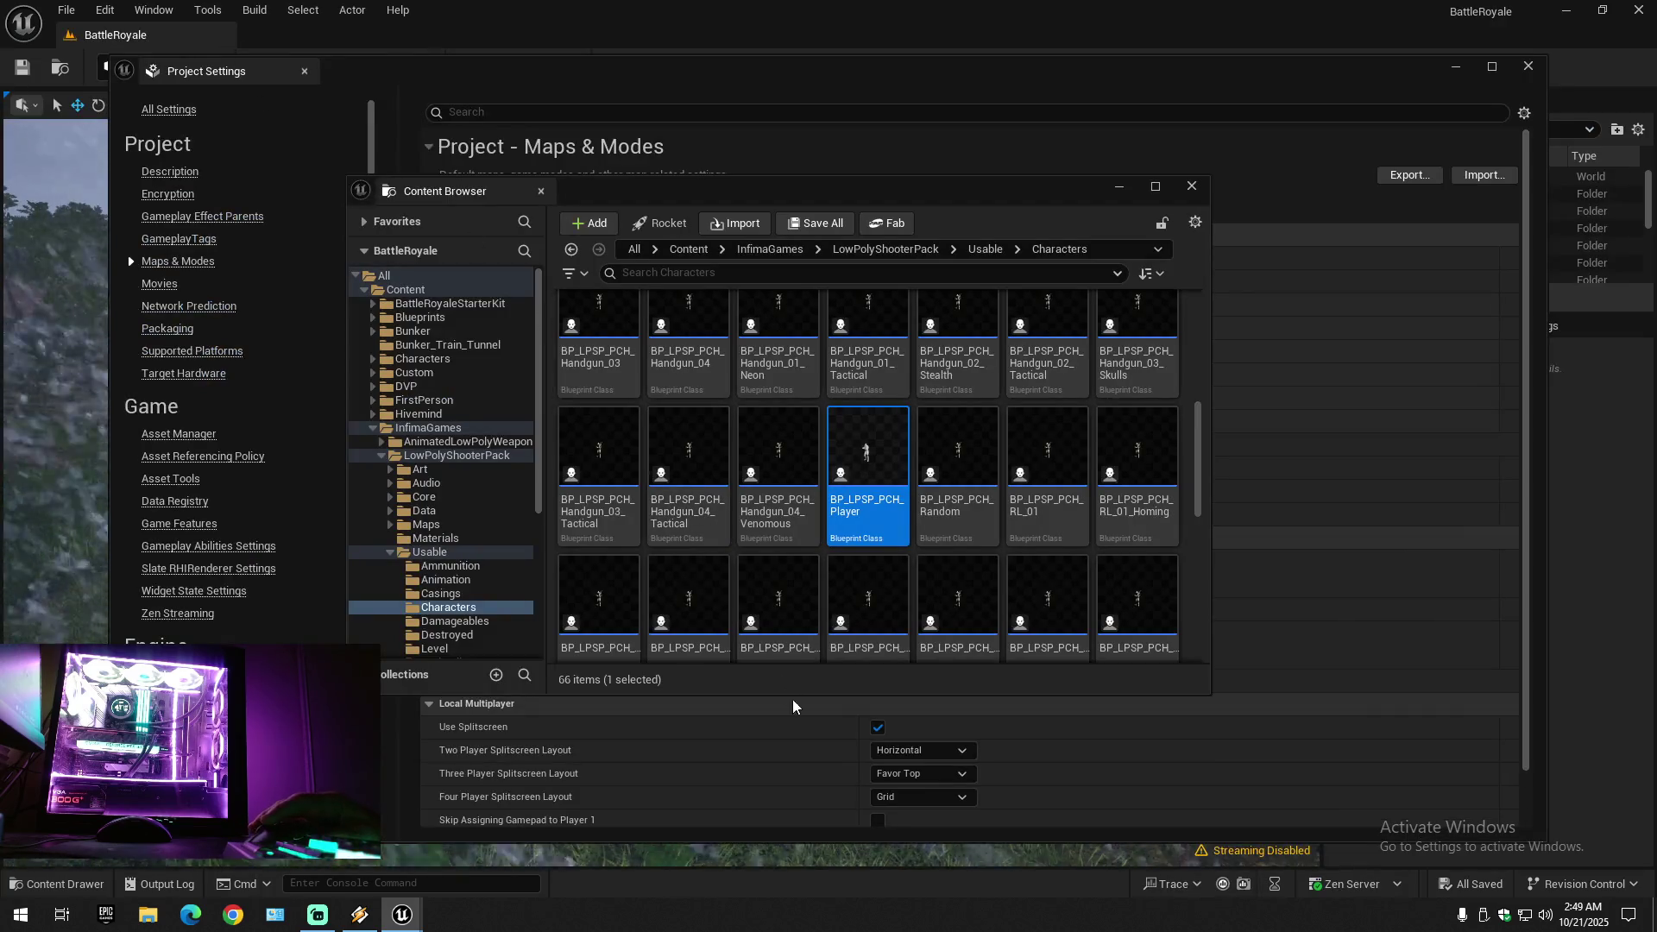
- Close Project Settings and fly the viewport out toward the valley at higher camera speed
left_click(1528, 66)
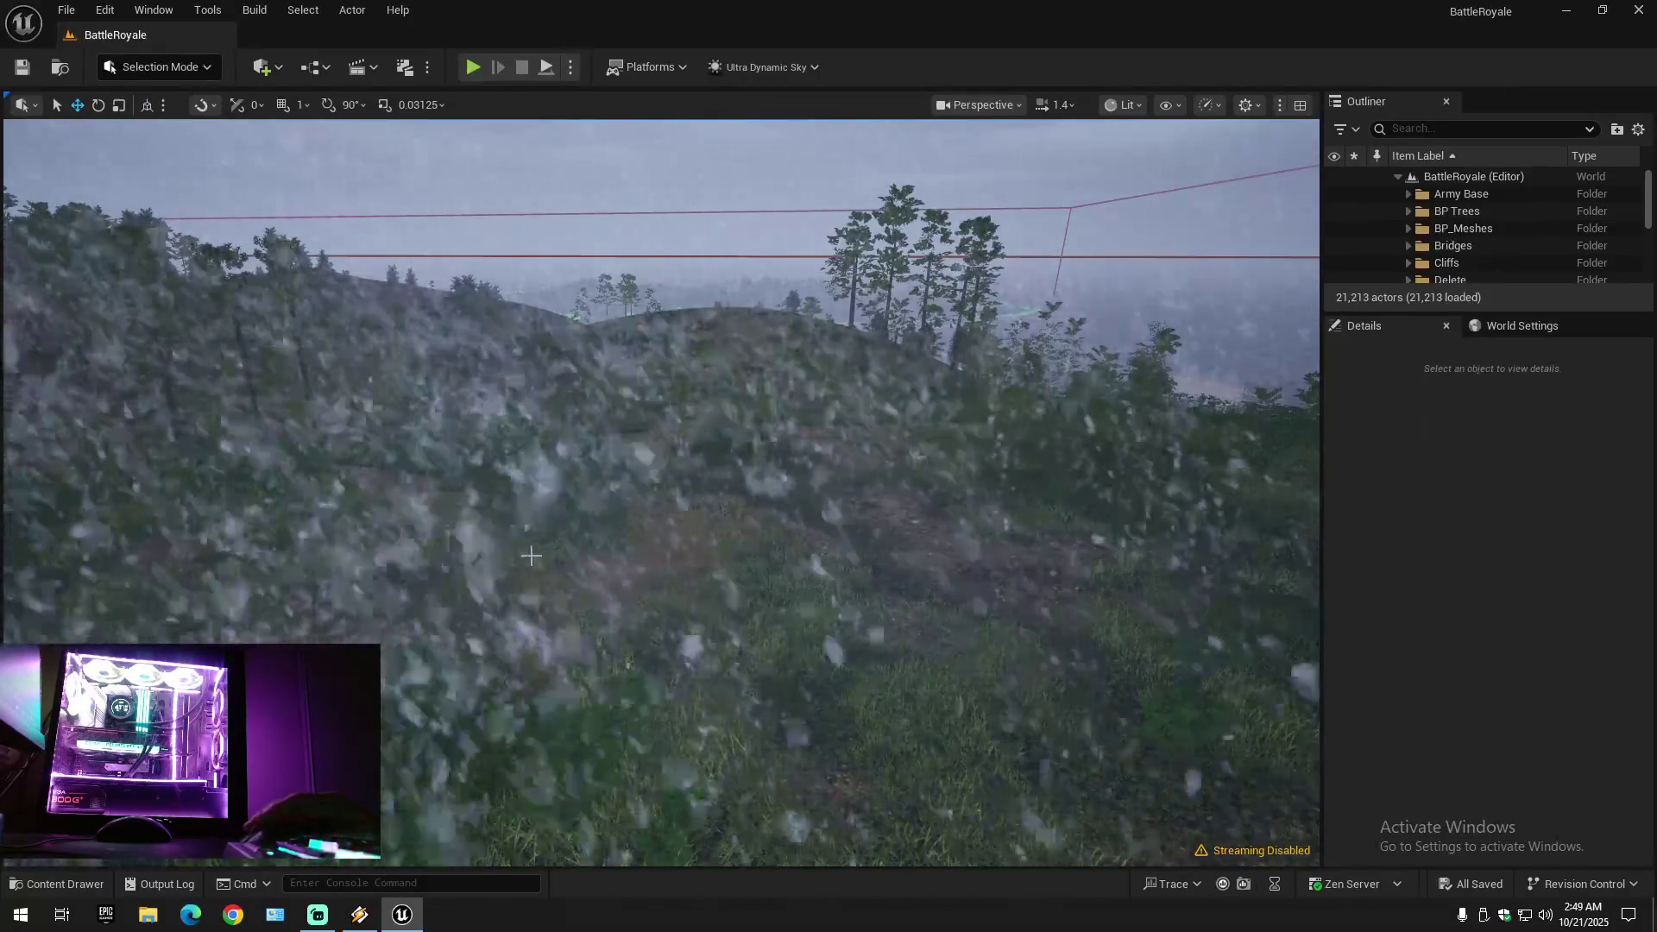
scroll(531, 555, "down", 3)
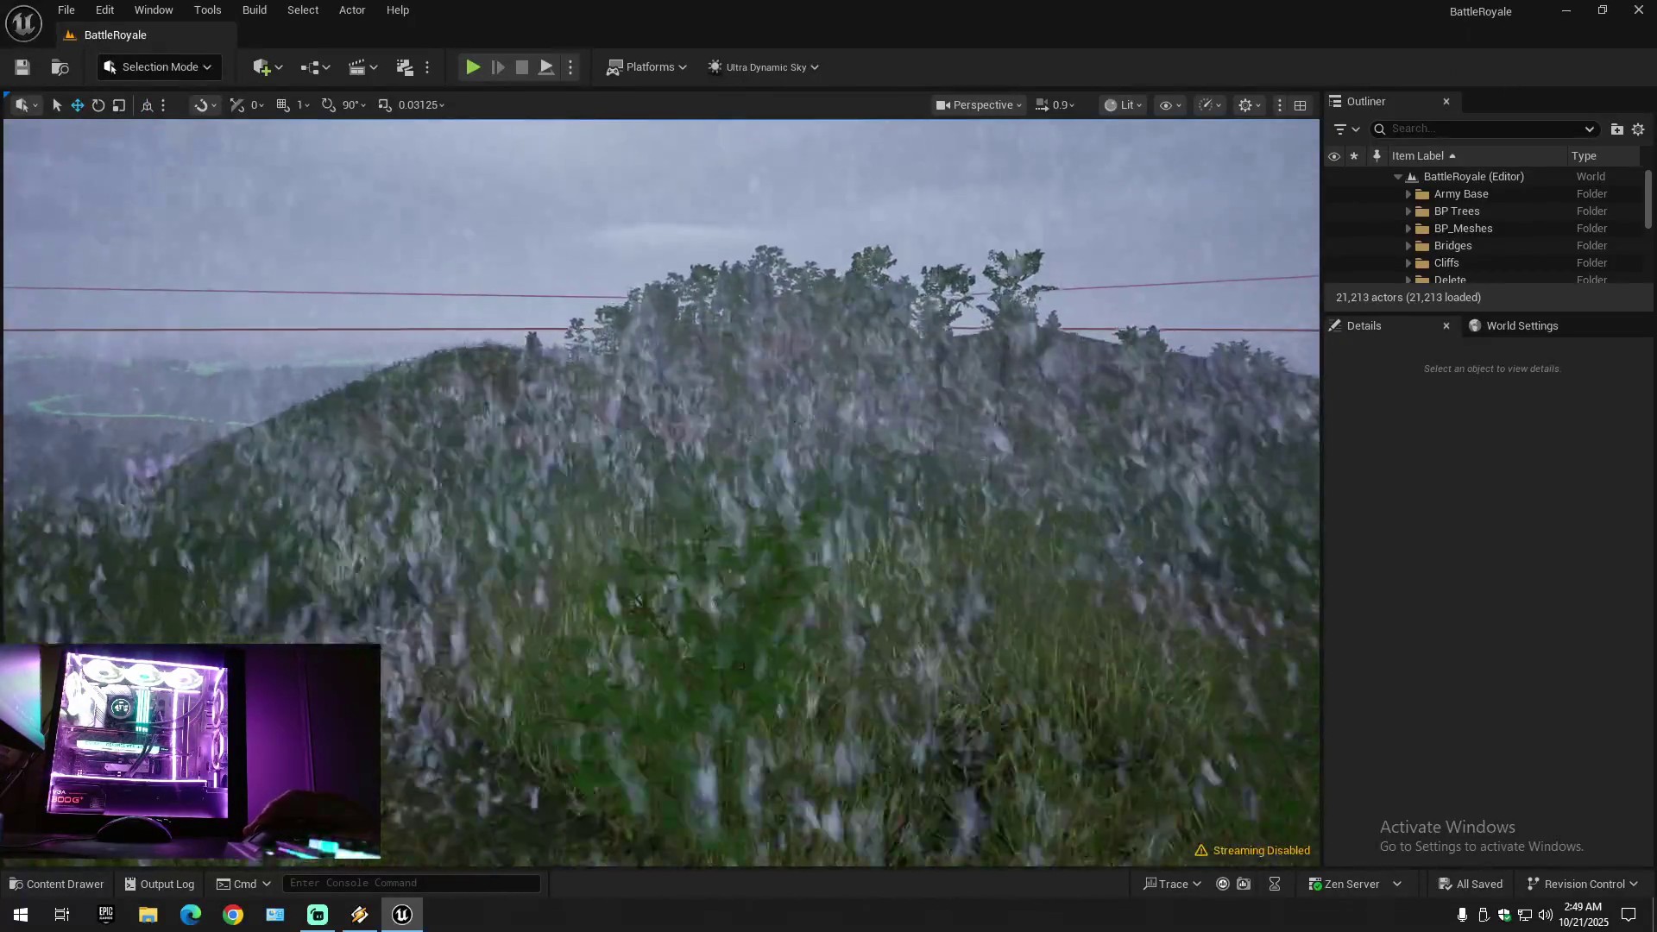
scroll(661, 492, "down", 1)
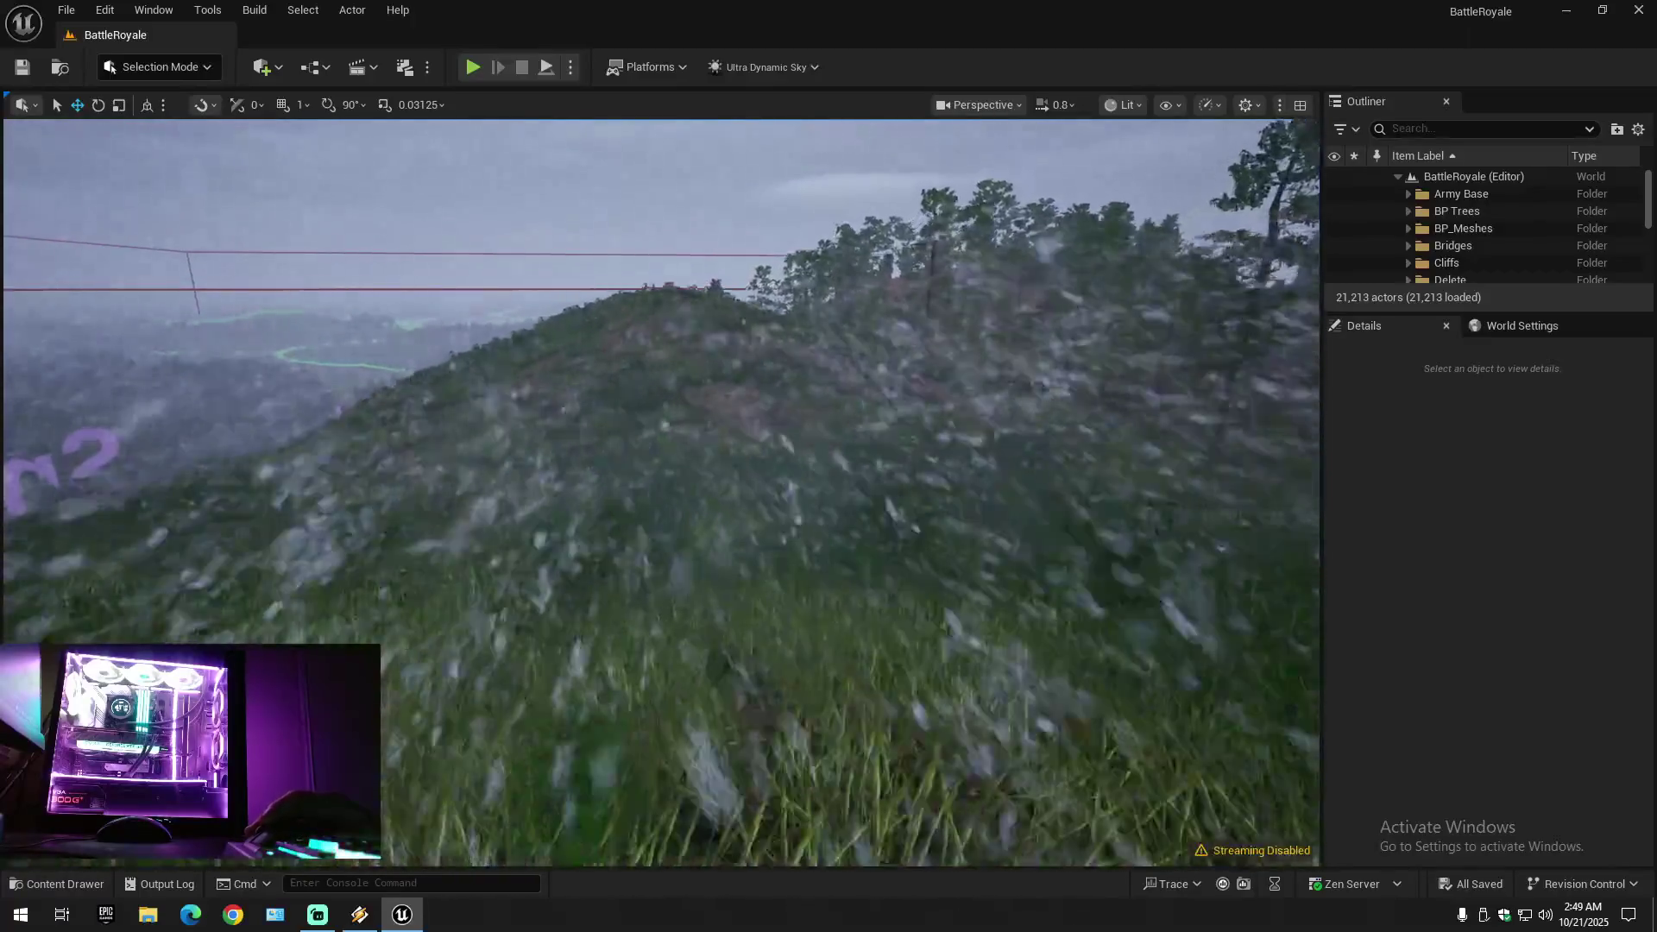
key("a")
scroll(661, 492, "up", 1)
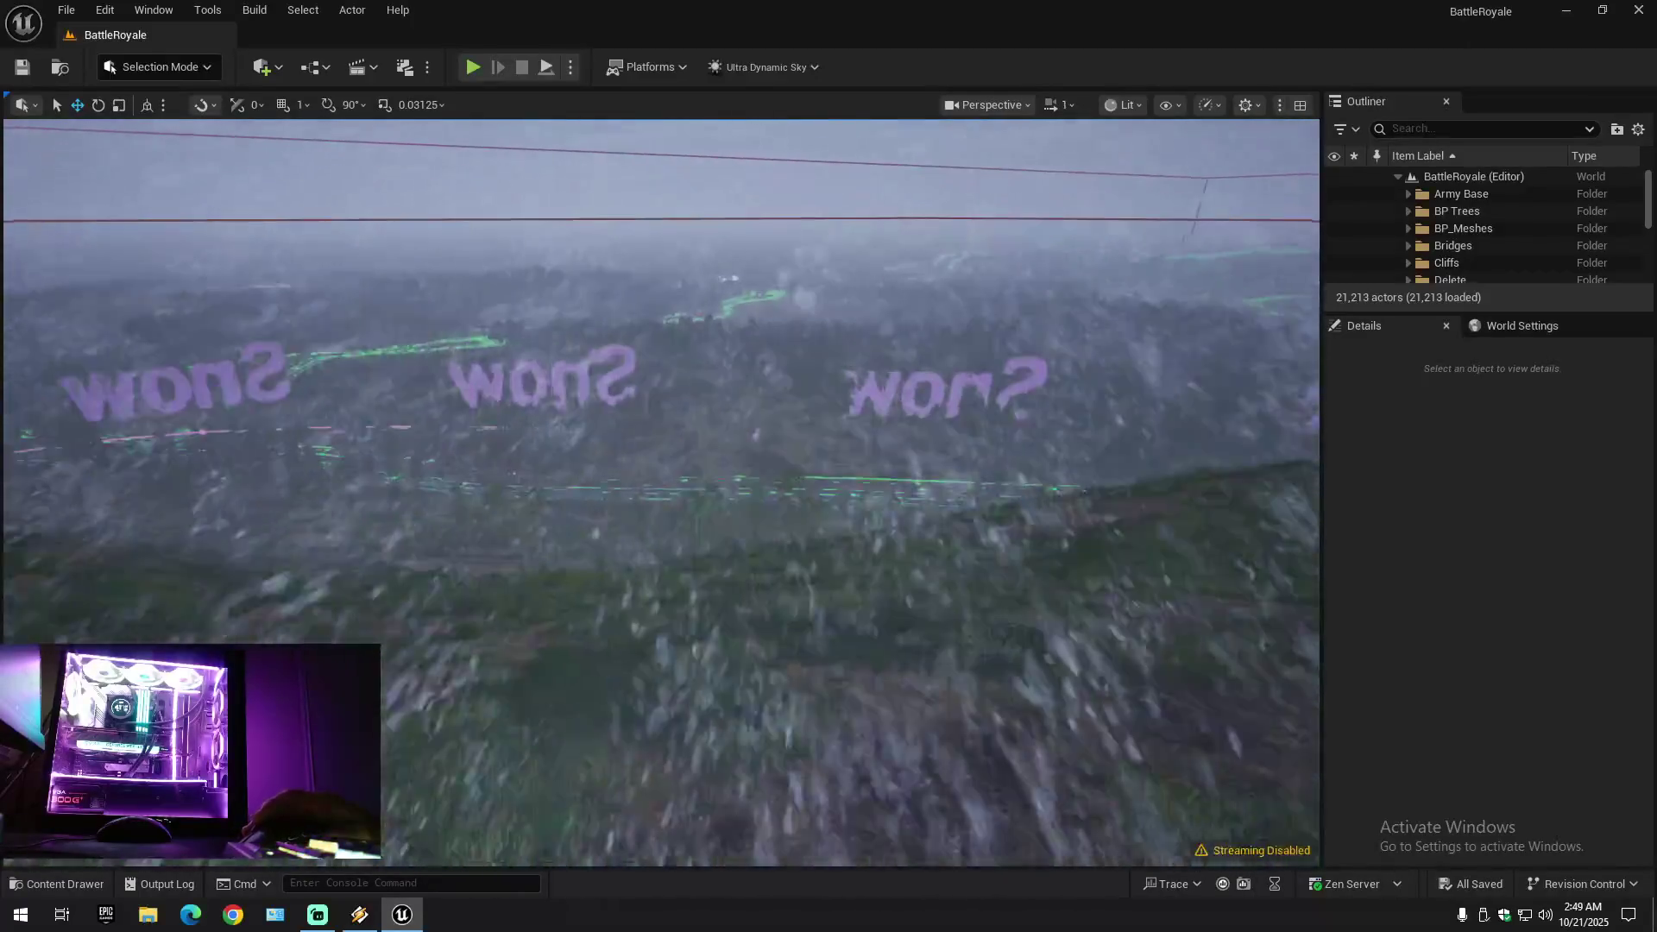
scroll(661, 492, "up", 2)
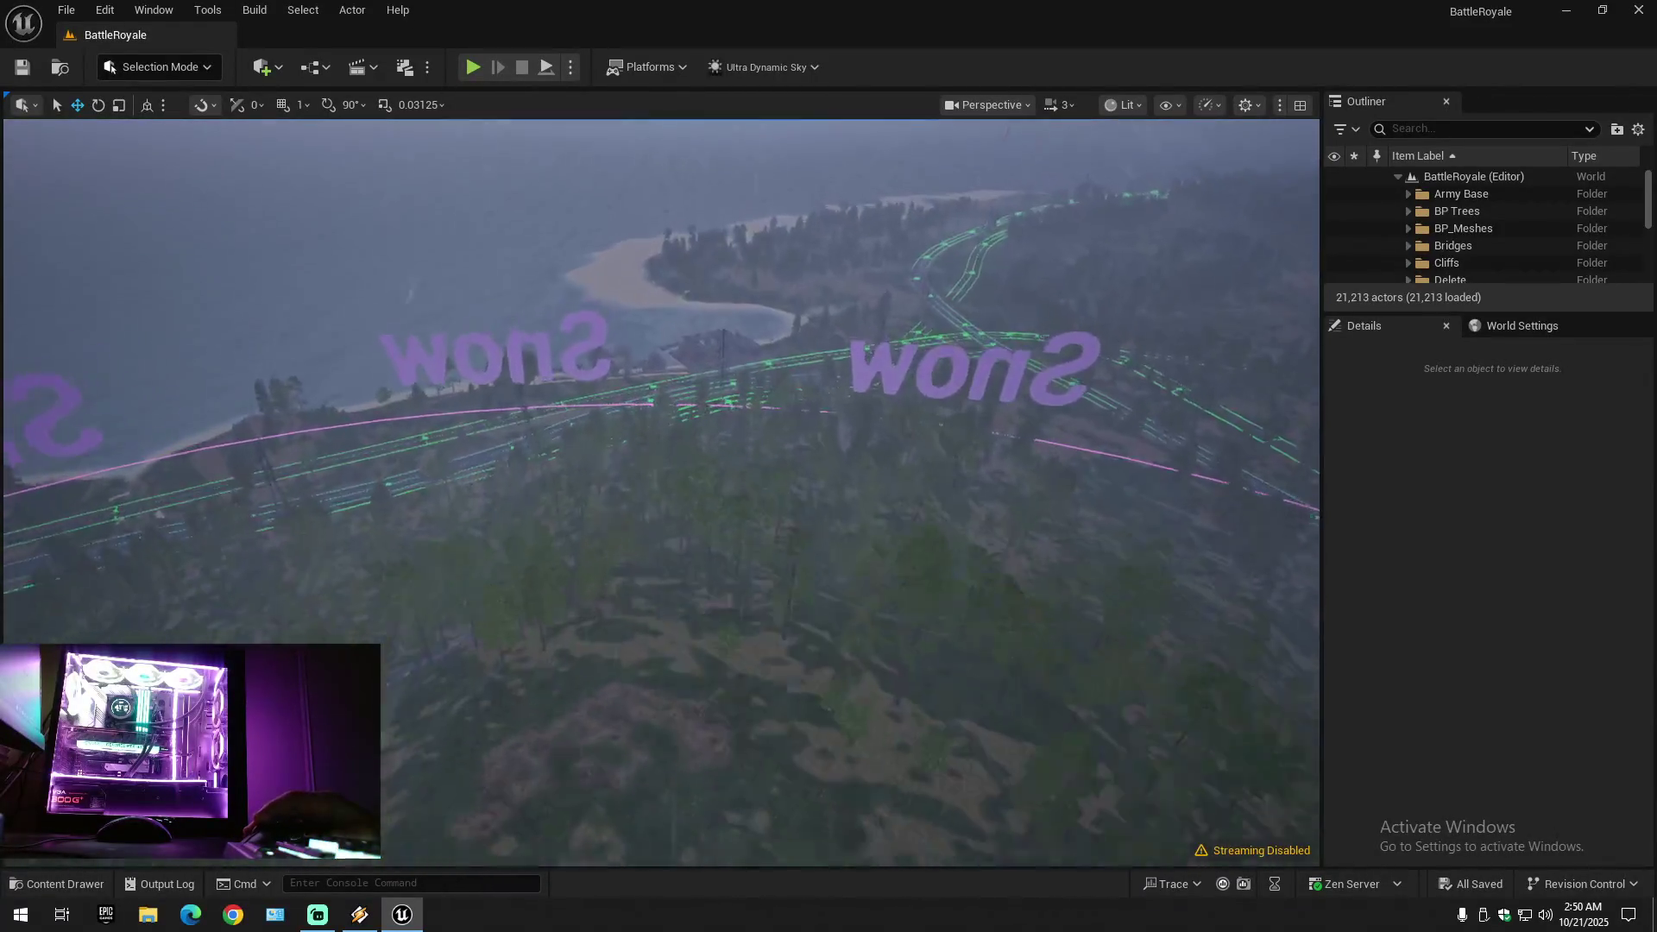
scroll(661, 492, "up", 1)
scroll(661, 491, "up", 2)
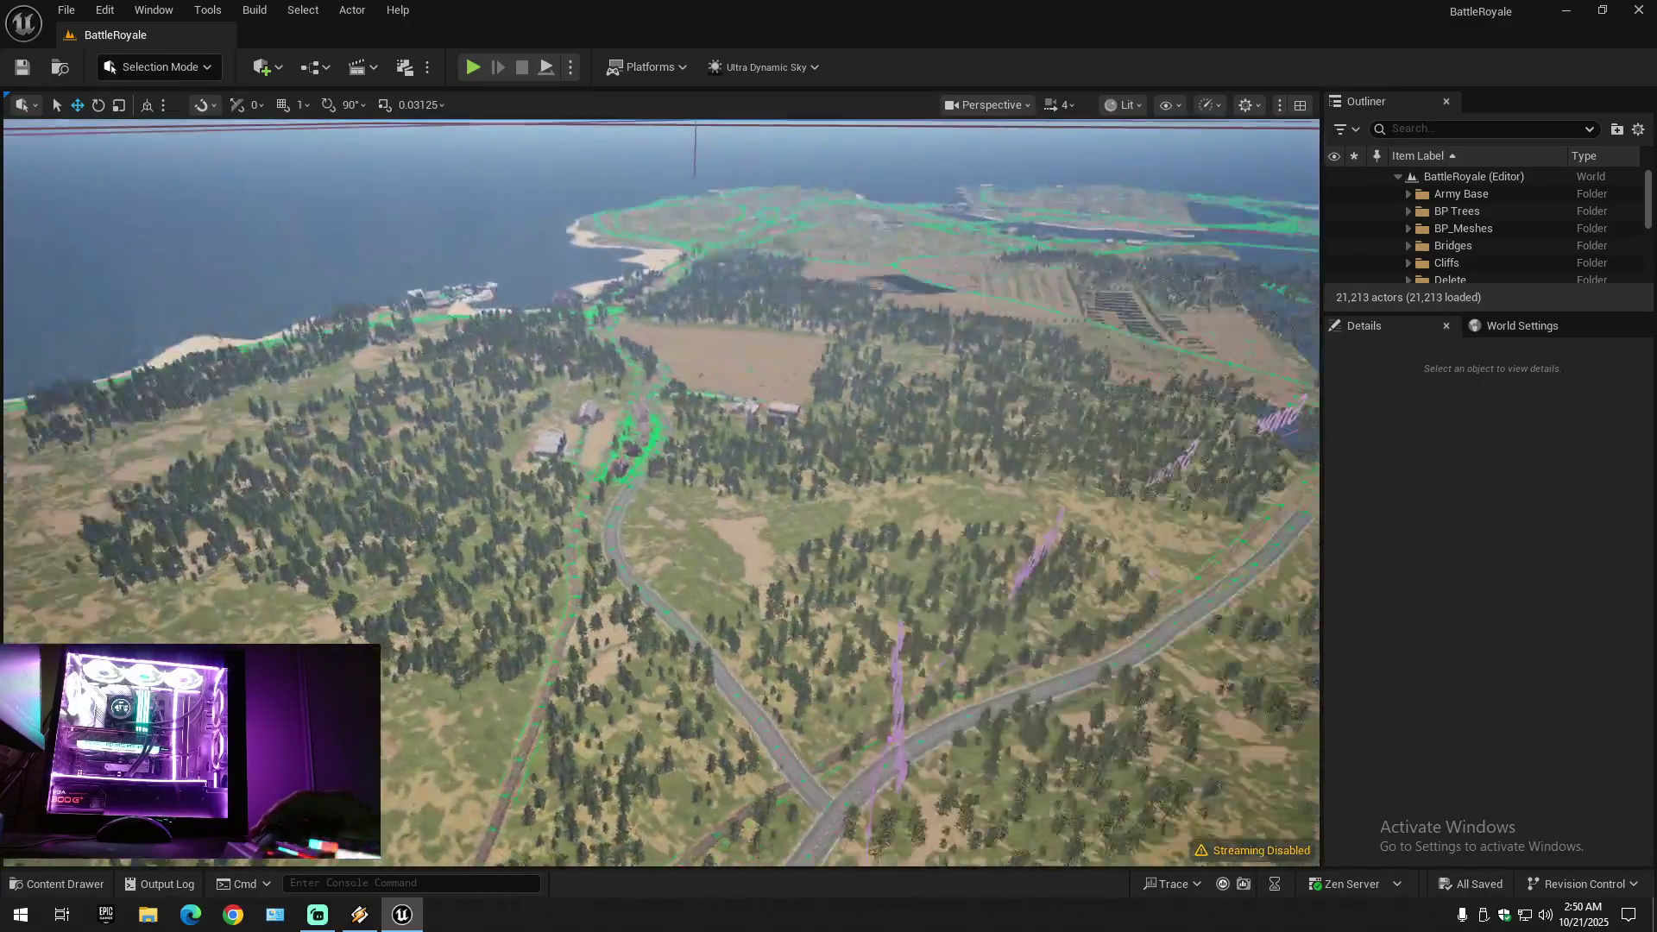
- Fly forward over the inland farmland, then launch Task Manager from the taskbar
key("w")
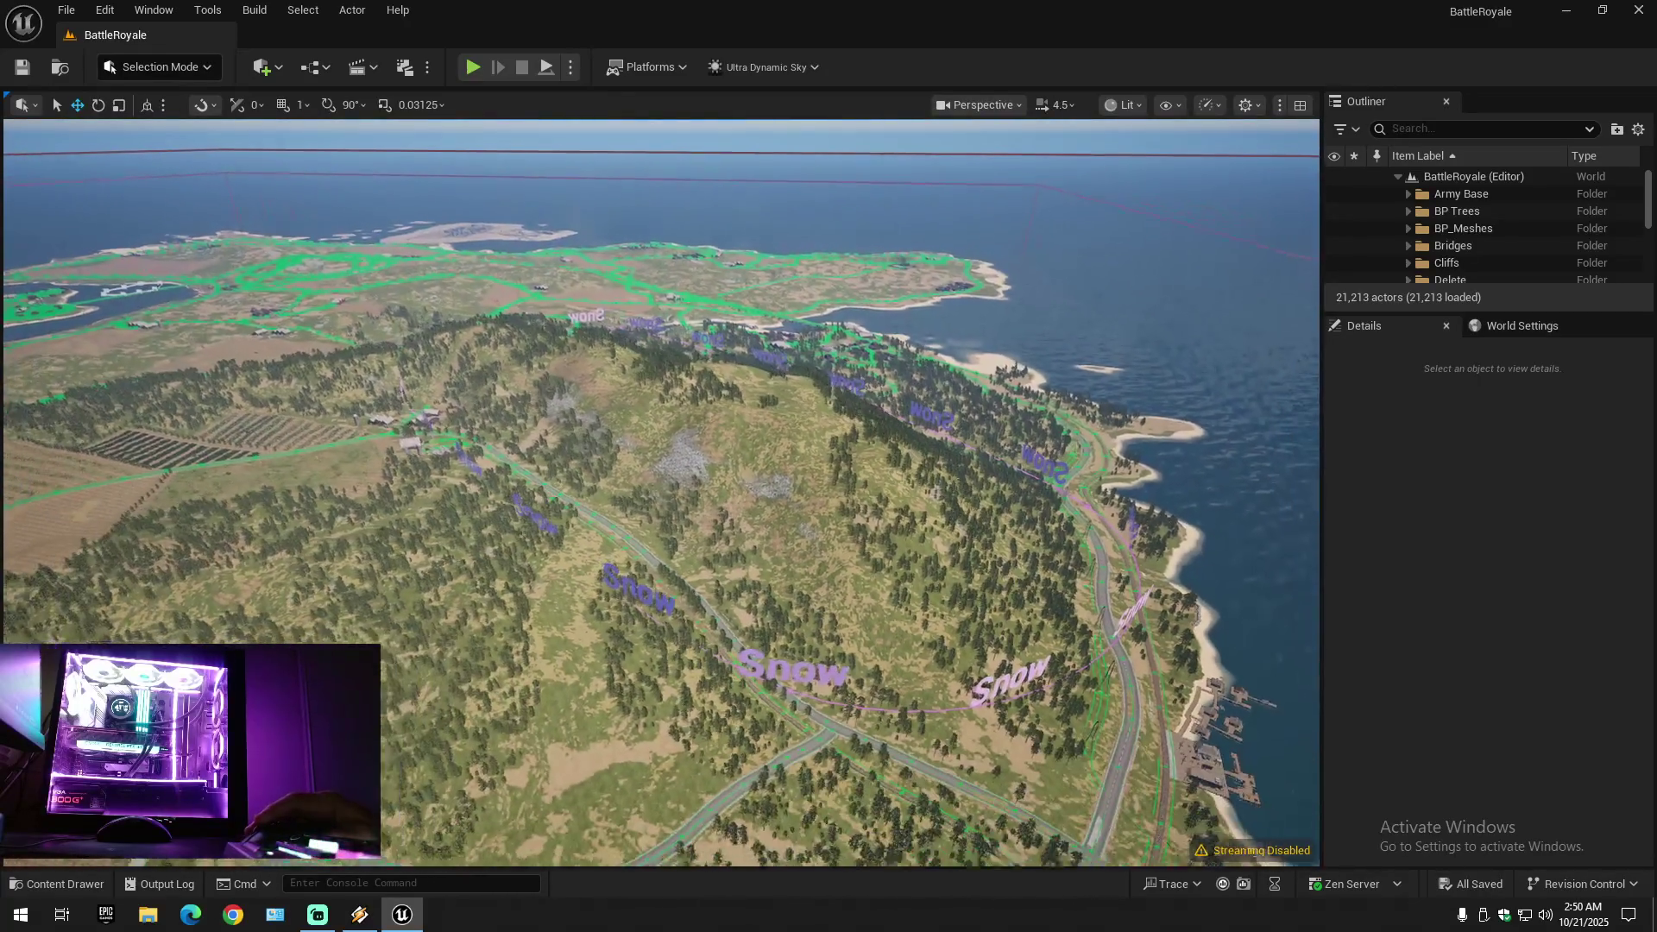
scroll(661, 492, "up", 2)
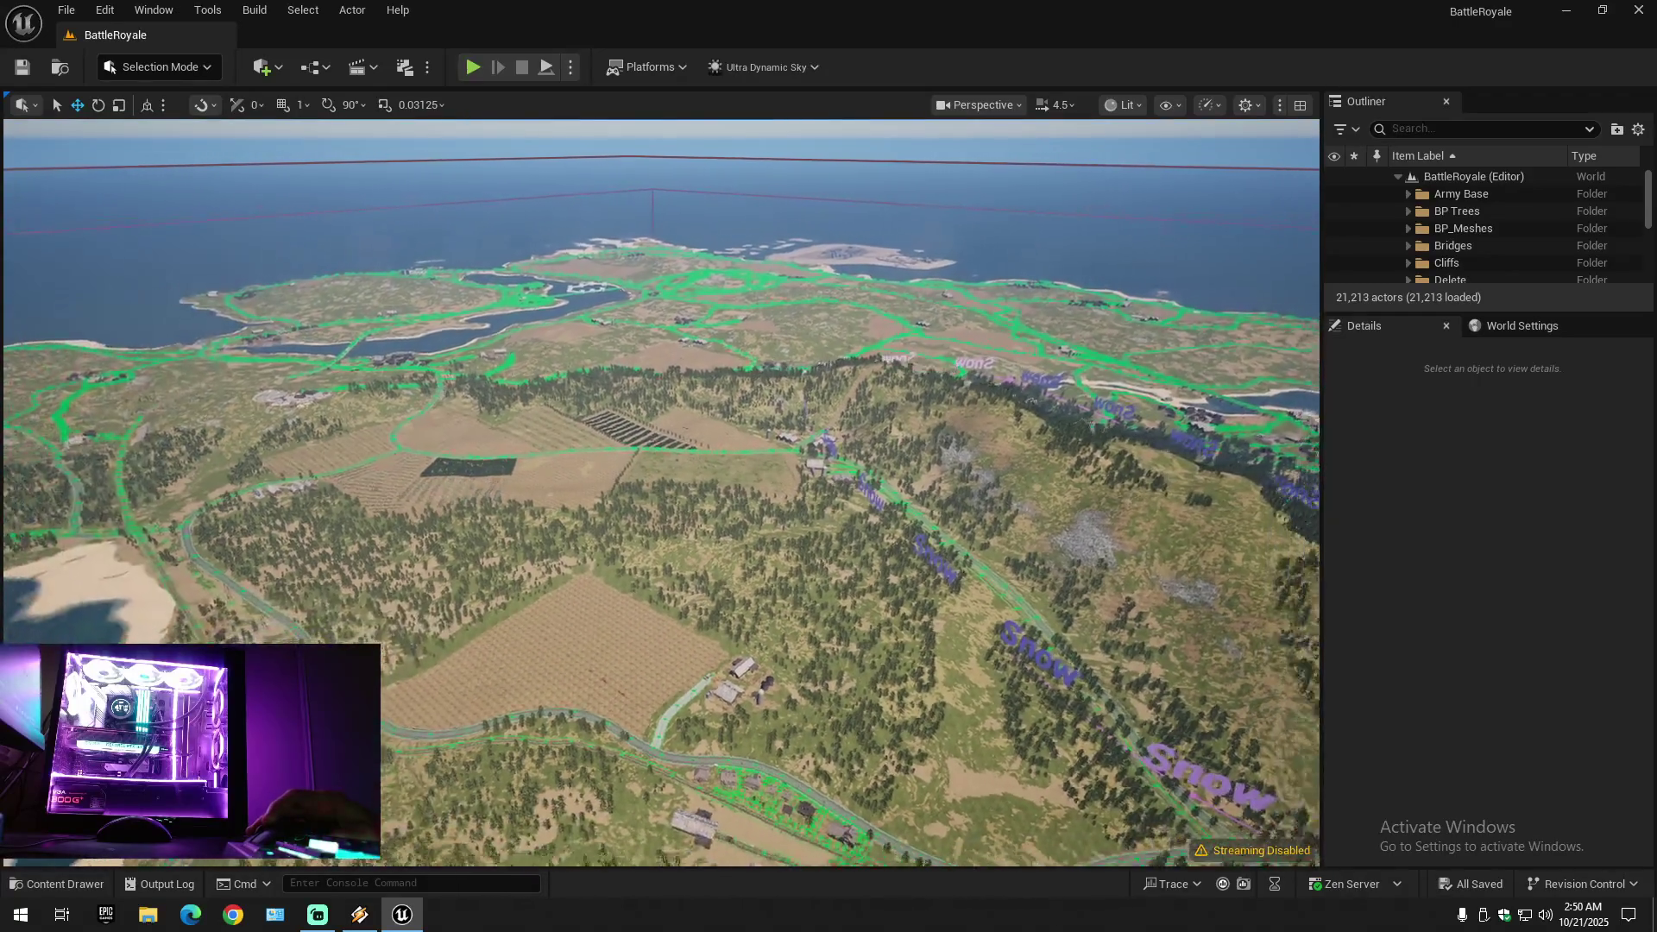
key("w")
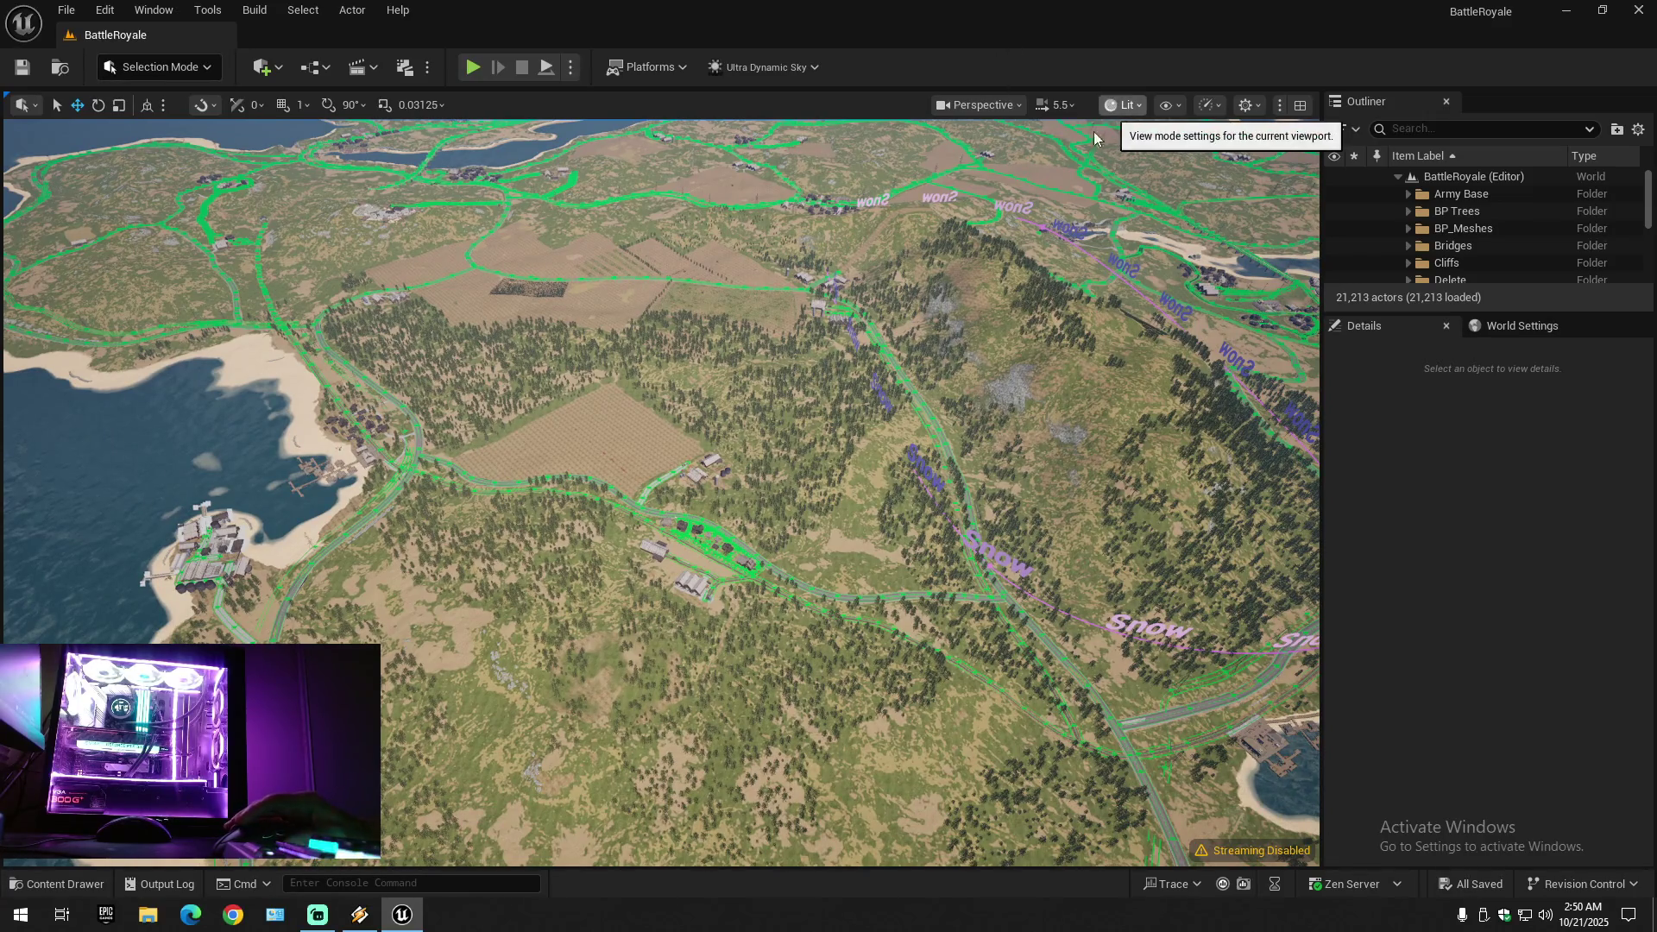
right_click(1162, 913)
left_click(1224, 850)
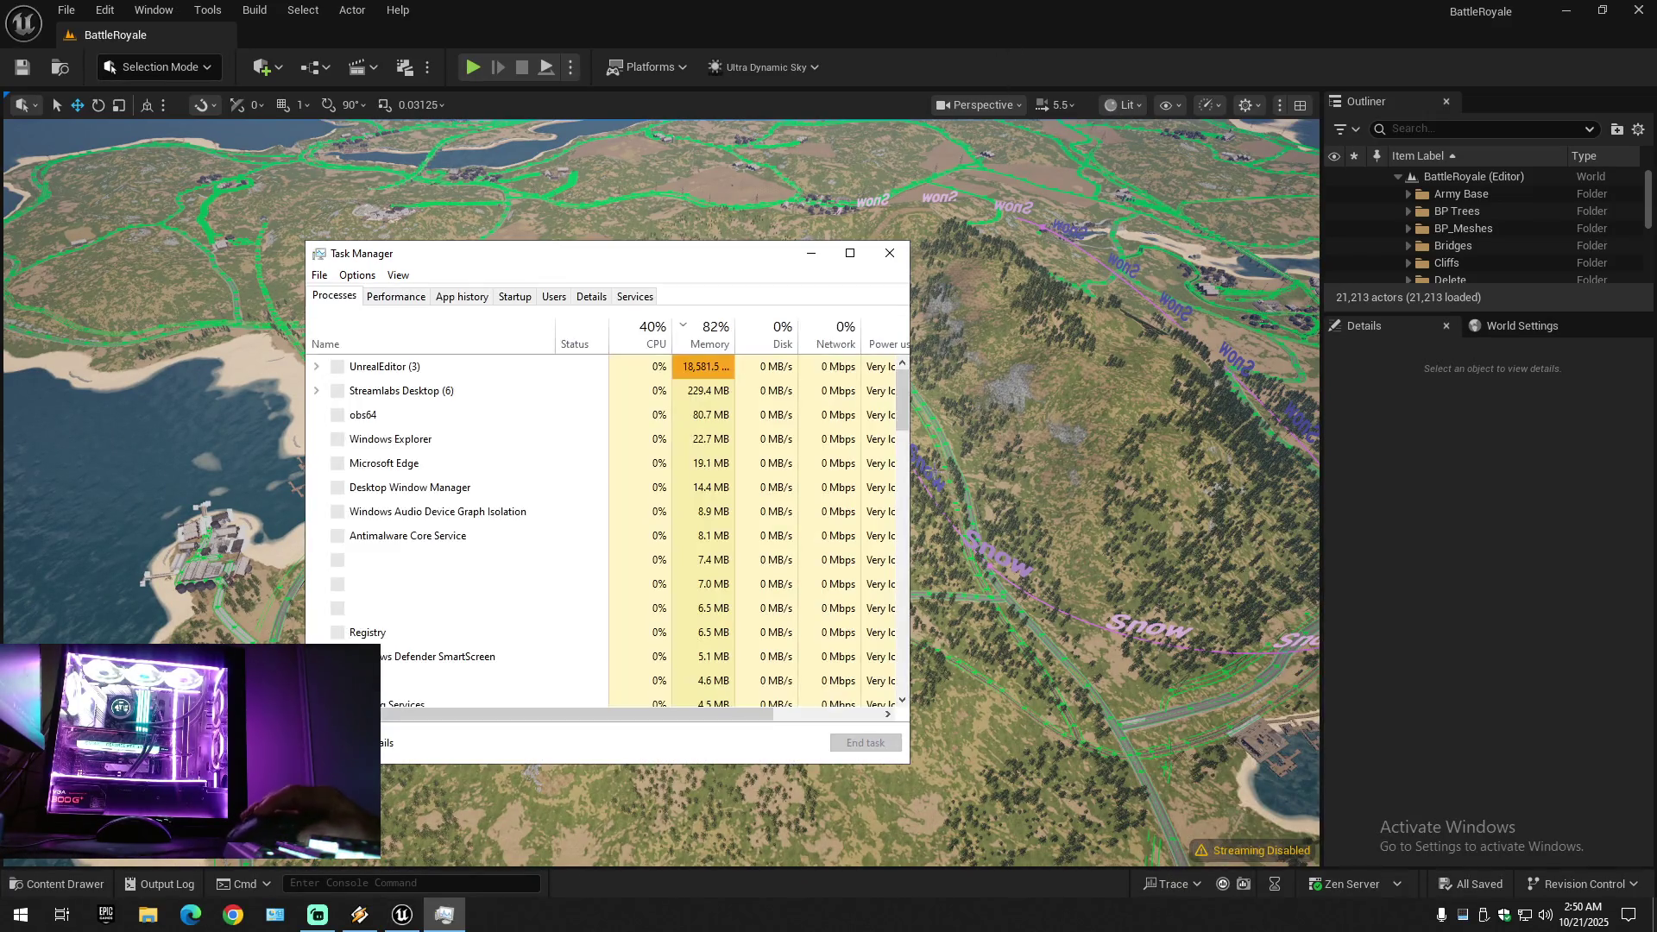
- Check Memory and GPU 0 usage on the Performance tab, then close Task Manager
left_click(396, 296)
left_click(385, 386)
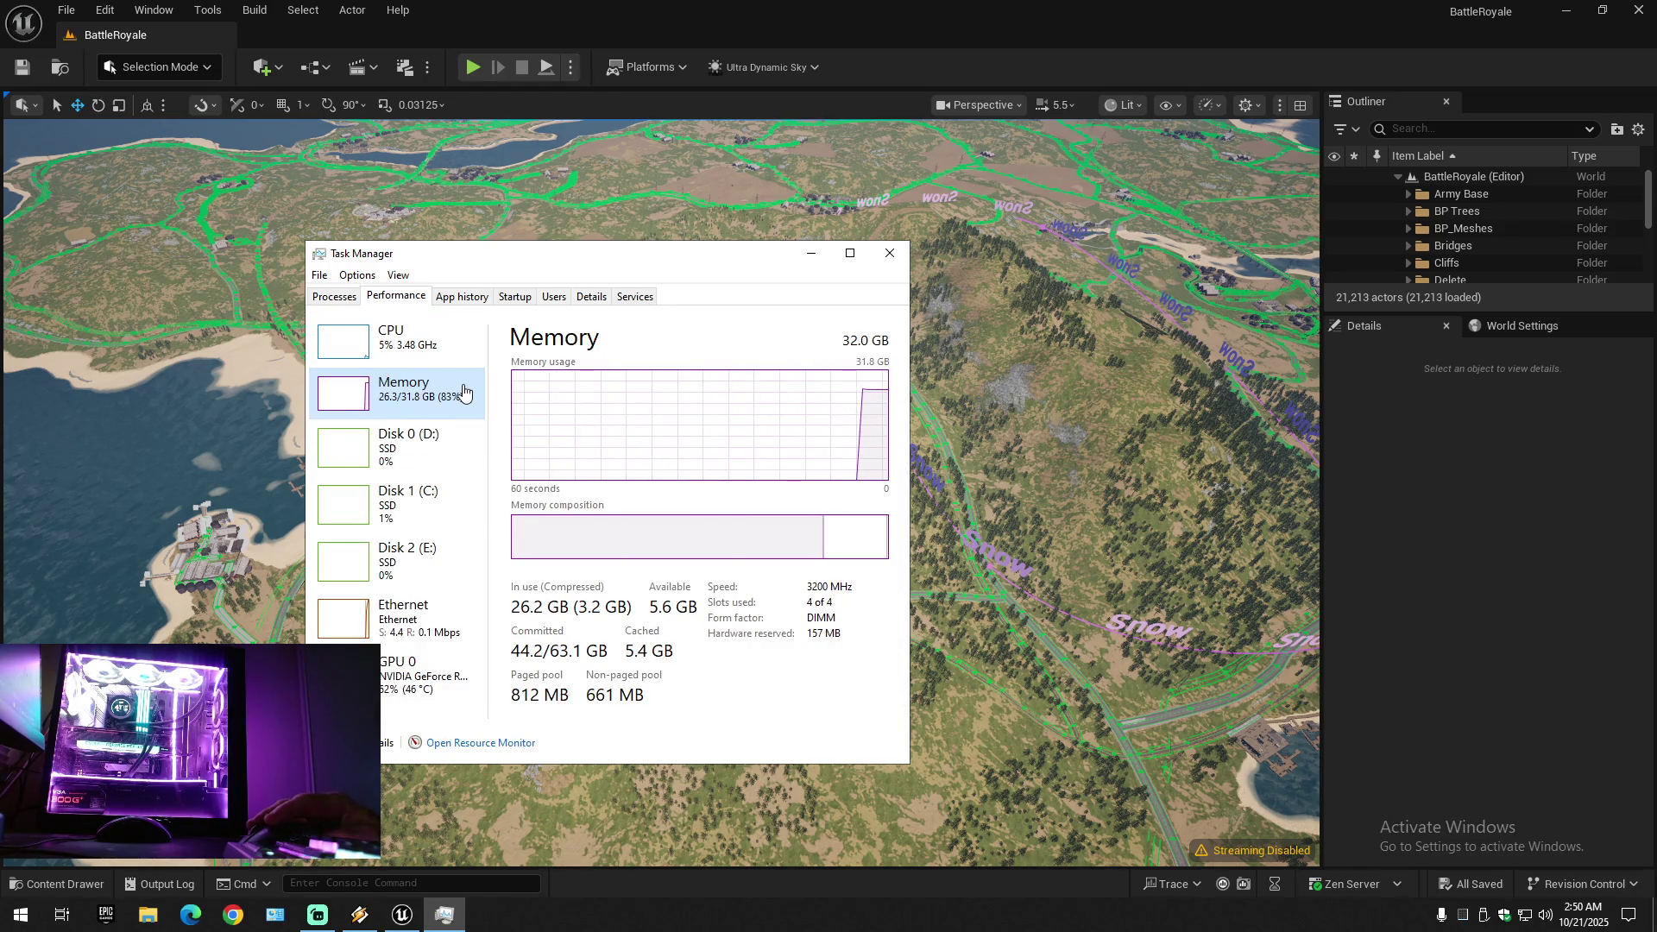
left_click(423, 681)
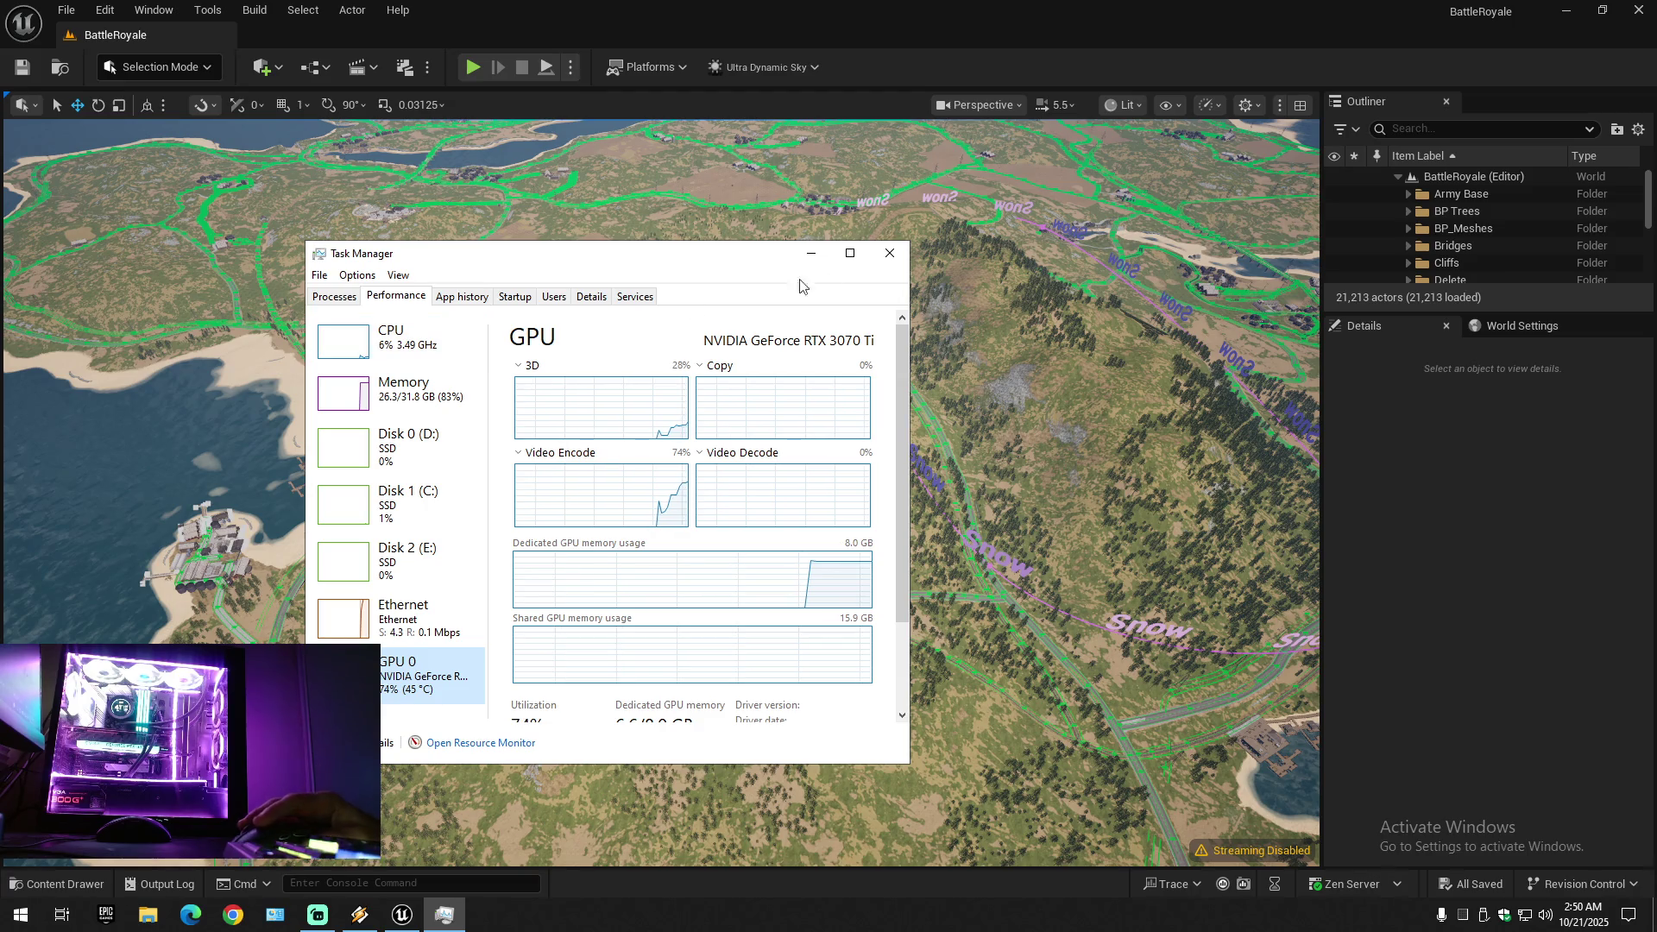
left_click(886, 261)
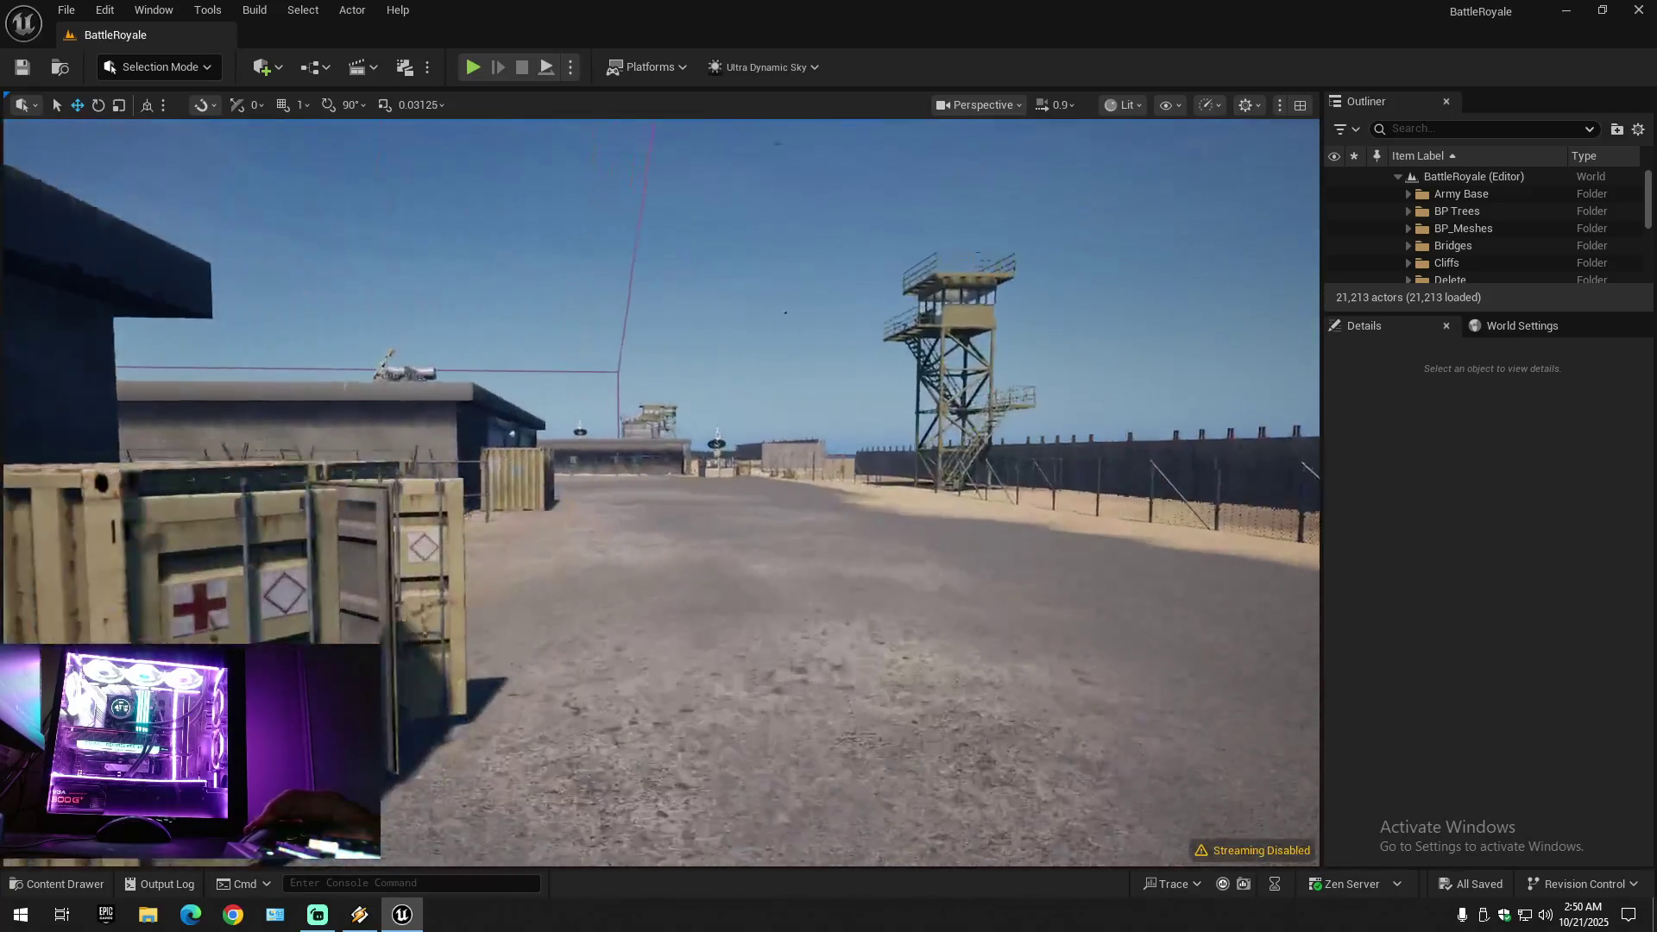
- Adjust camera speed and sweep the view past the airfield and coastline to the road beside the railway tracks
scroll(661, 492, "up", 2)
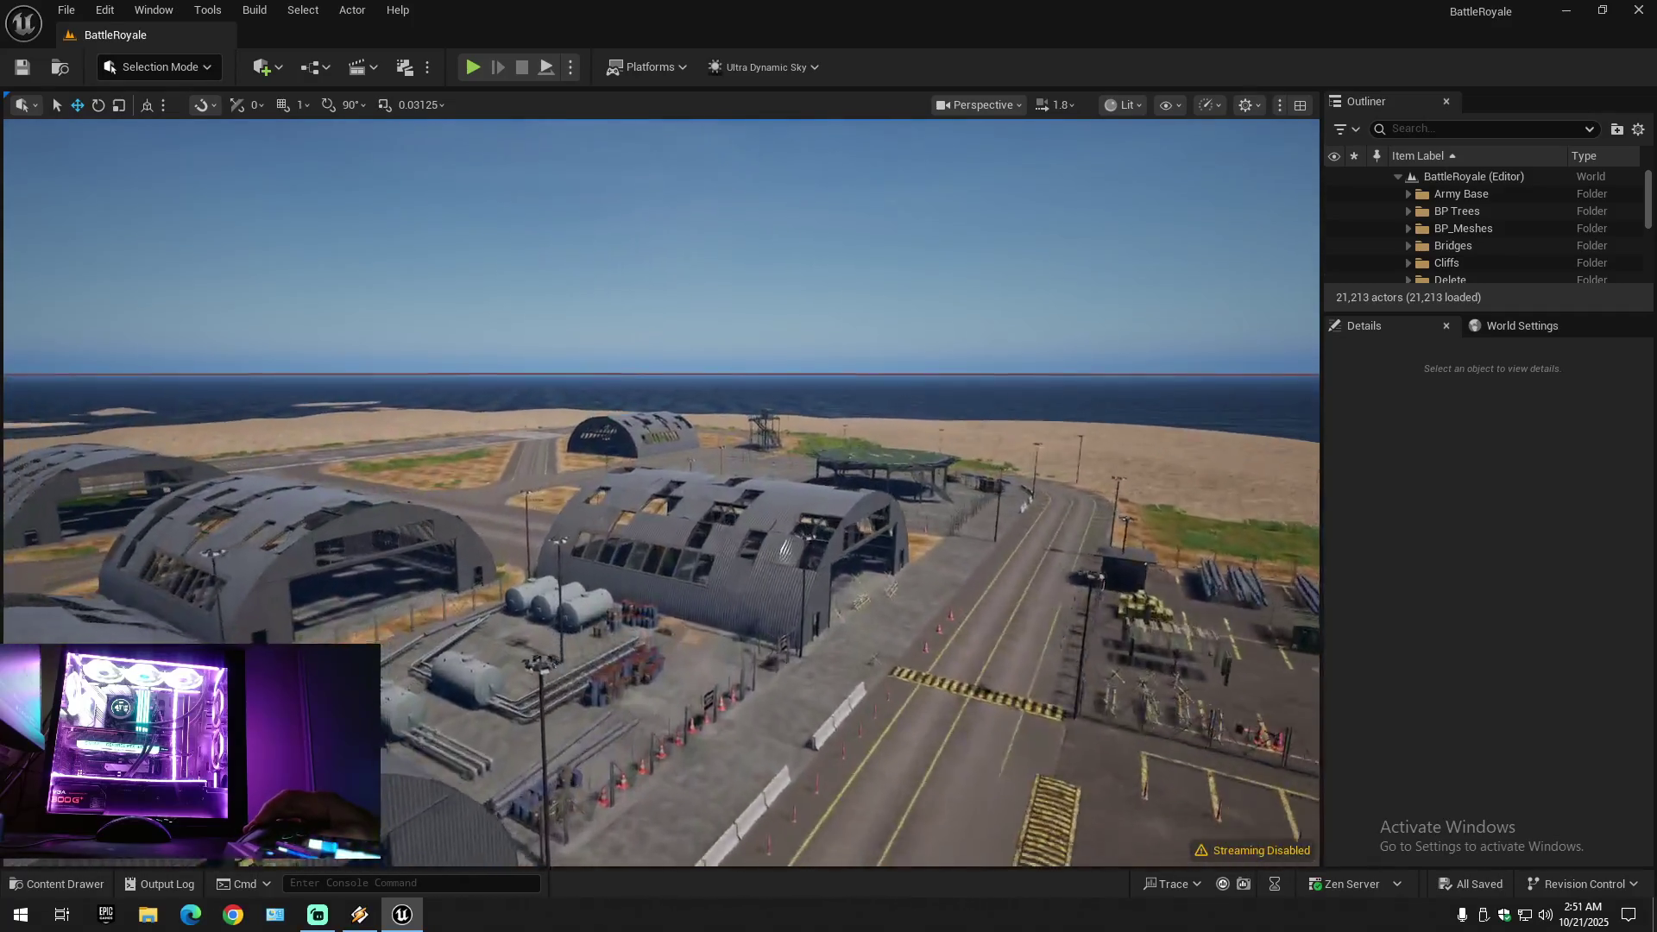
scroll(661, 492, "up", 2)
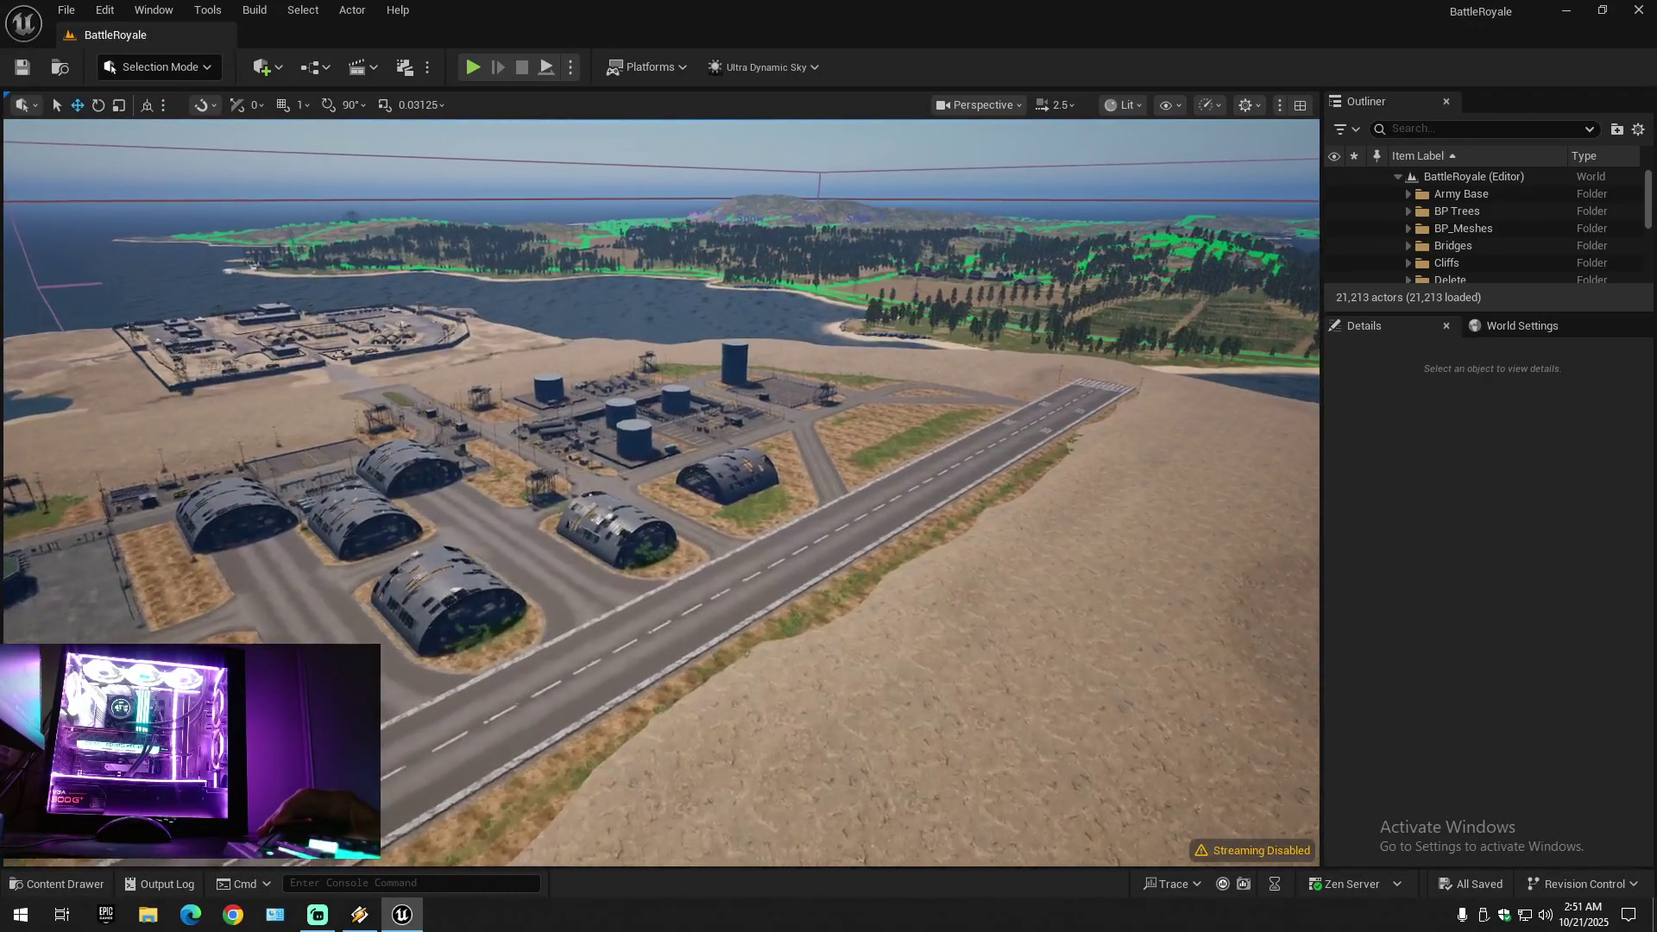
scroll(661, 492, "down", 1)
scroll(661, 492, "down", 1)
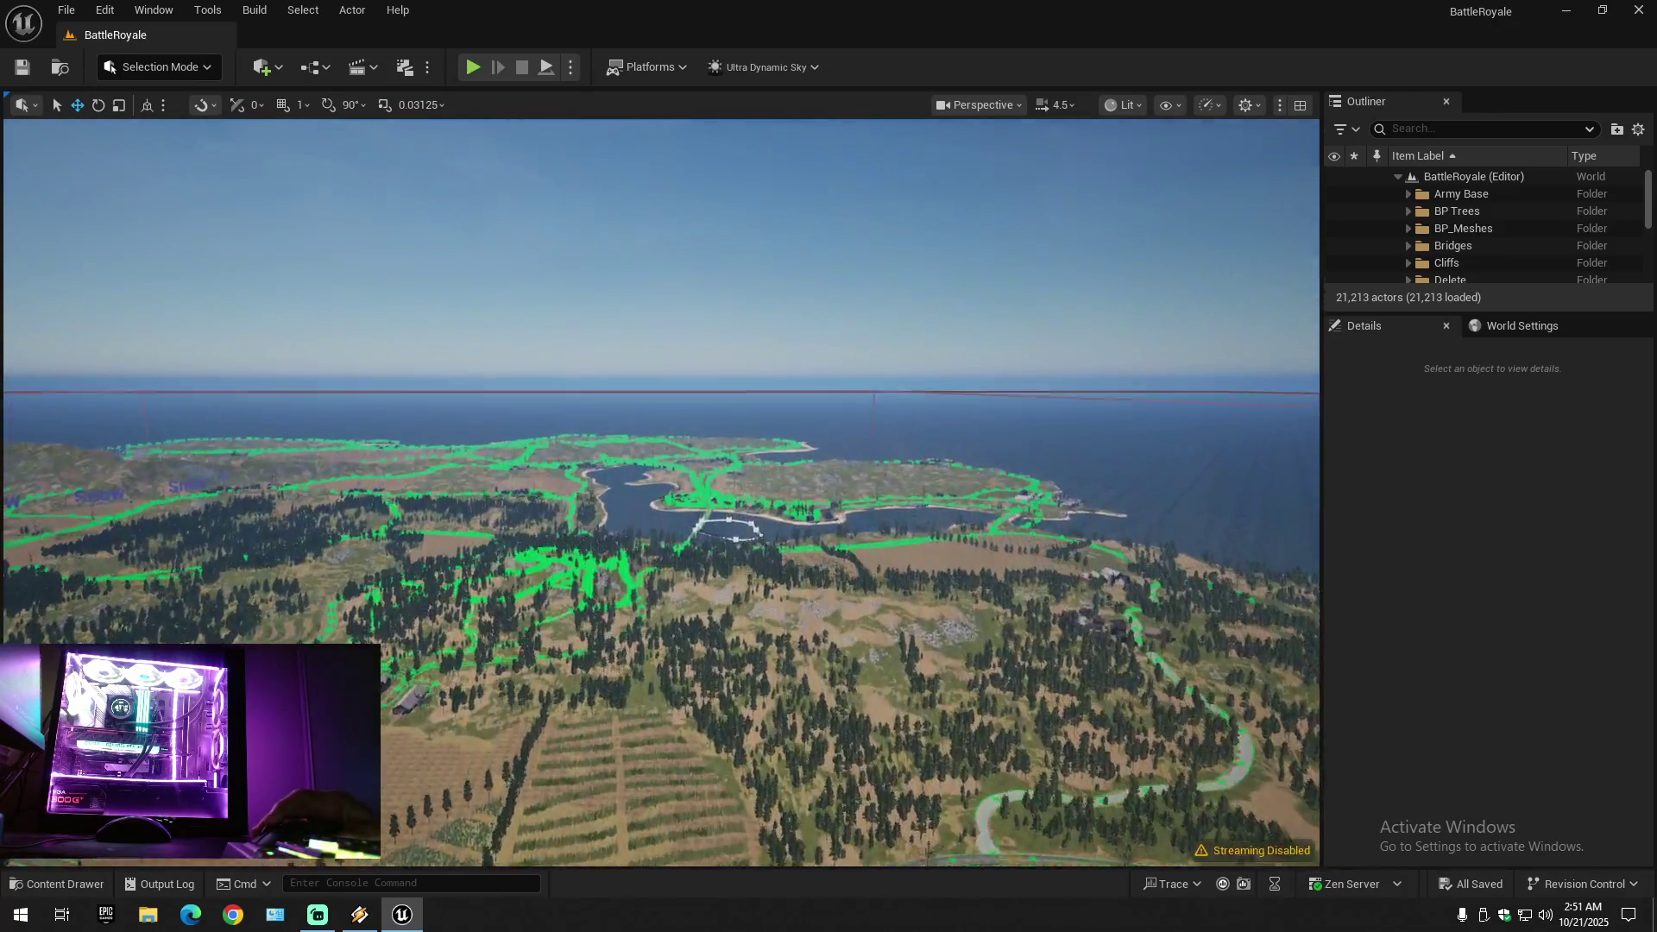
left_click_drag(661, 492, 661, 552)
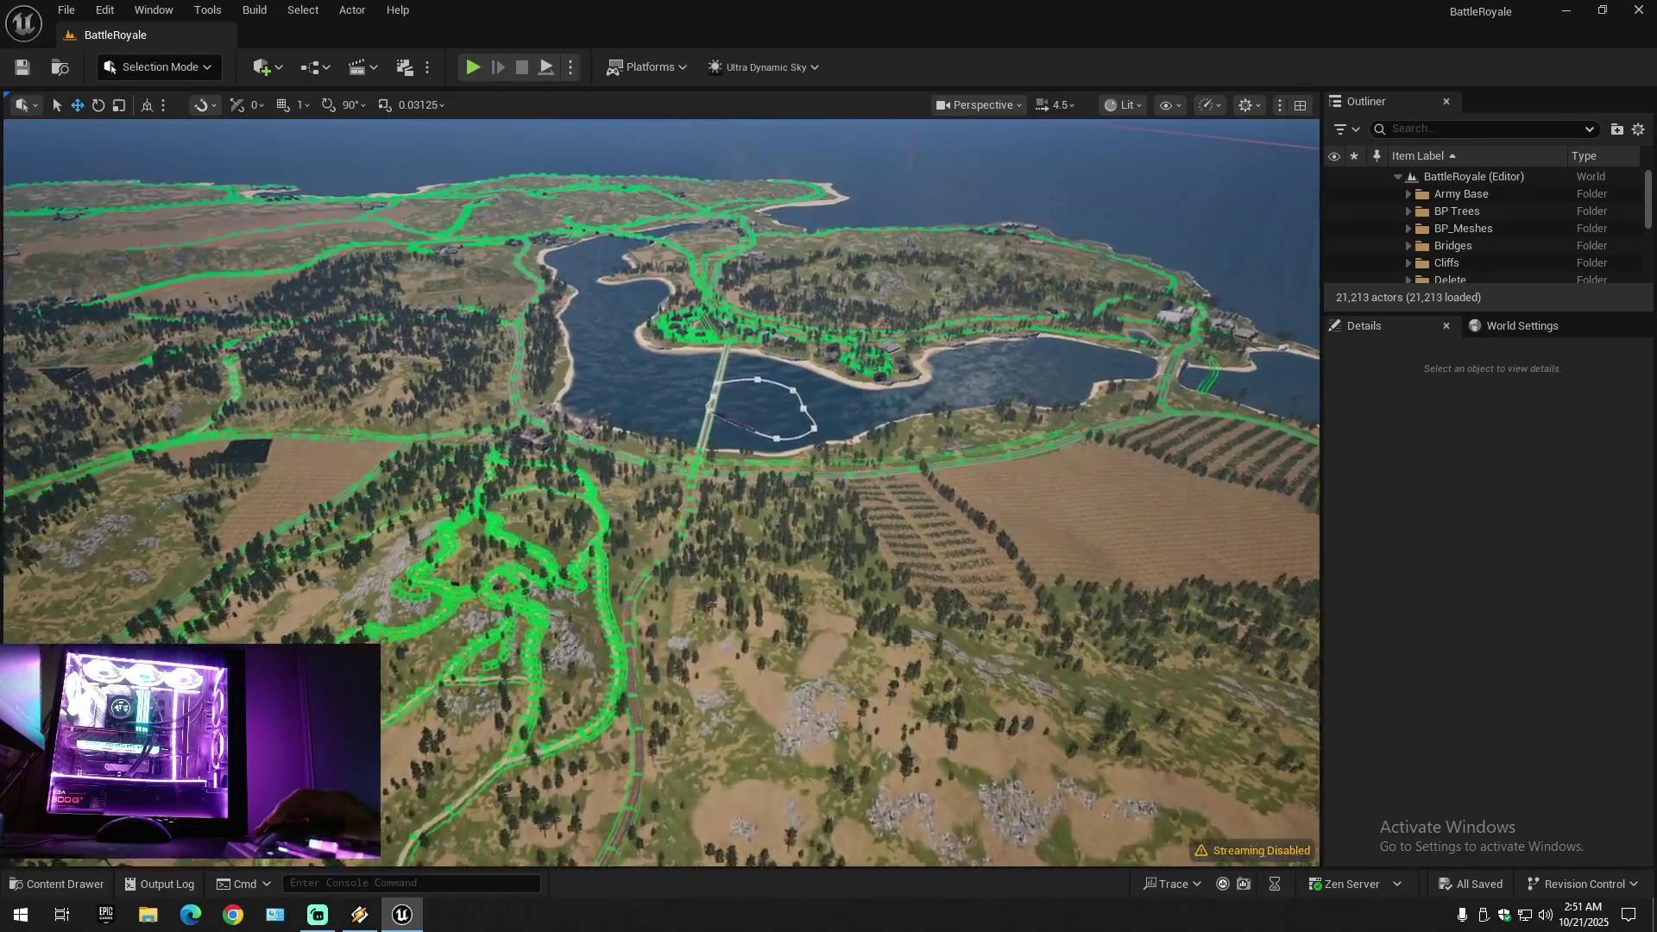
left_click_drag(661, 492, 587, 427)
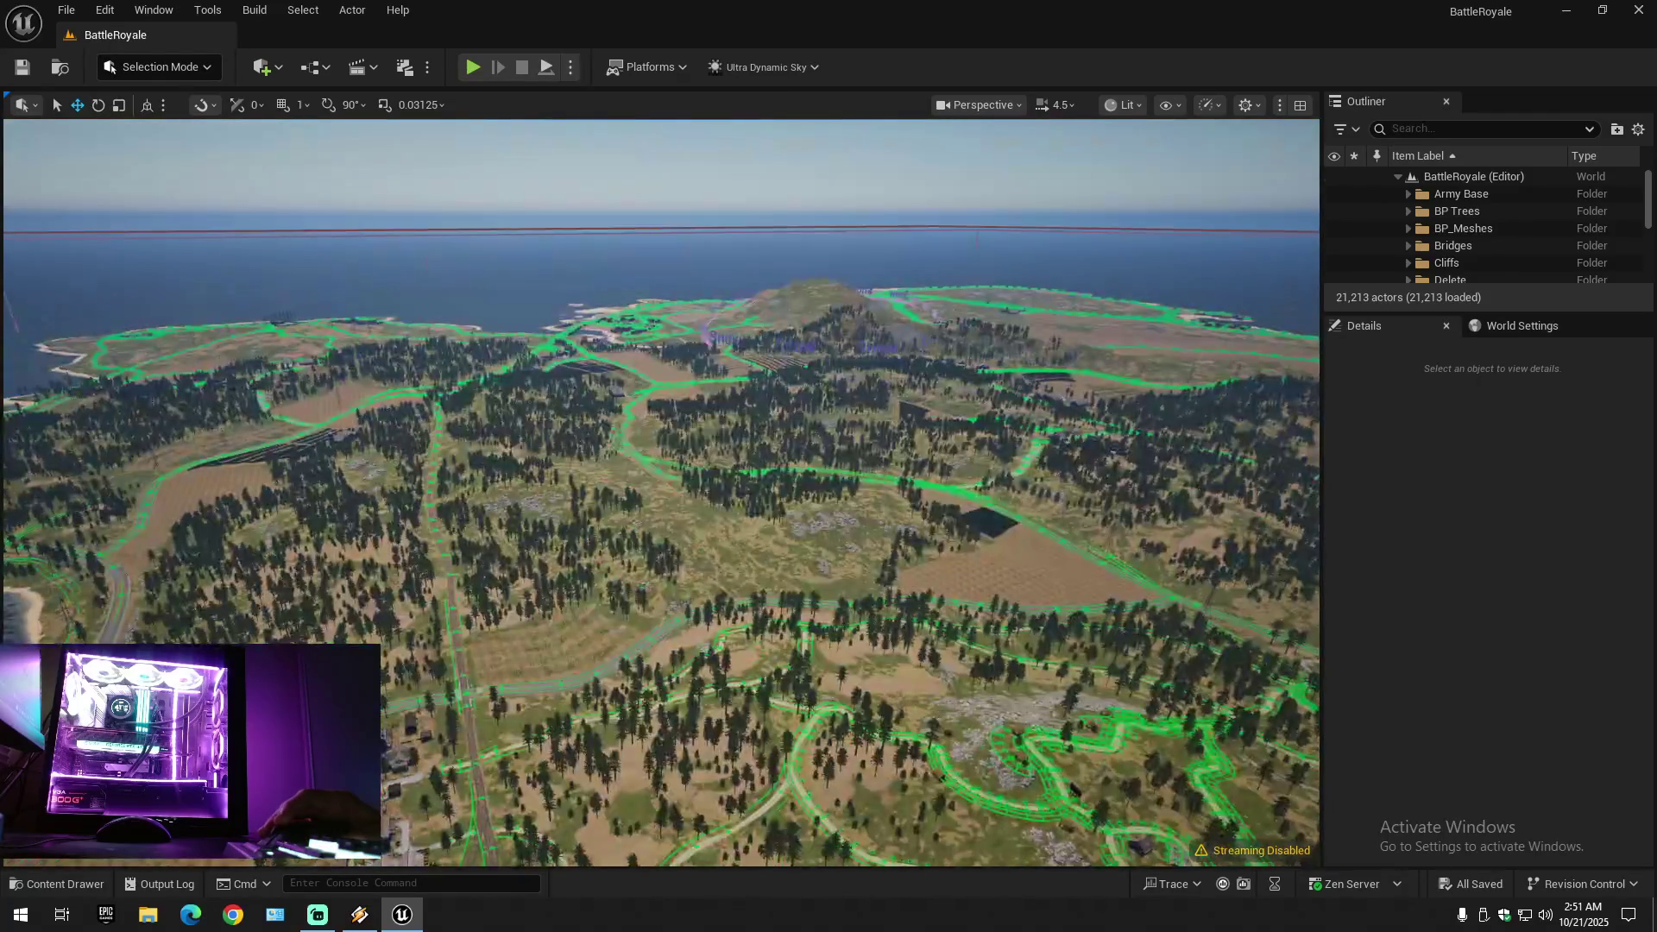
mouse_move(661, 492)
left_mouse_down()
mouse_move(622, 479)
mouse_move(690, 500)
mouse_move(664, 414)
mouse_move(664, 470)
left_mouse_up()
scroll(664, 431, "up", 1)
scroll(665, 453, "down", 1)
scroll(664, 461, "down", 3)
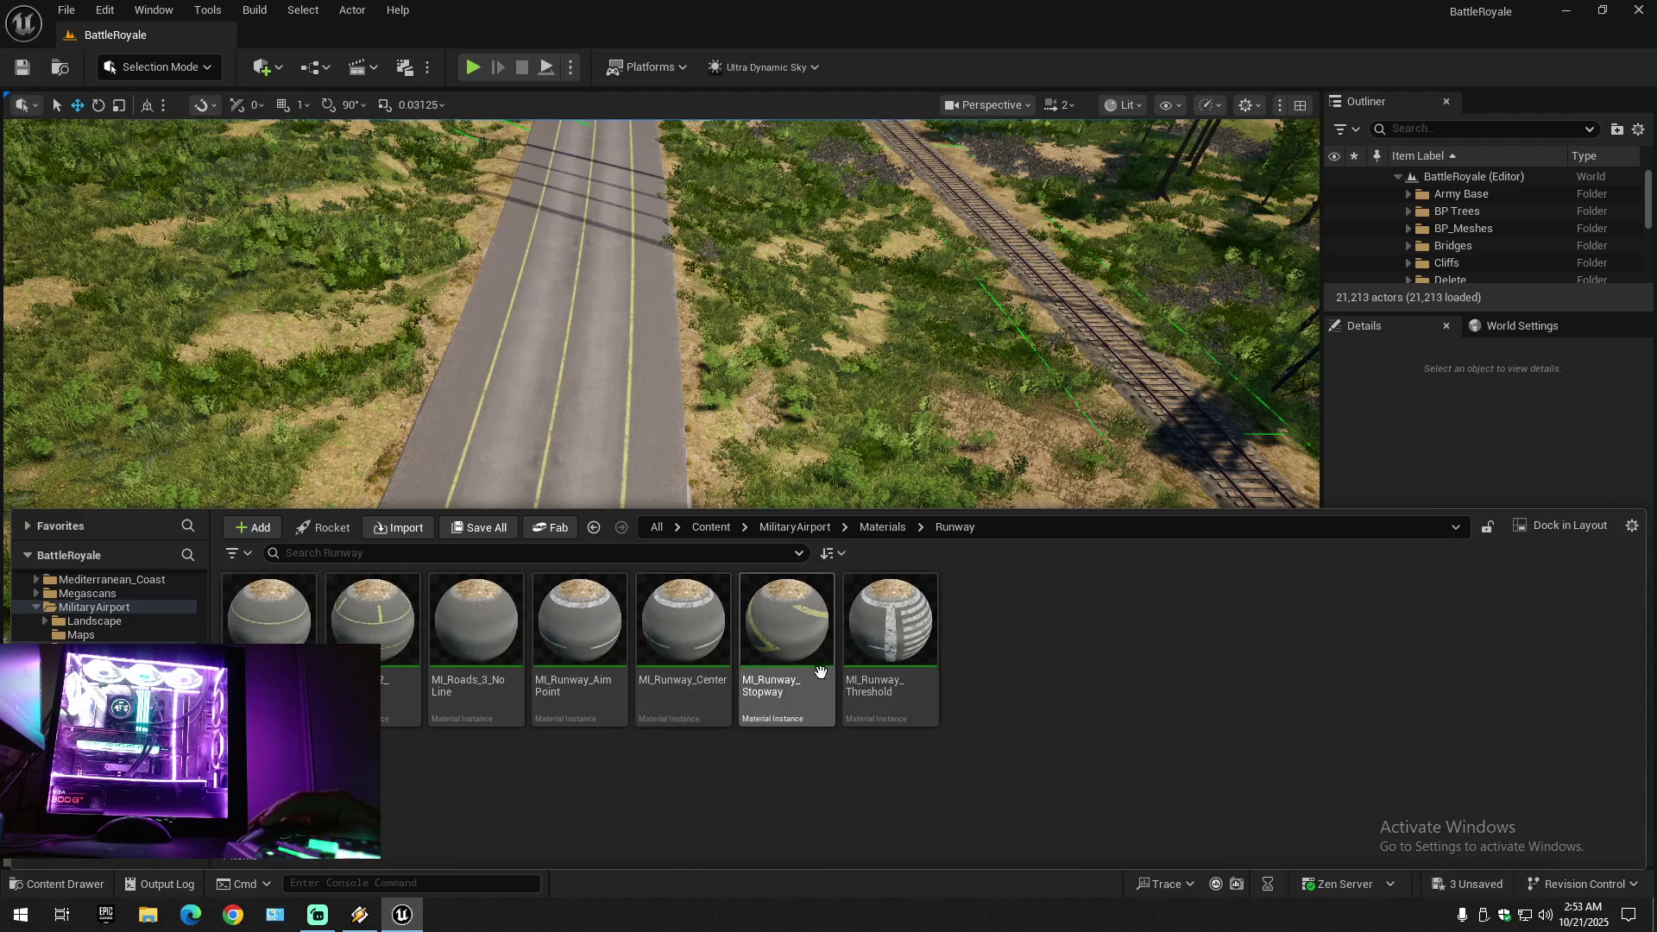
- Apply MI_Runway_Center to the road so it shows white-dashed runway markings
left_click_drag(671, 576, 560, 389)
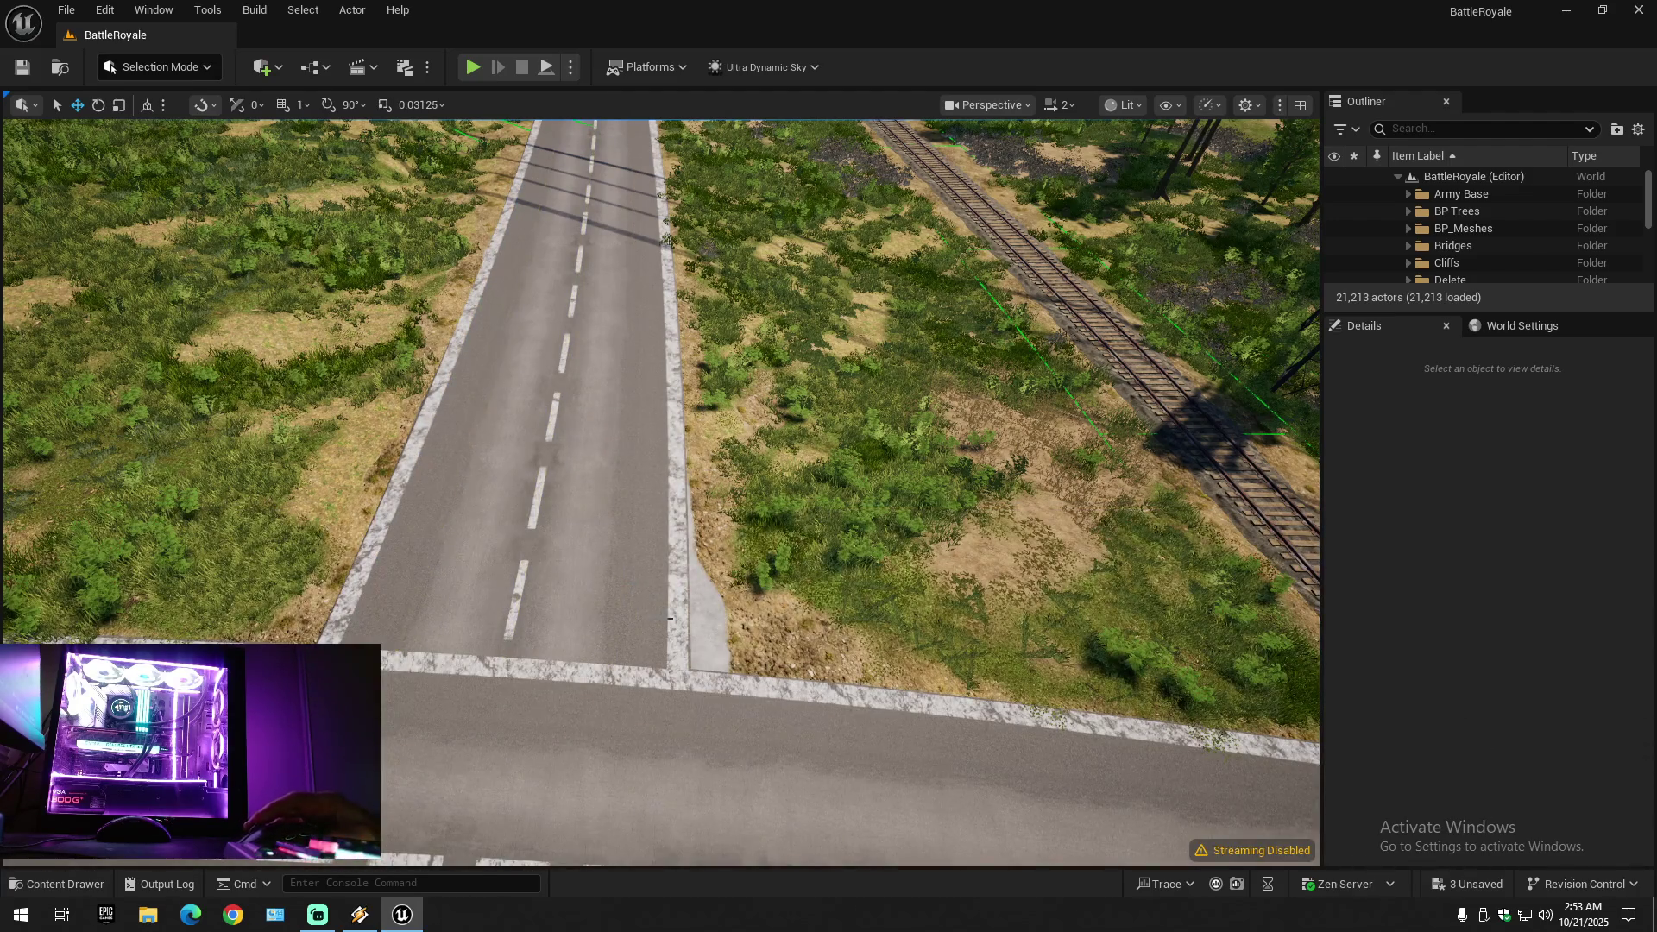
scroll(661, 492, "up", 3)
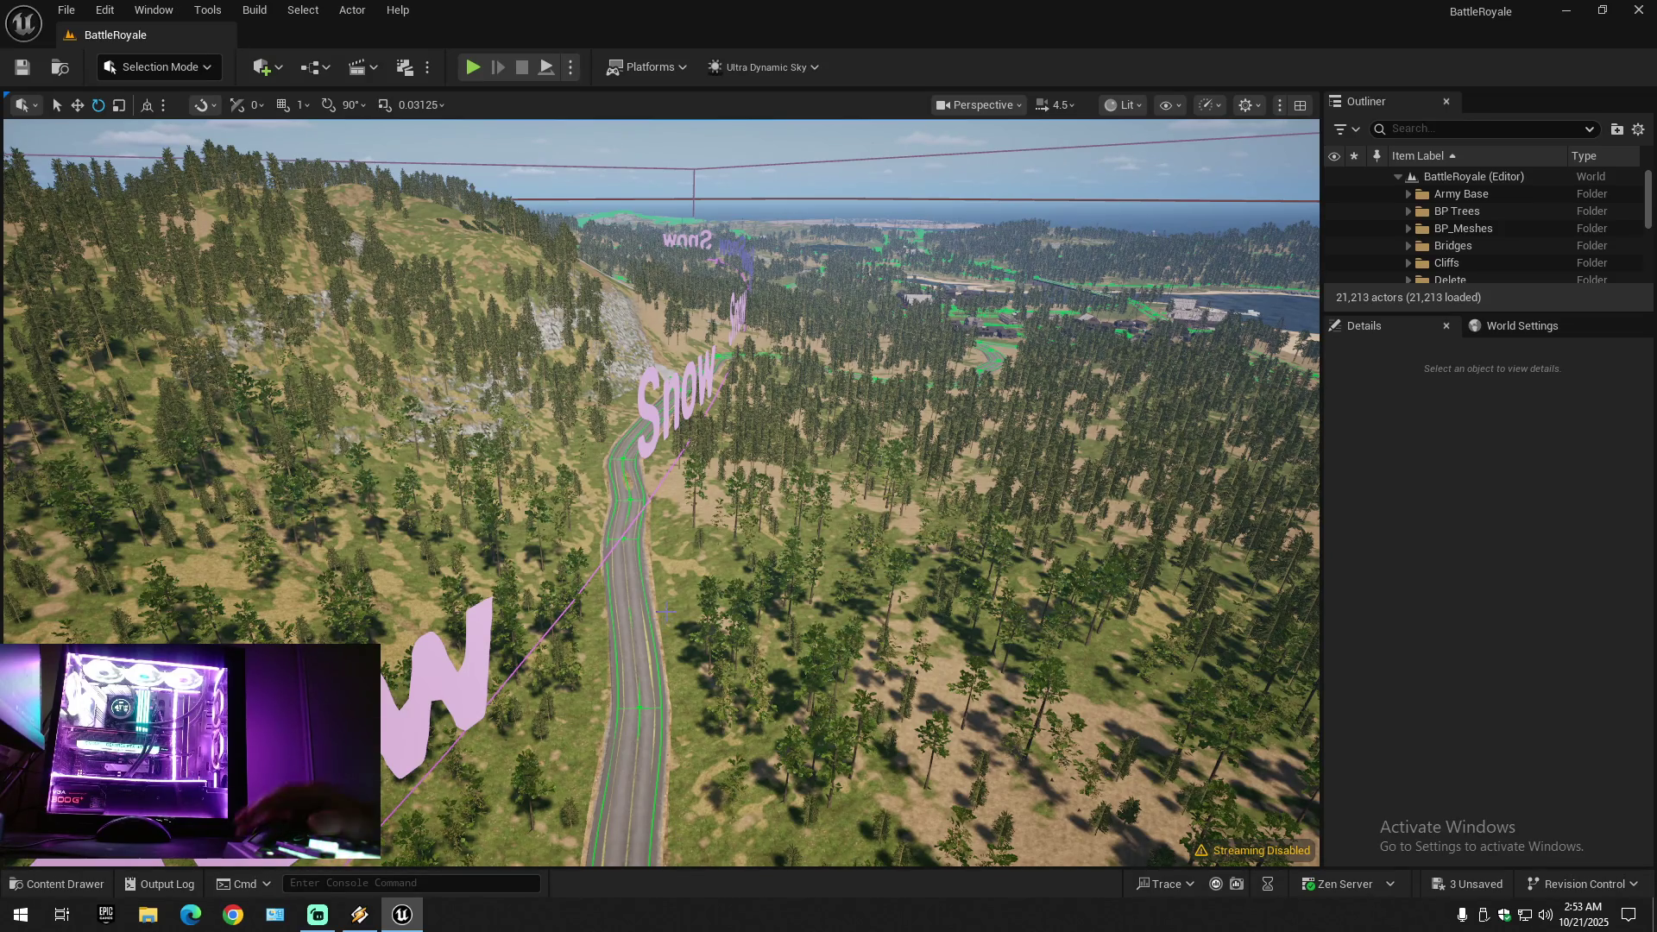
mouse_move(663, 618)
left_mouse_down()
mouse_move(604, 414)
mouse_move(553, 379)
mouse_move(569, 371)
mouse_move(626, 436)
left_mouse_up()
- Fly along the road toward the railway crossing, then switch to the web browser
scroll(578, 393, "down", 2)
scroll(616, 427, "down", 2)
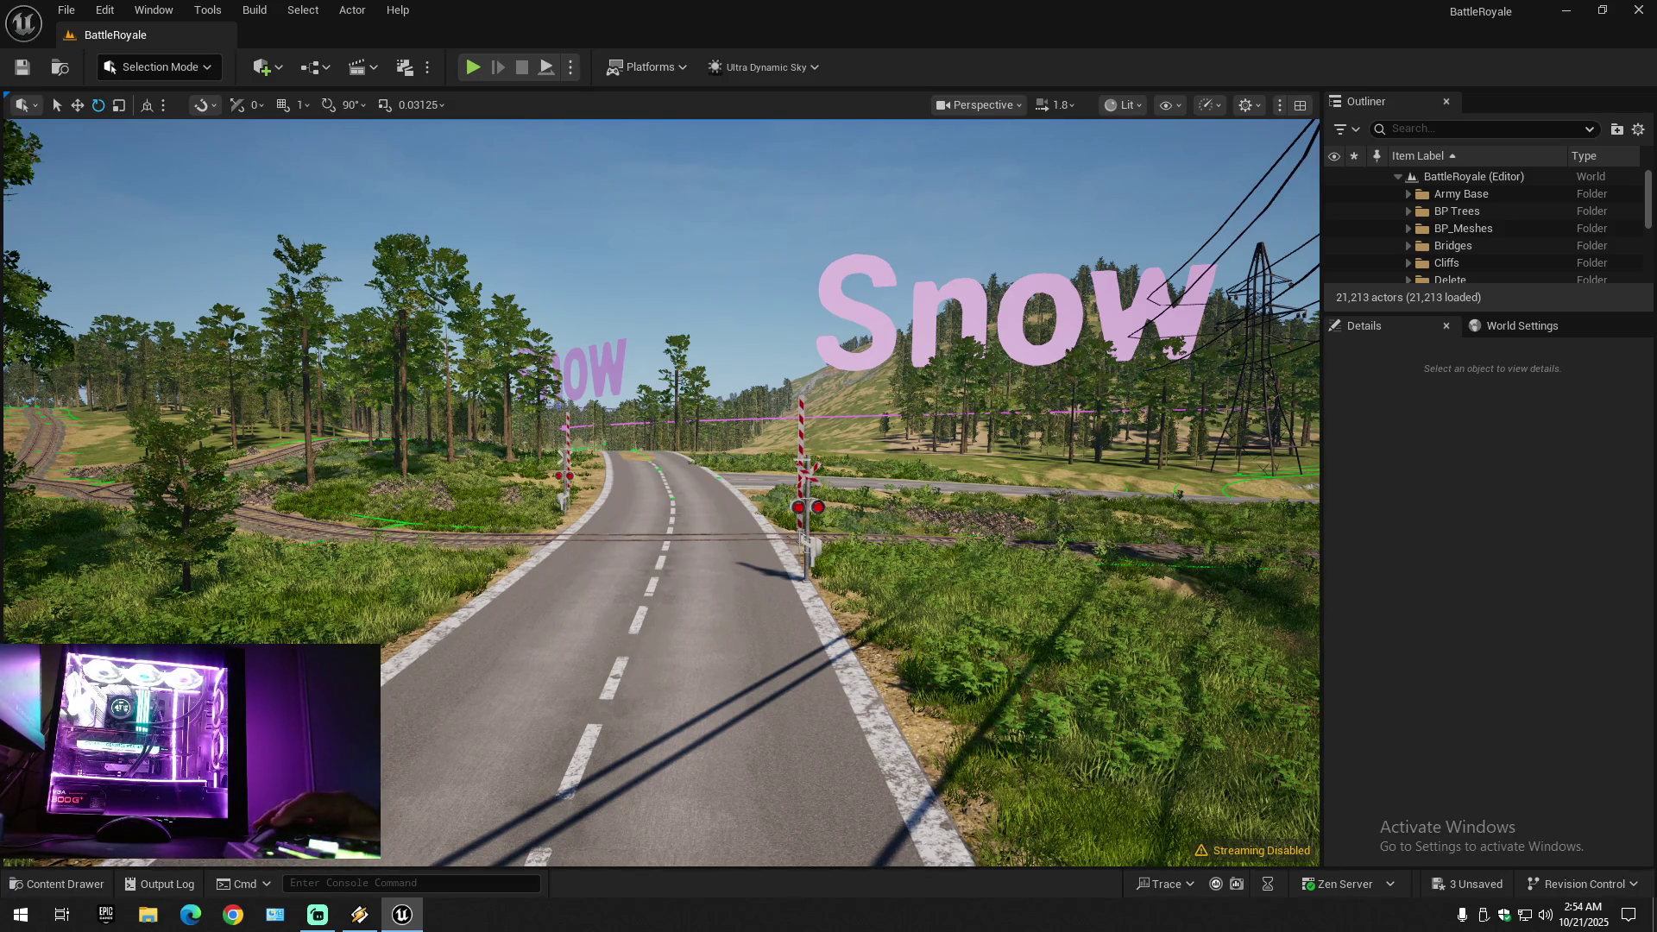
left_click(229, 914)
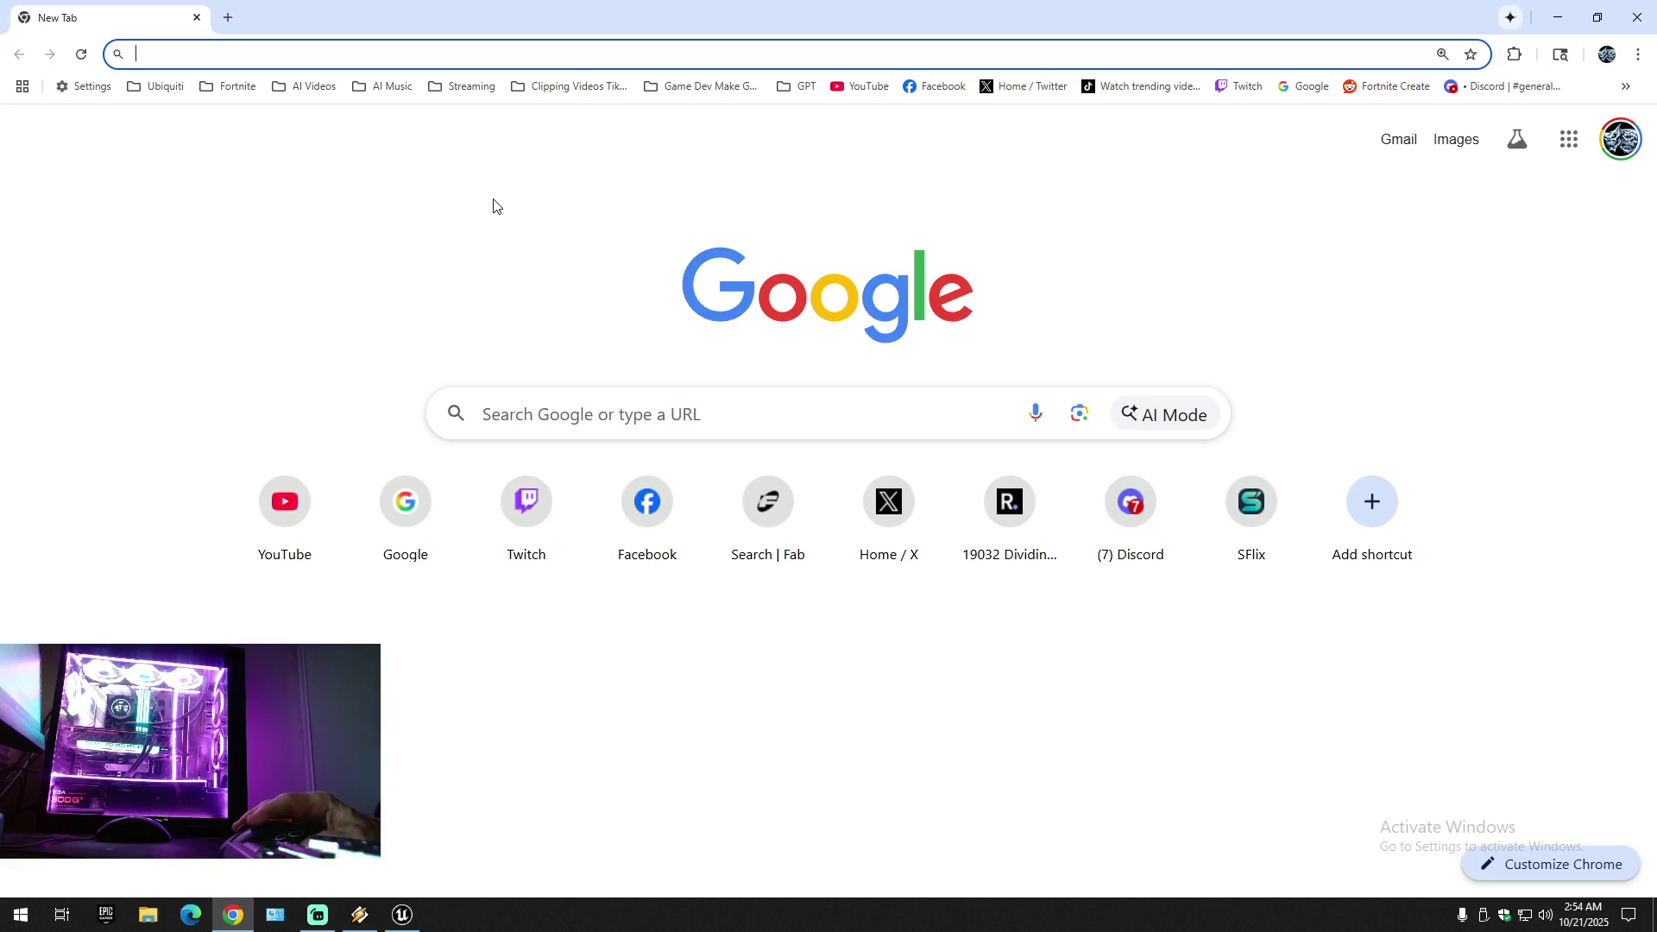
- Load the Fab search for Procedural World Lab and browse My Library for the Procedural Road Generator
left_click(487, 52)
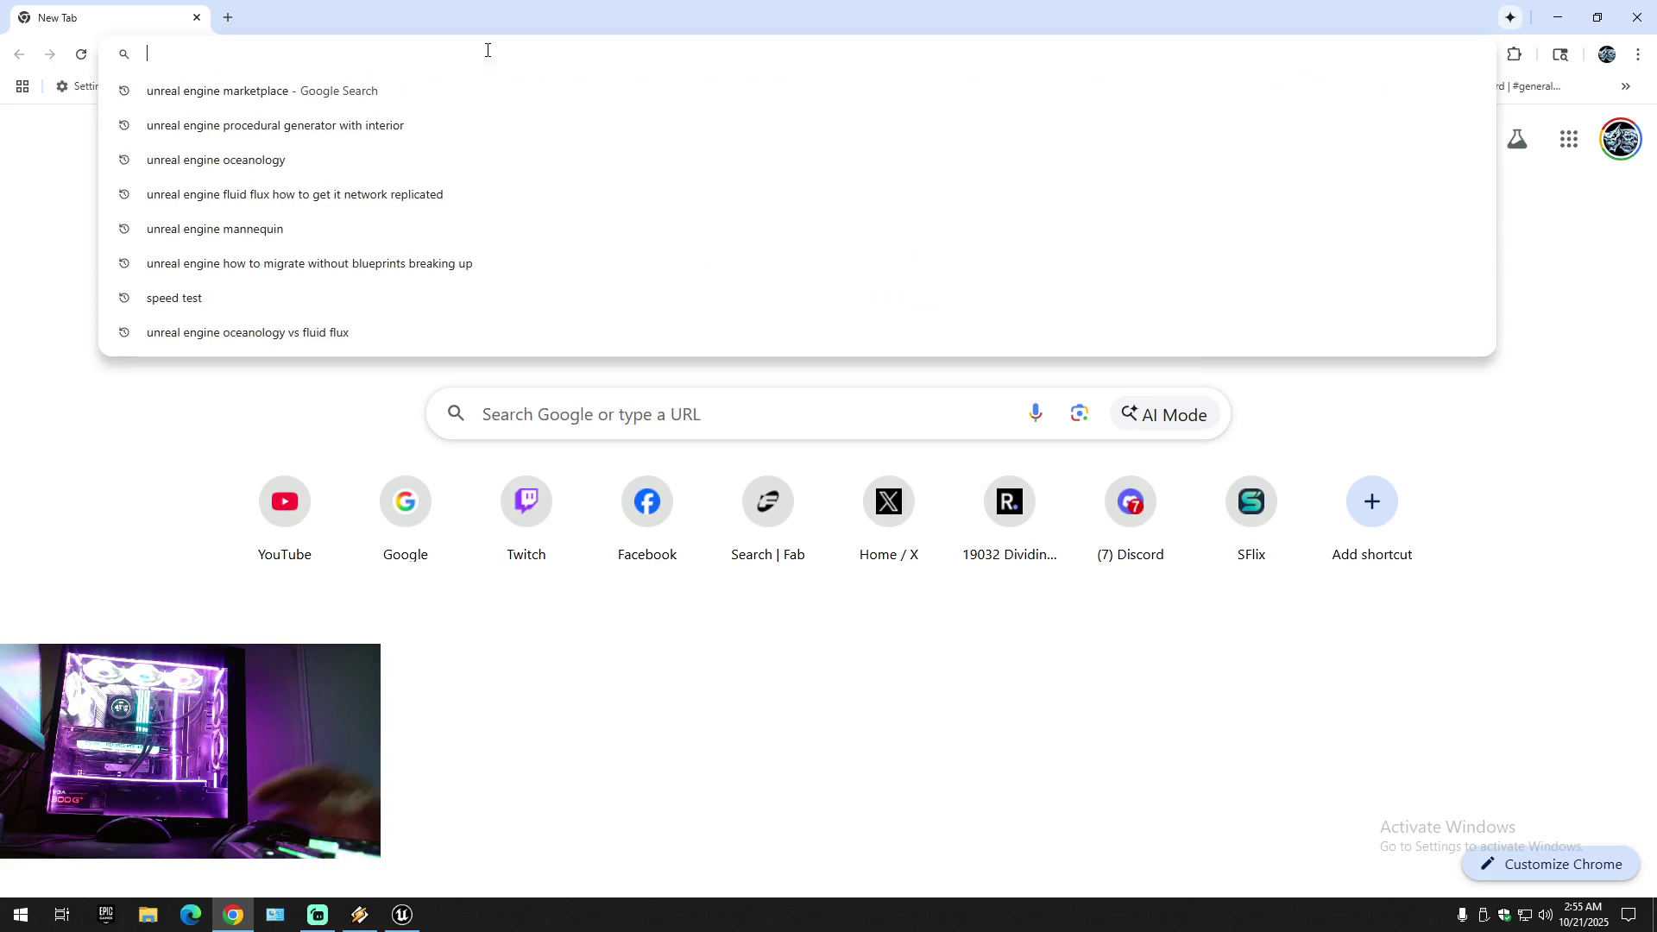
type("fab")
key("Return")
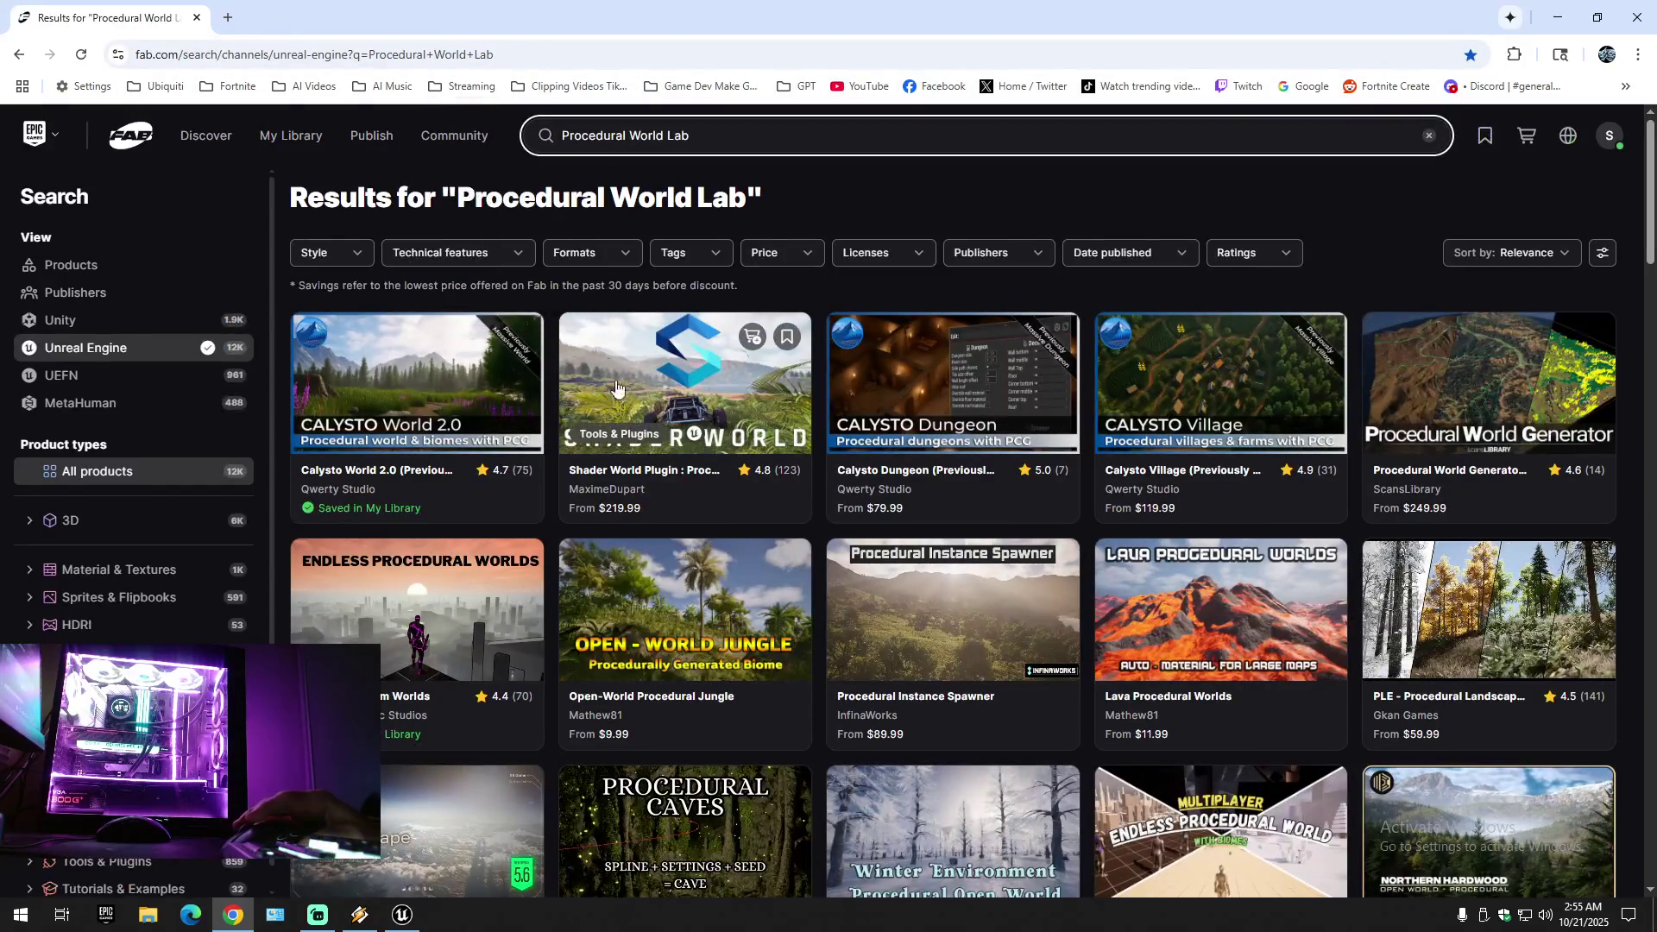
scroll(794, 622, "down", 4)
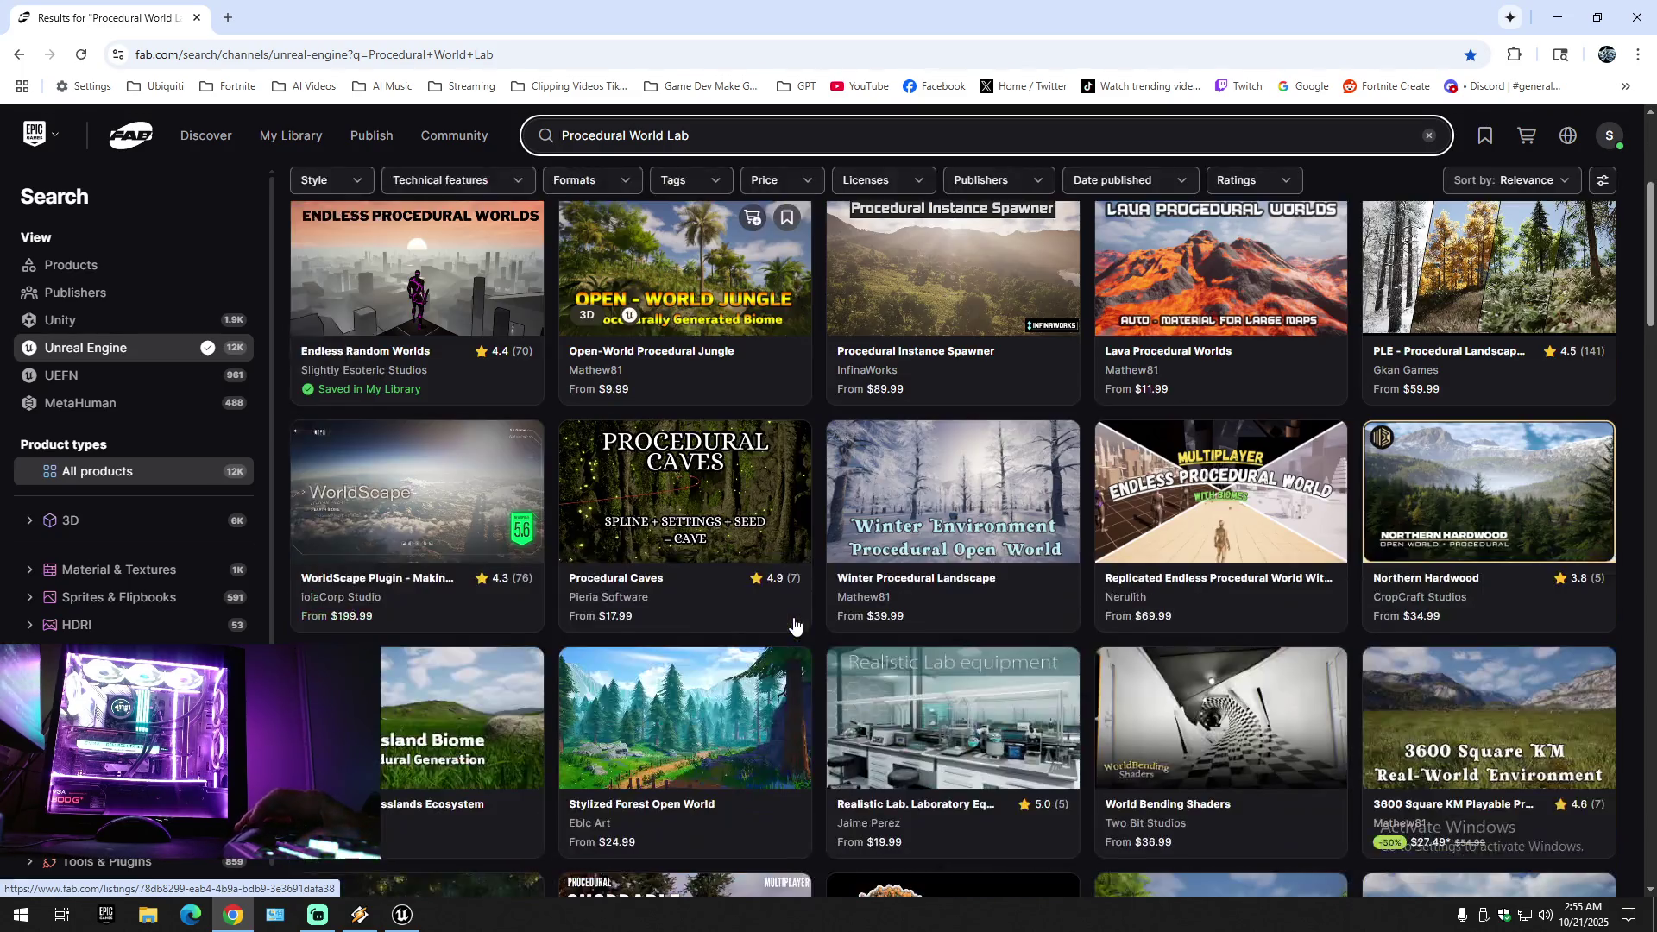
scroll(795, 623, "up", 4)
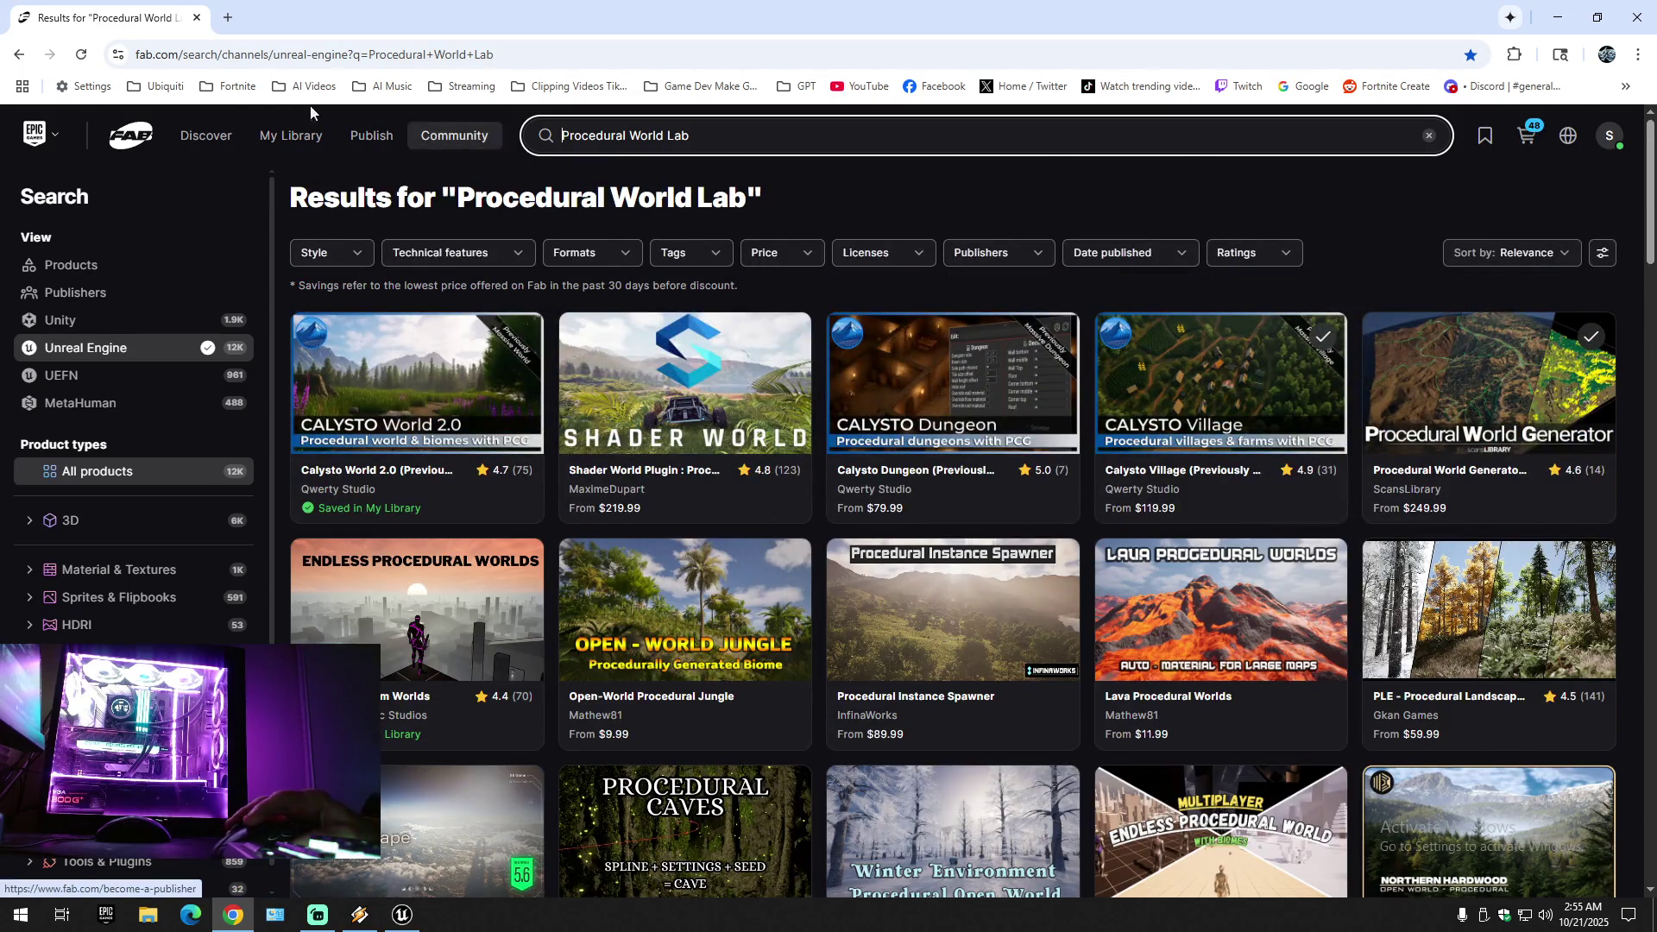
left_click(290, 135)
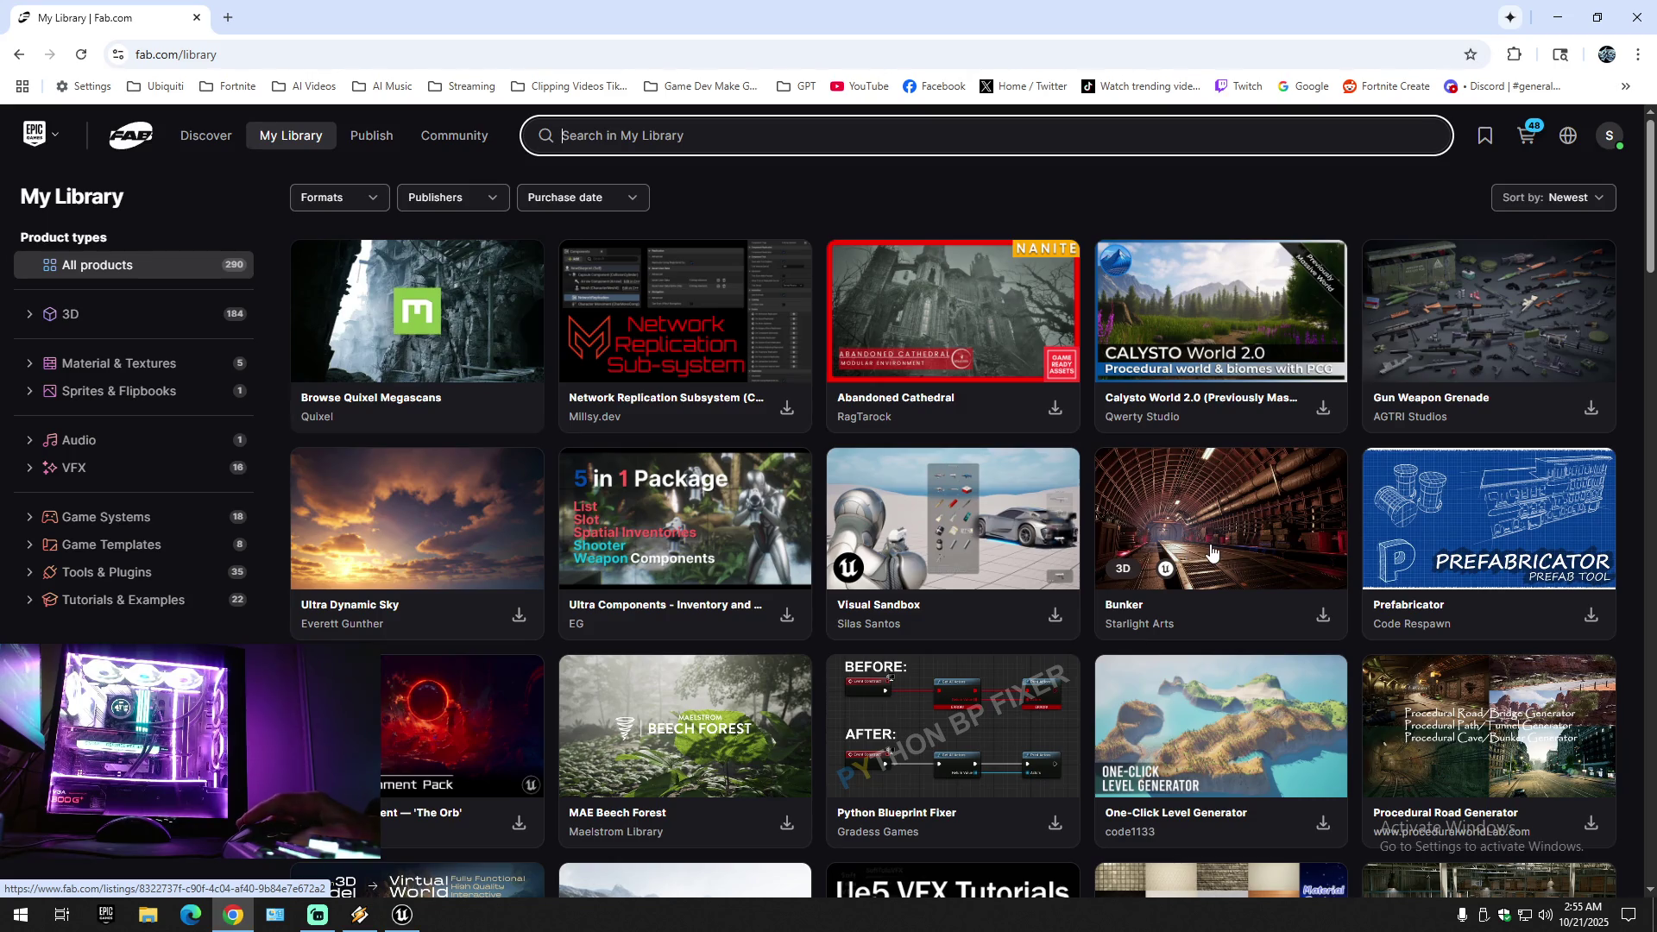
scroll(1212, 552, "down", 2)
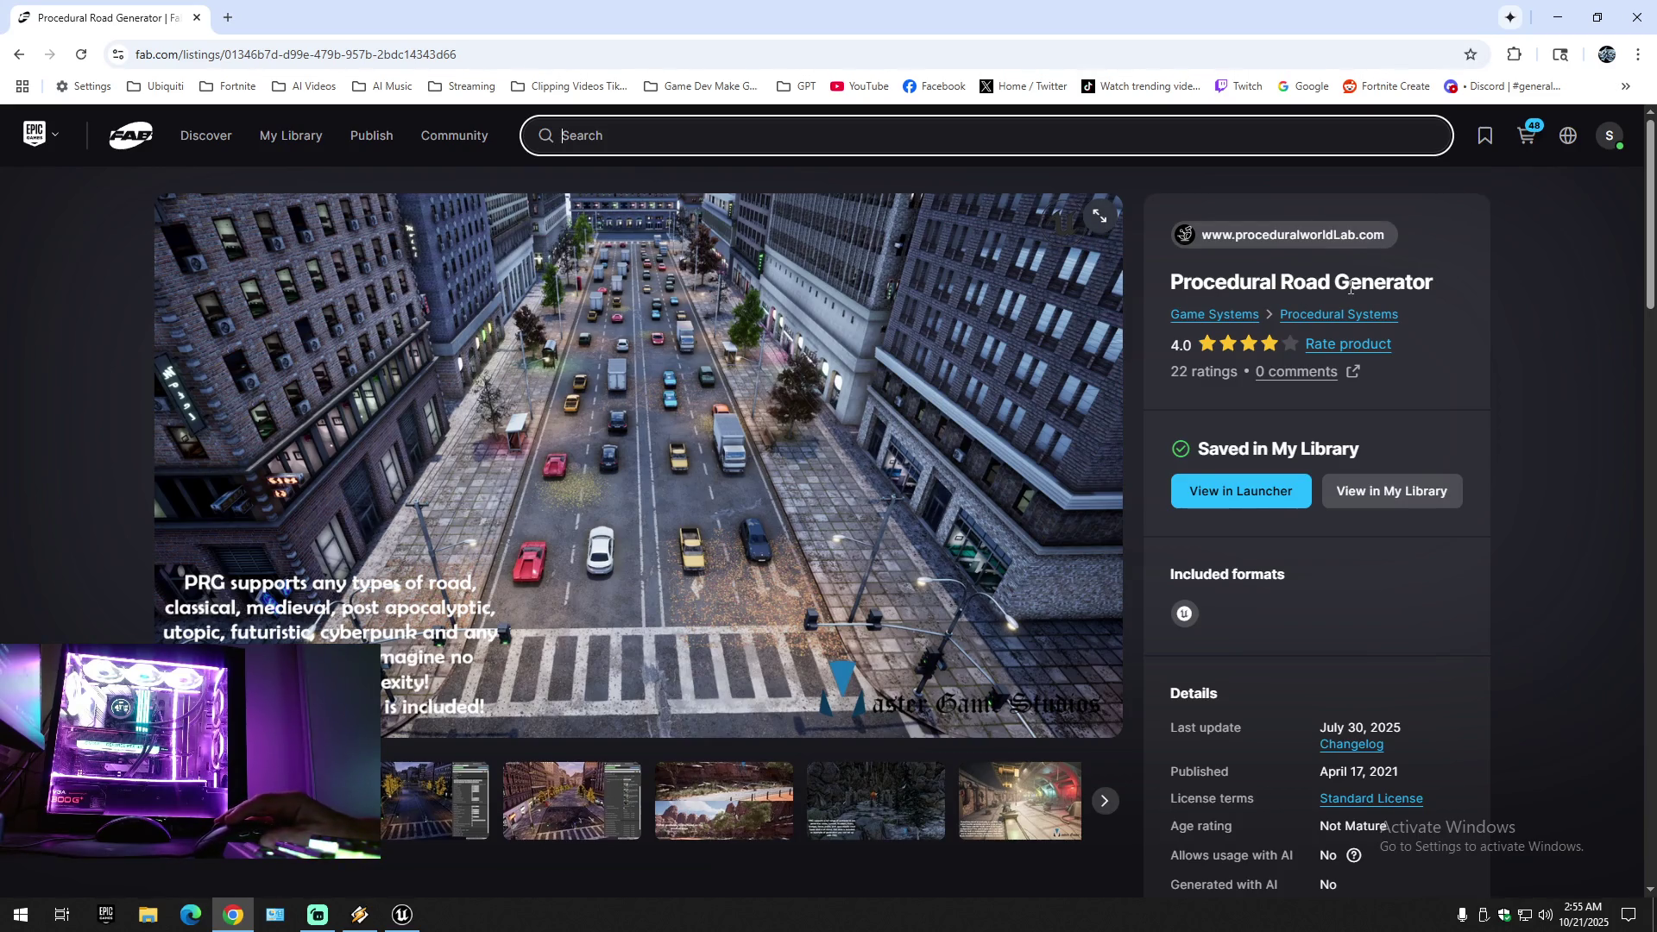
left_click(1099, 217)
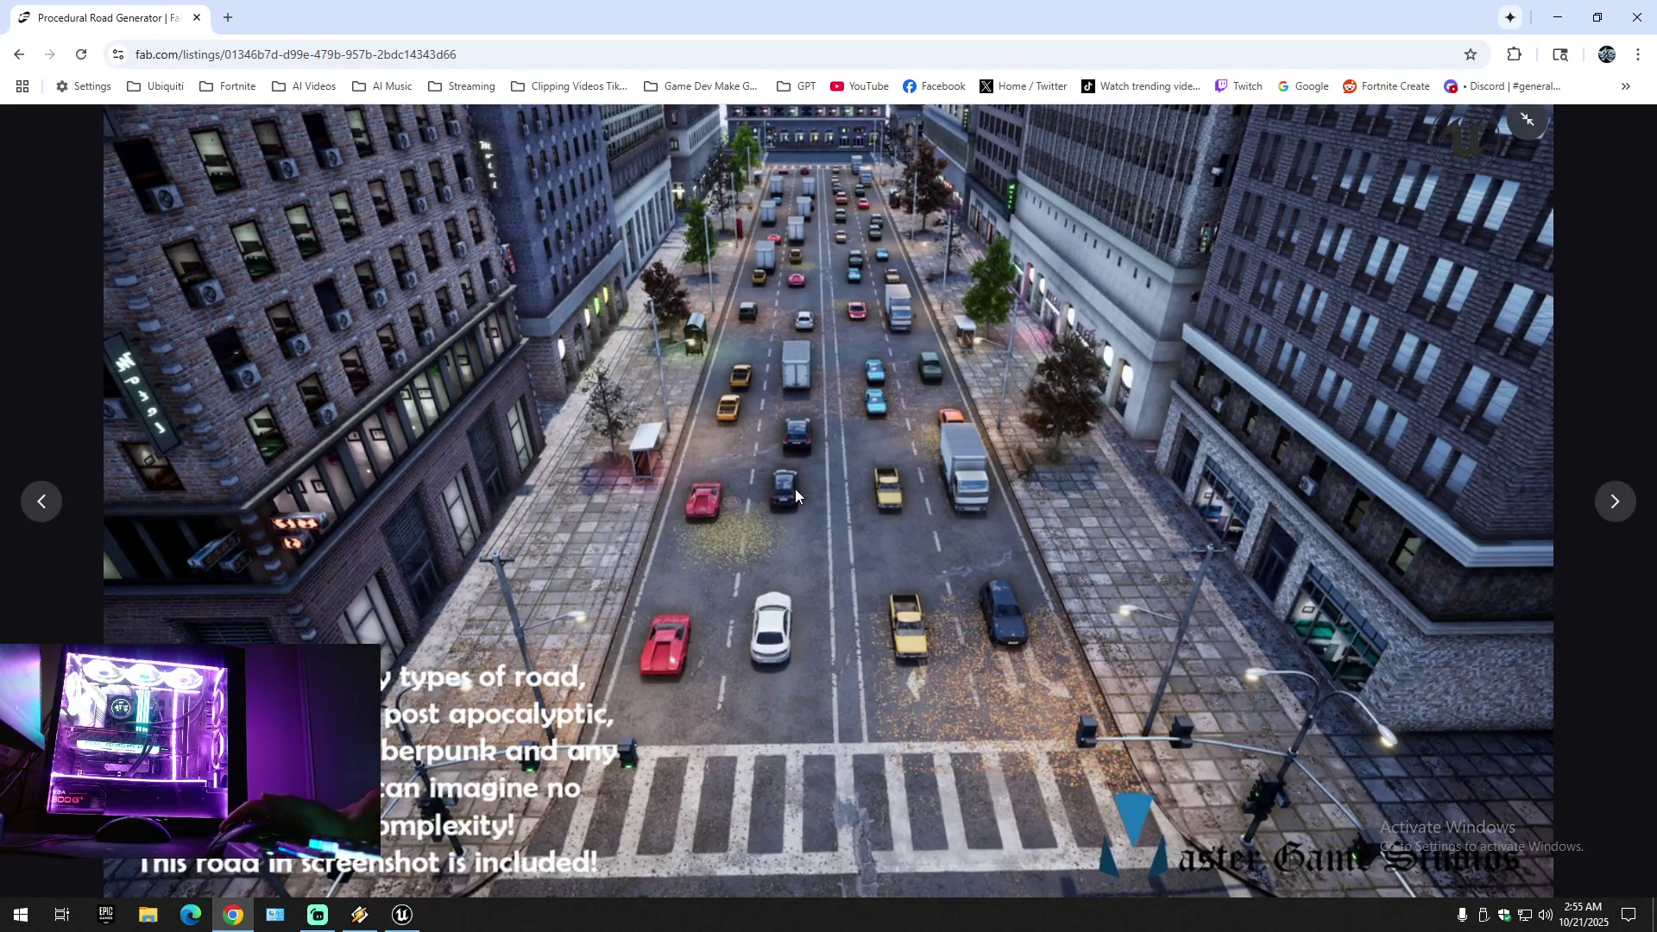
left_click(1609, 511)
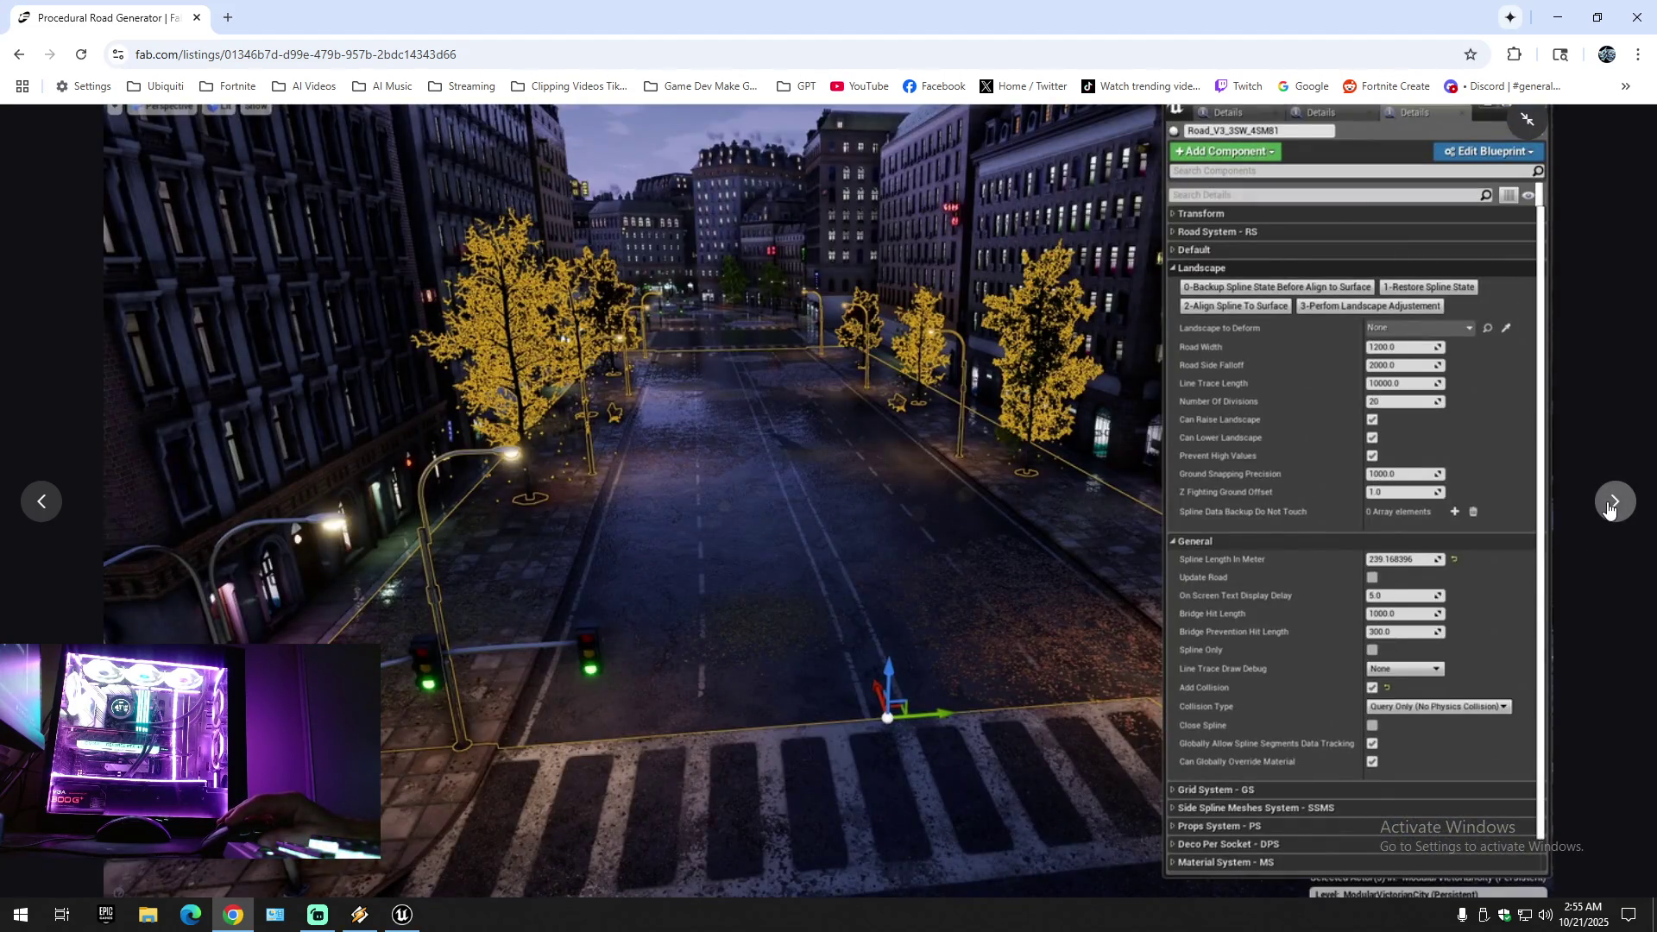
left_click(1609, 511)
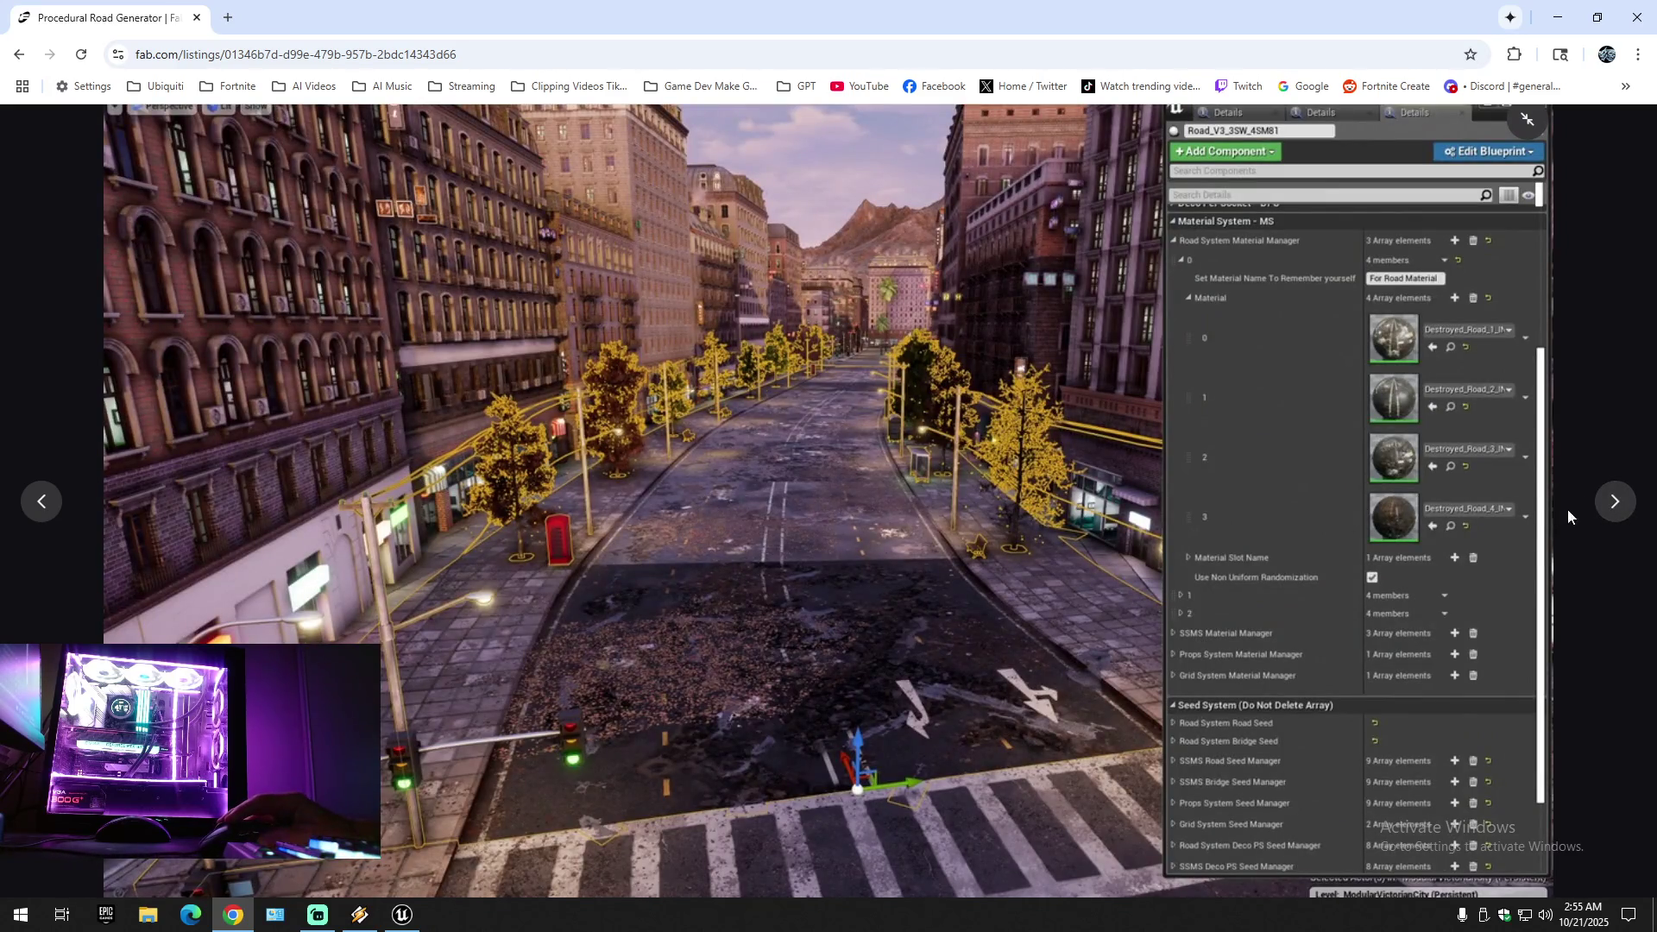
left_click(1610, 507)
left_click(1610, 508)
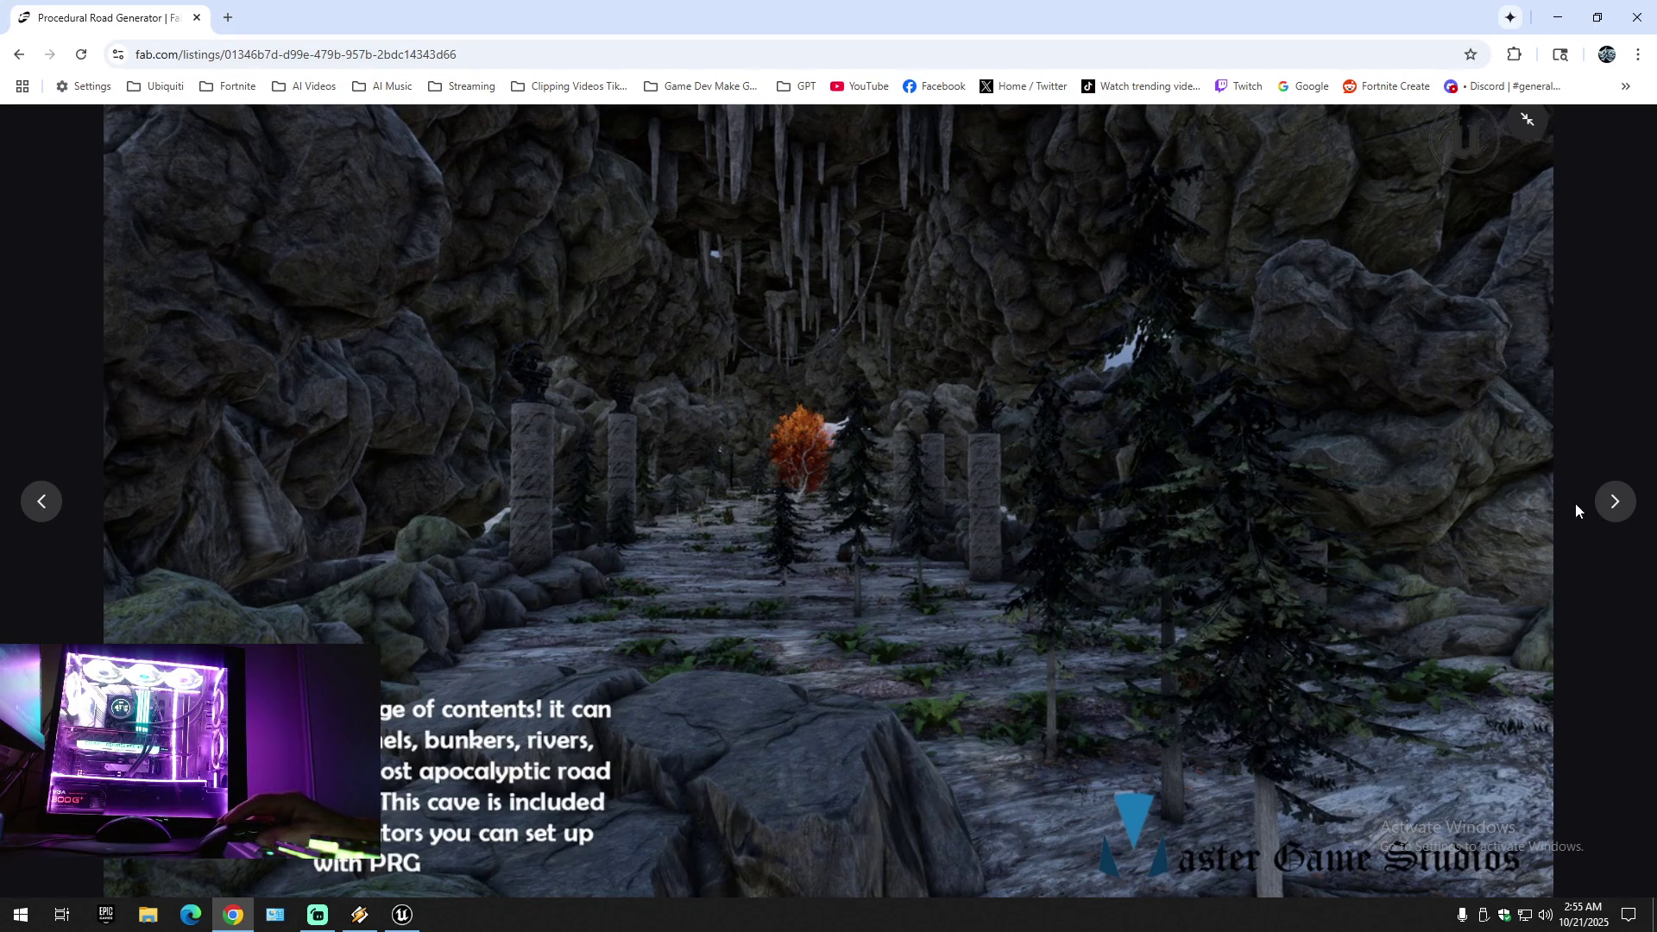
left_click(1617, 504)
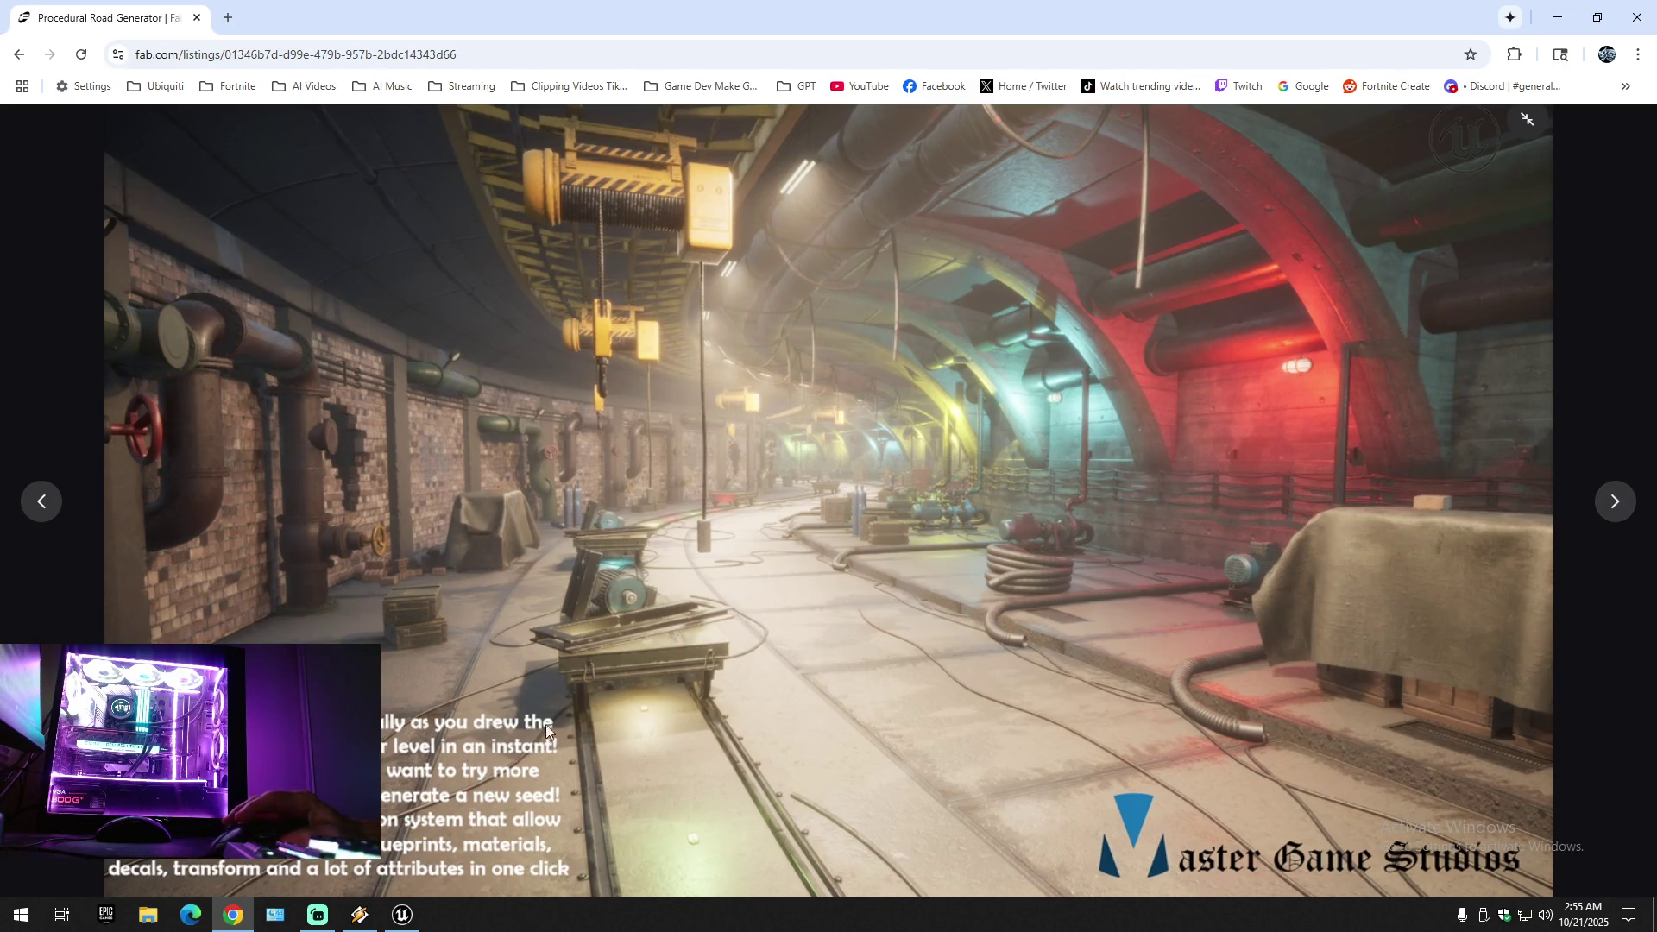
left_click(1617, 505)
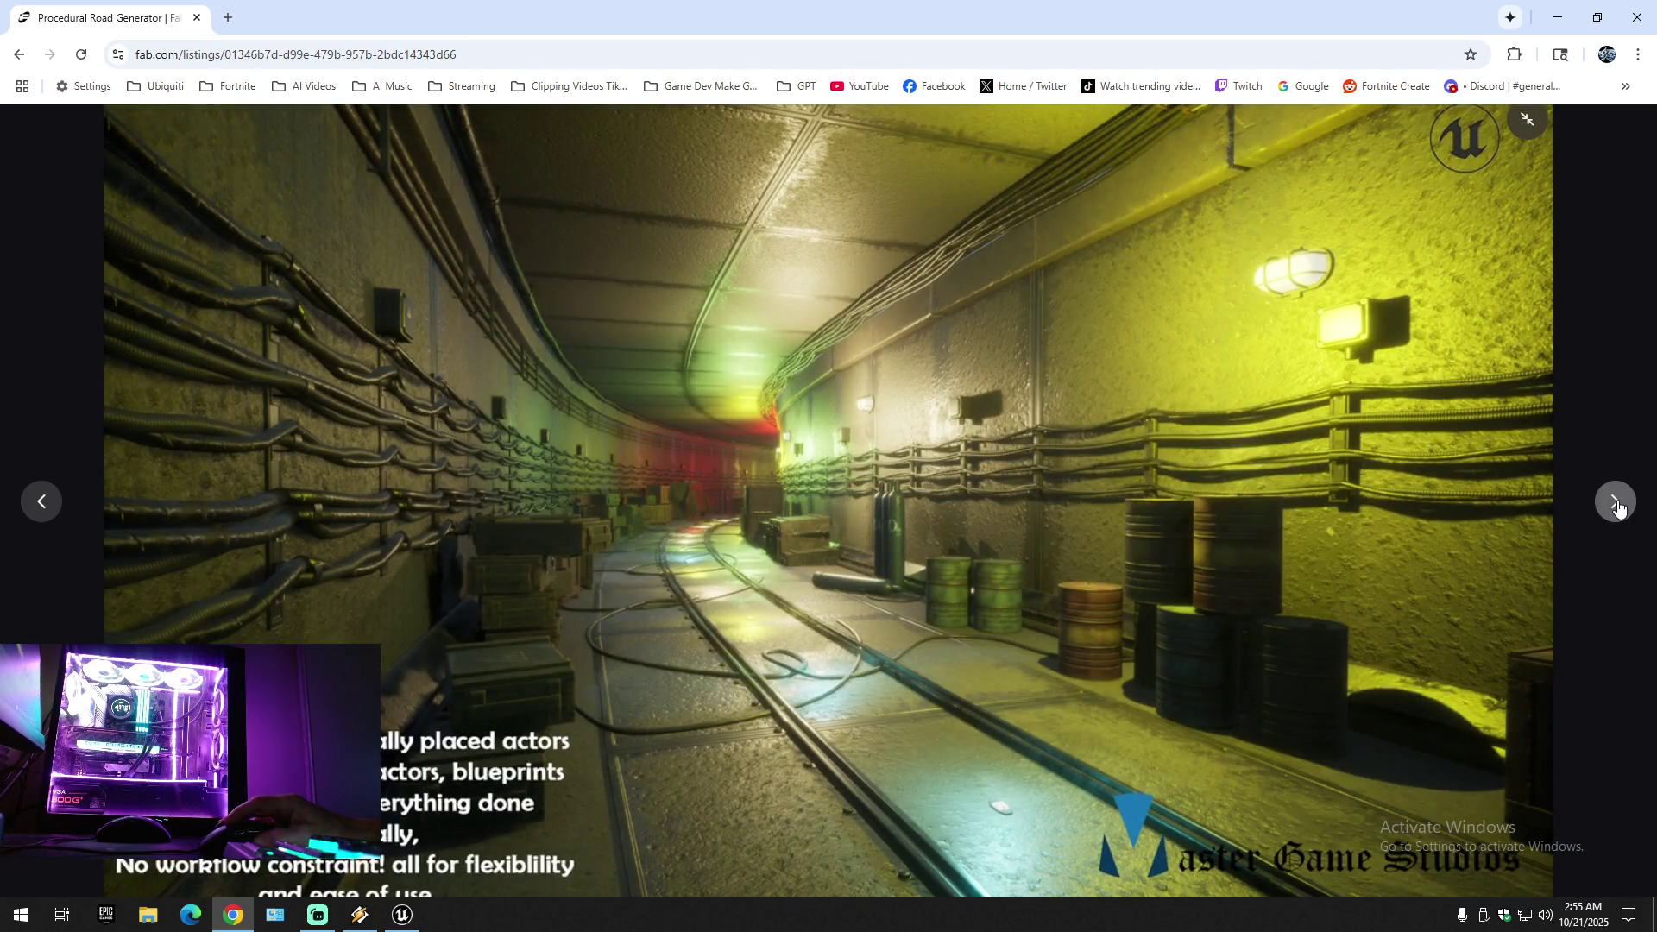
left_click(1617, 505)
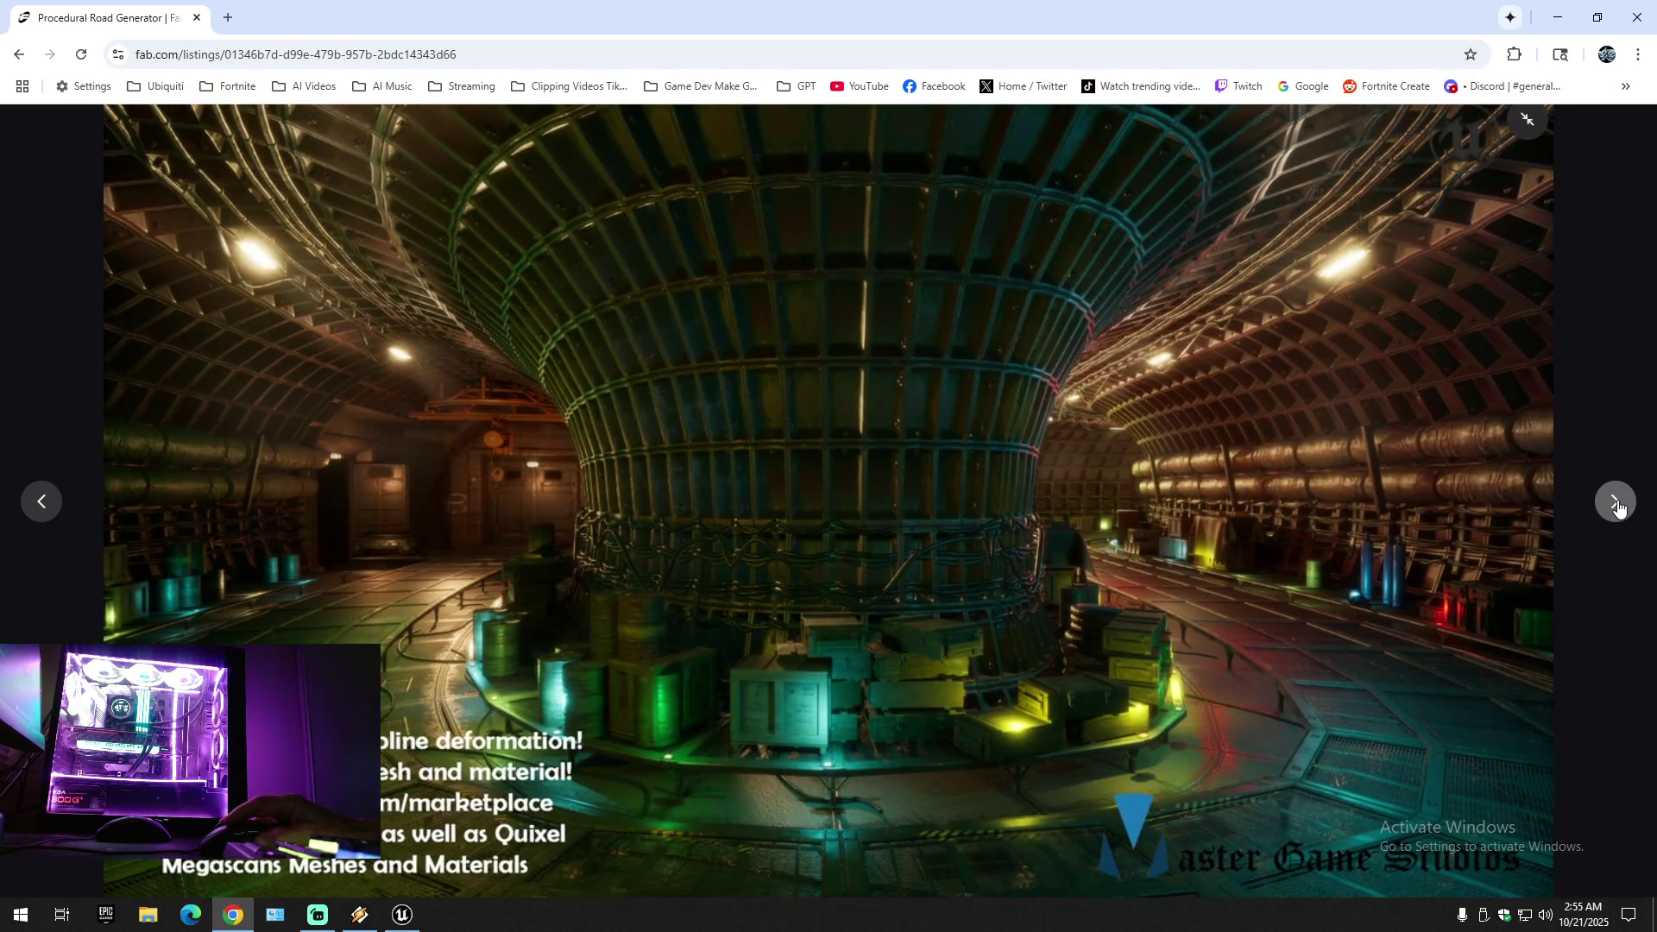
left_click(1617, 505)
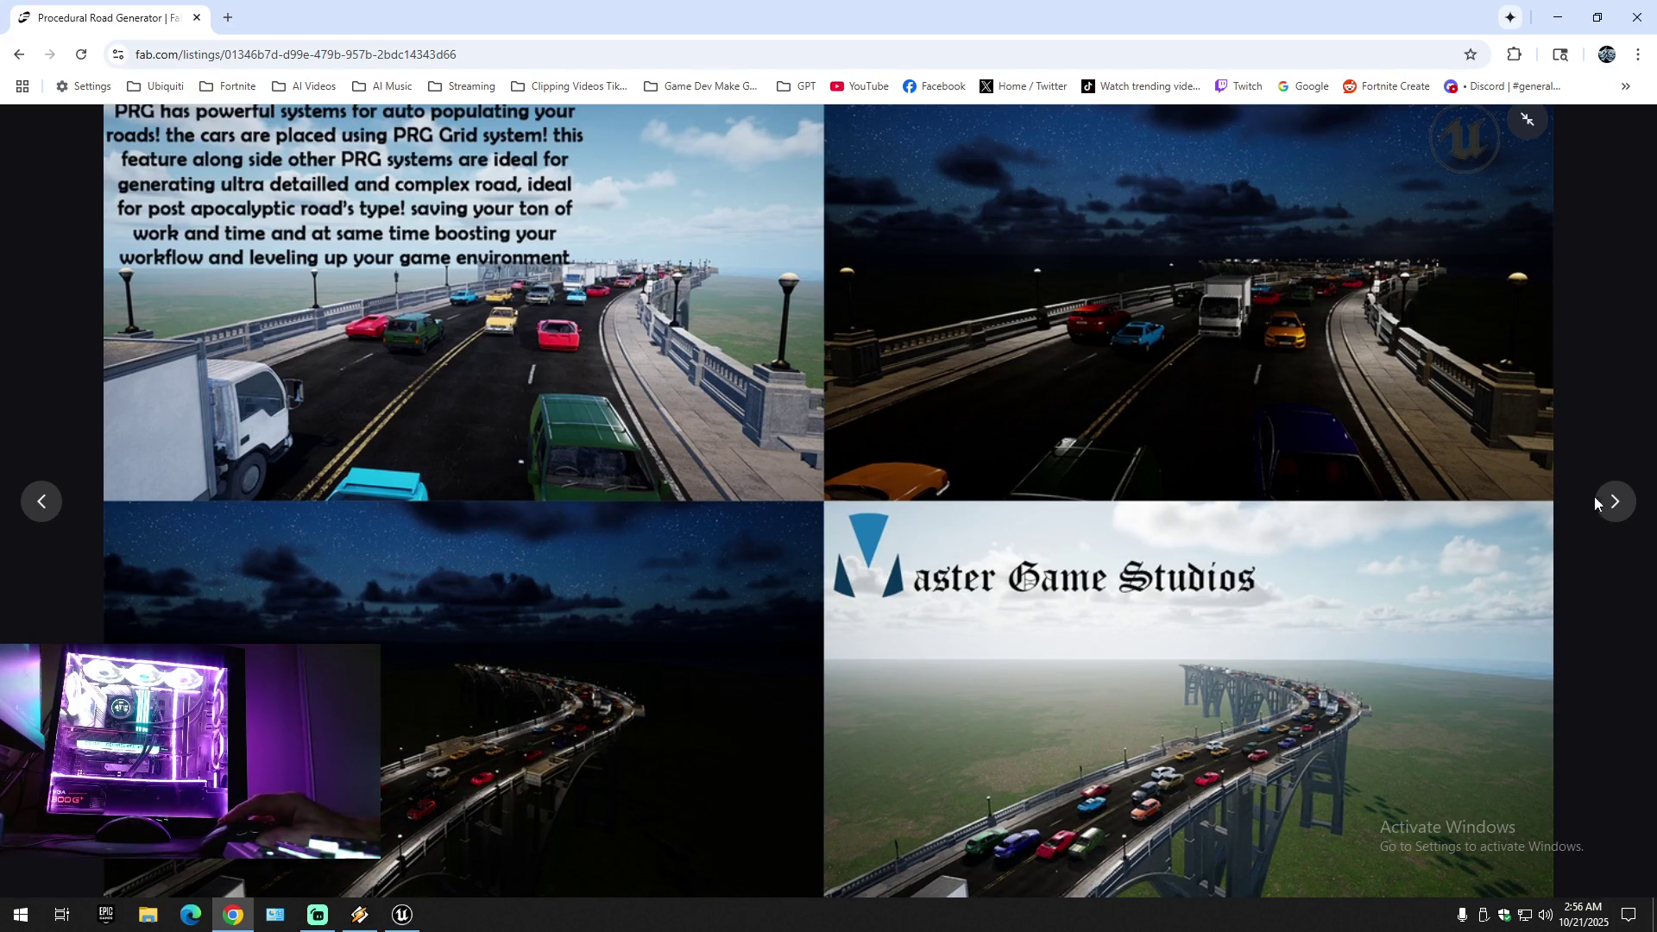
left_click(1620, 507)
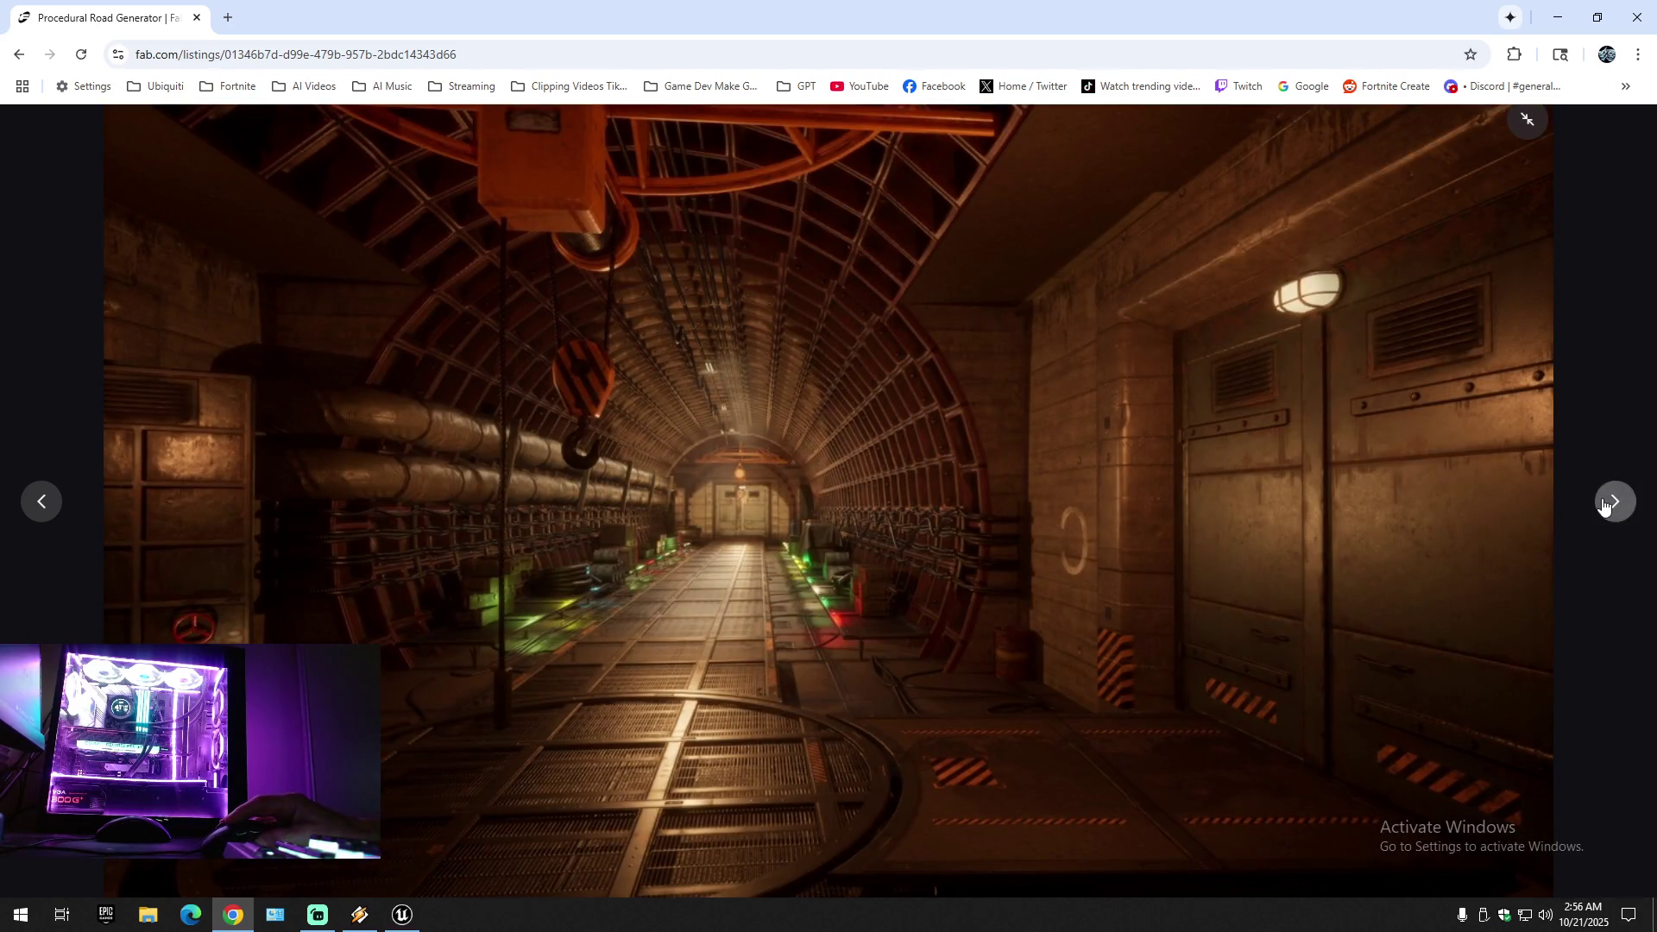
left_click(1607, 504)
left_click(1605, 505)
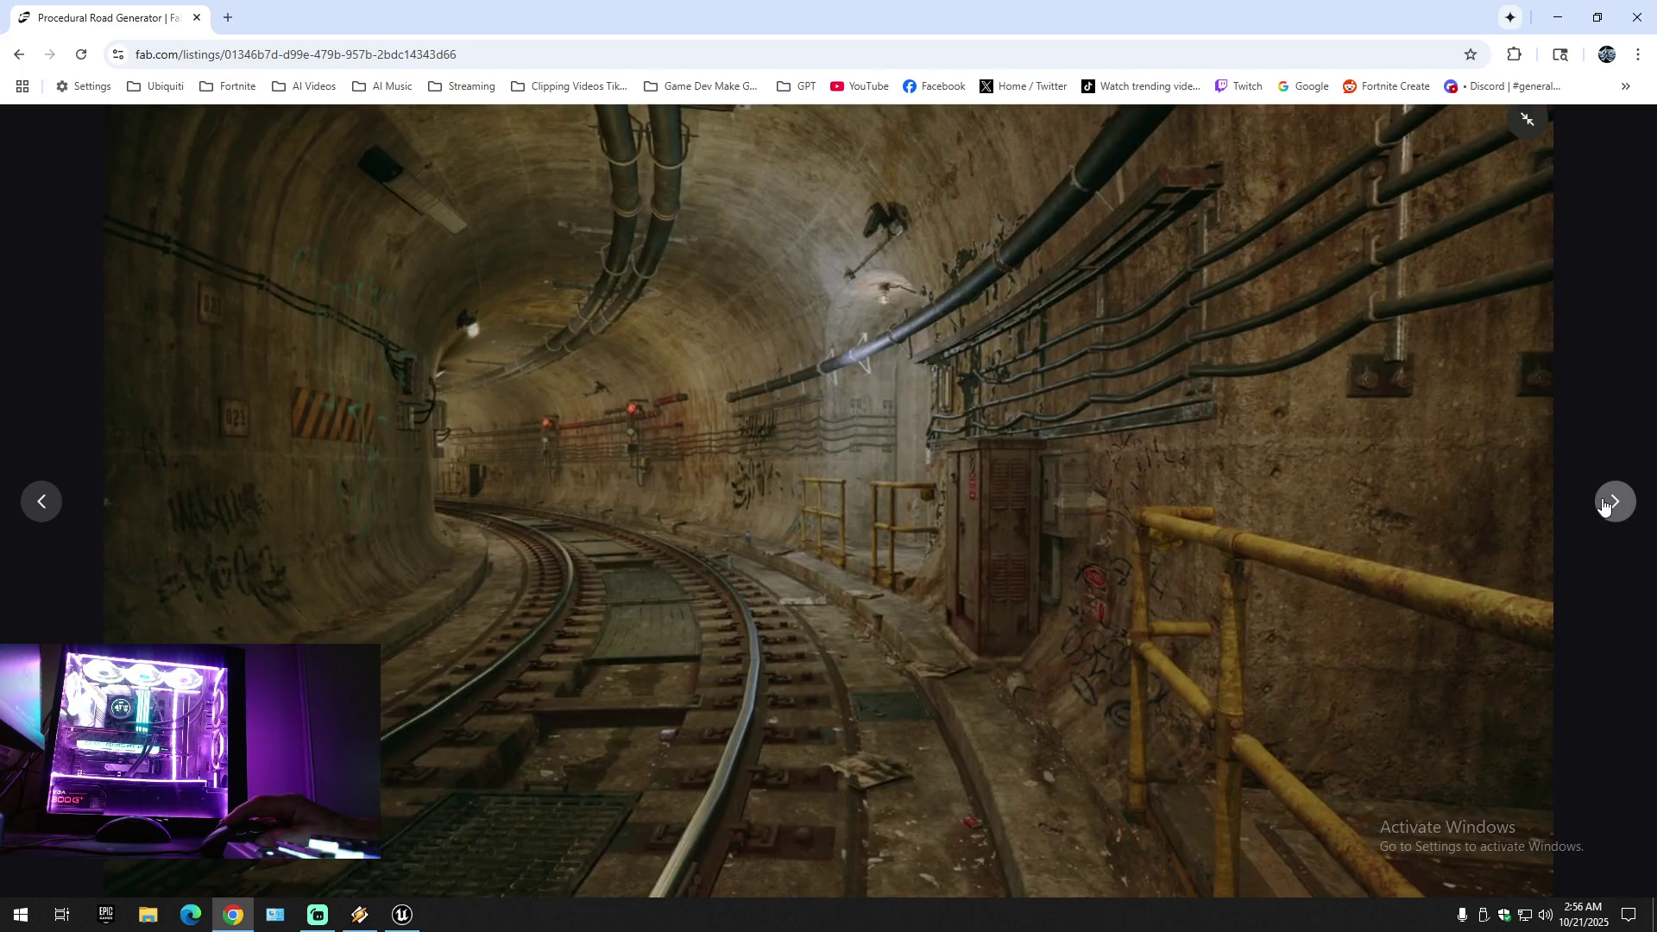
left_click(1605, 506)
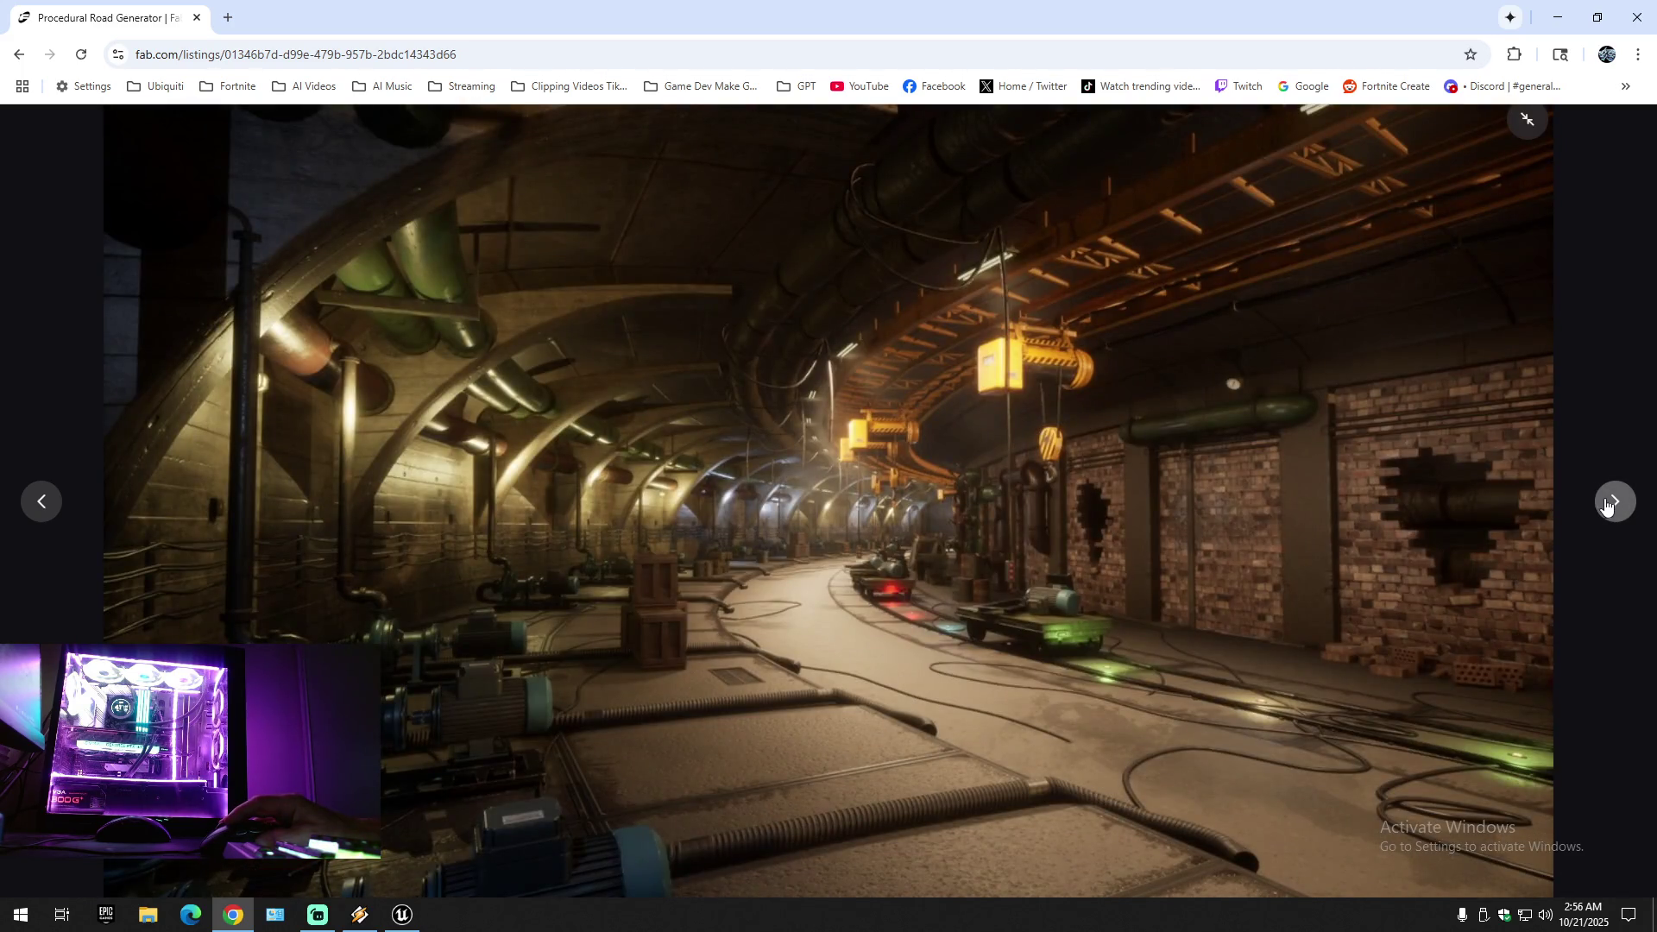
left_click(1609, 509)
left_click(1609, 509)
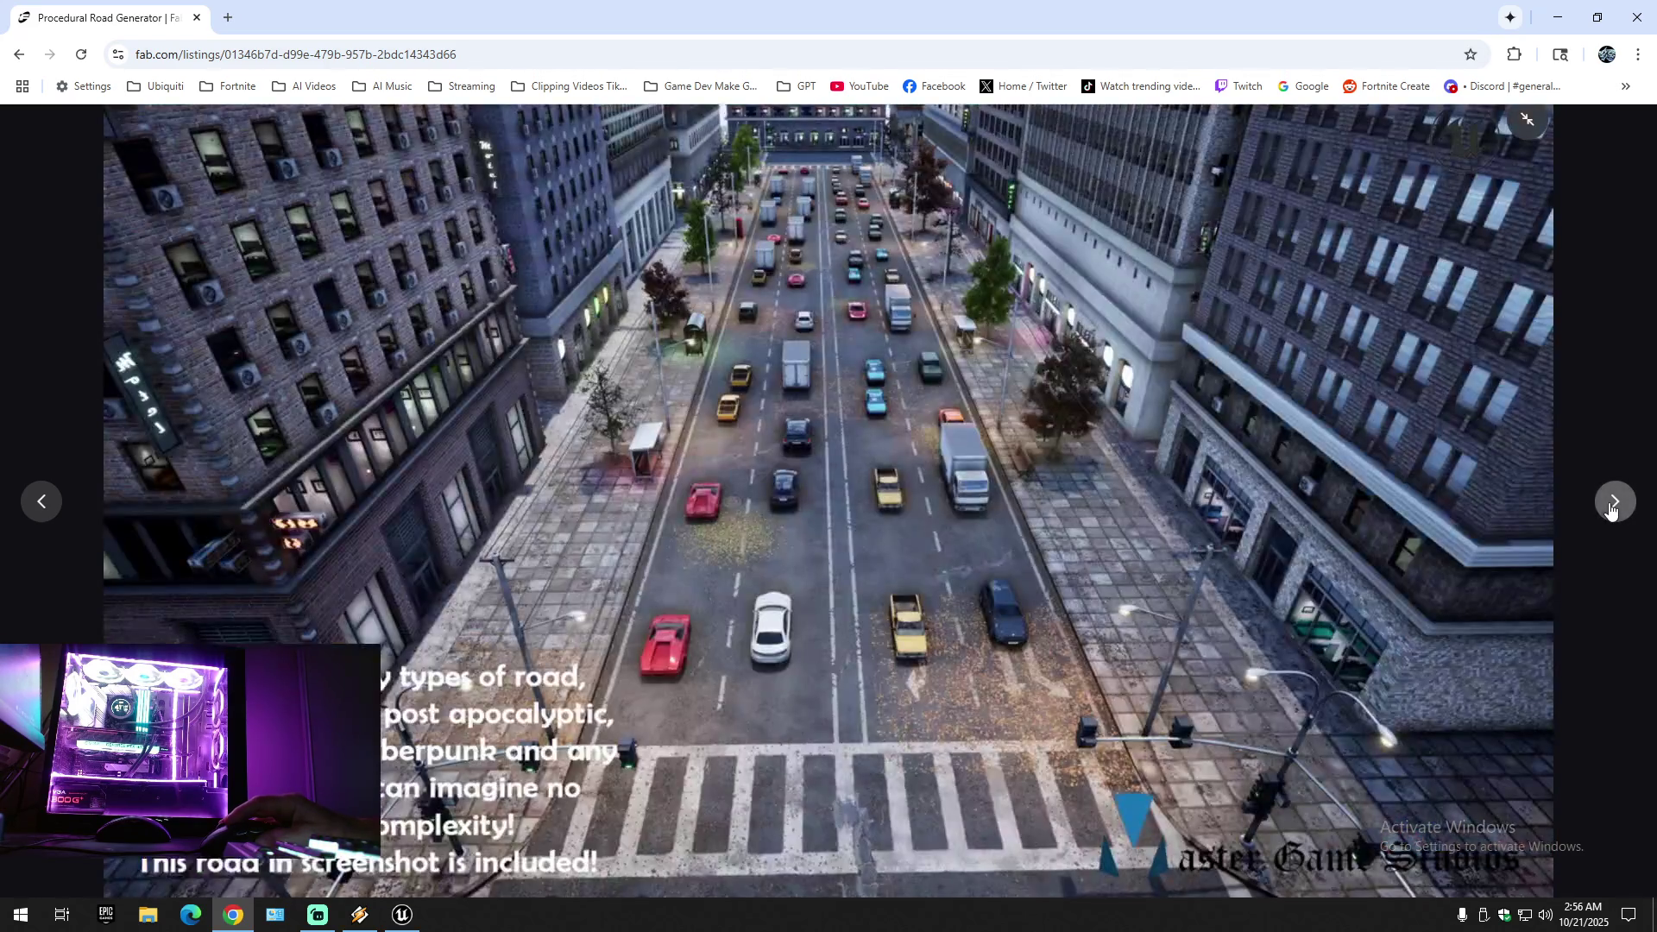
left_click(1532, 129)
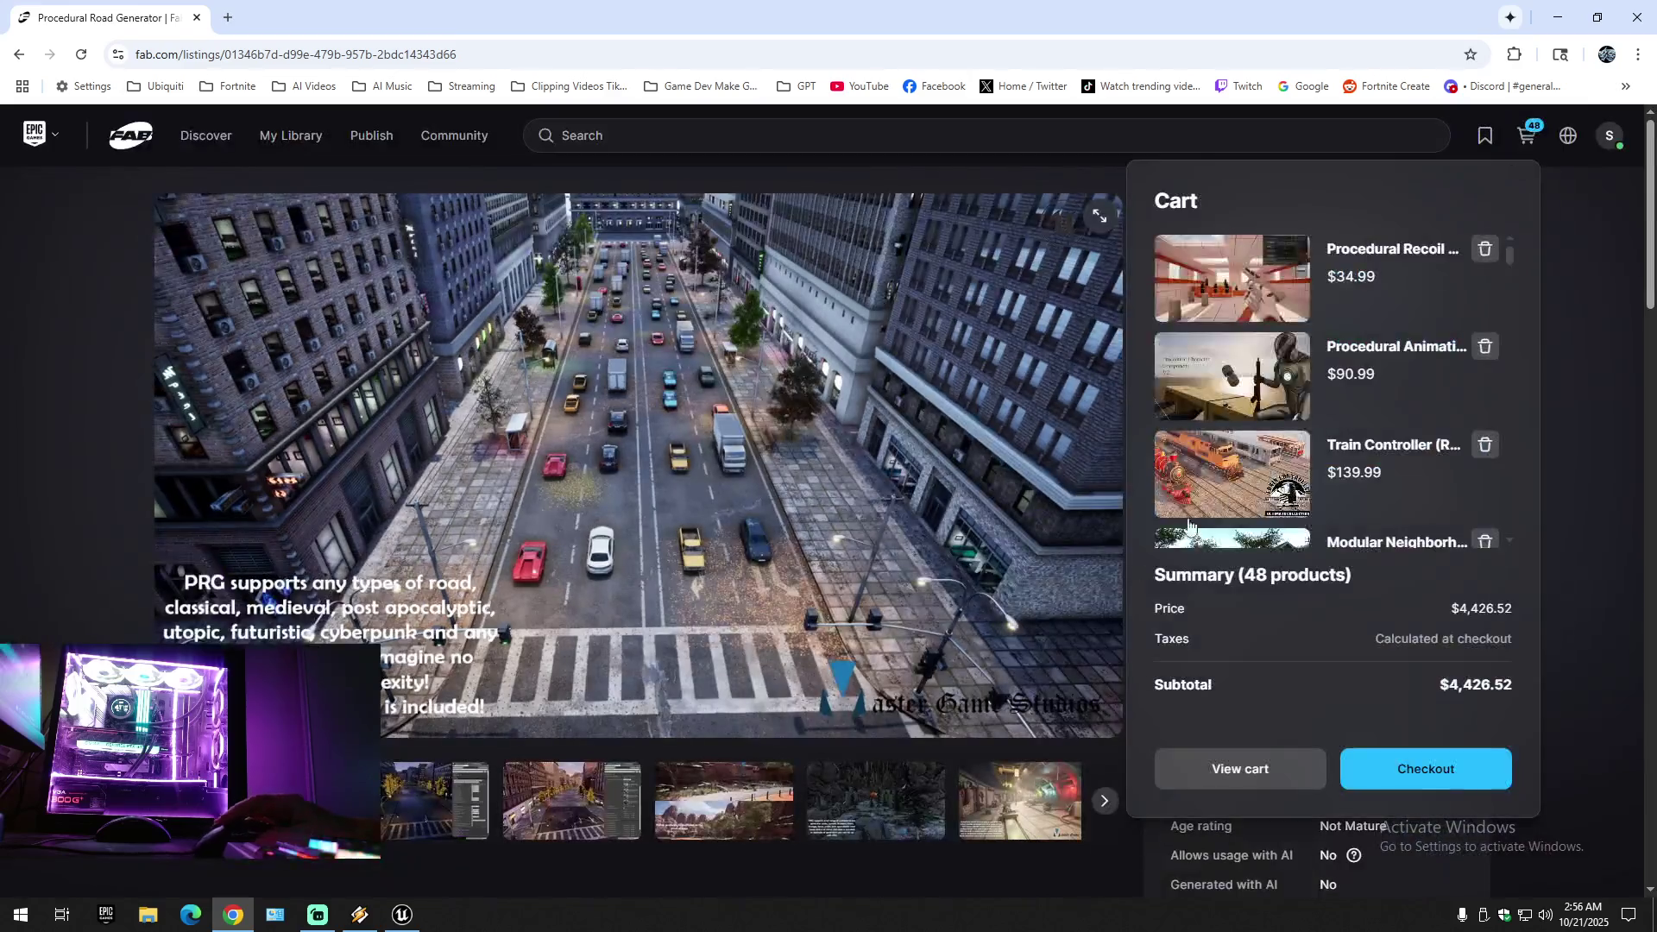
scroll(583, 833, "down", 10)
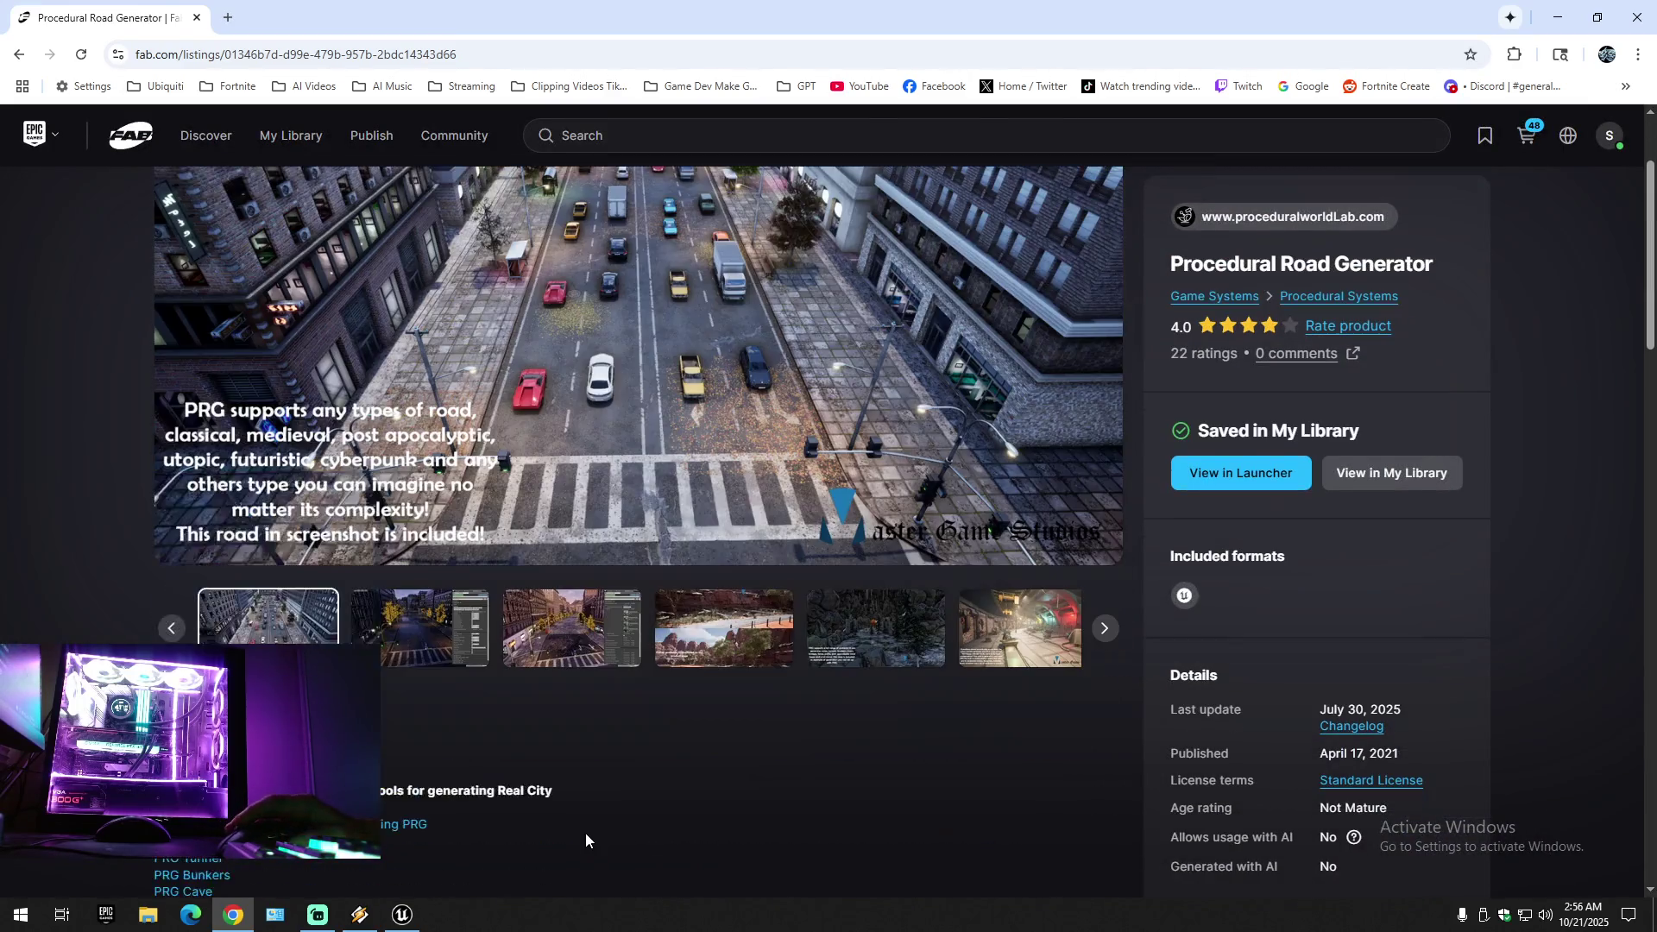
scroll(583, 833, "down", 4)
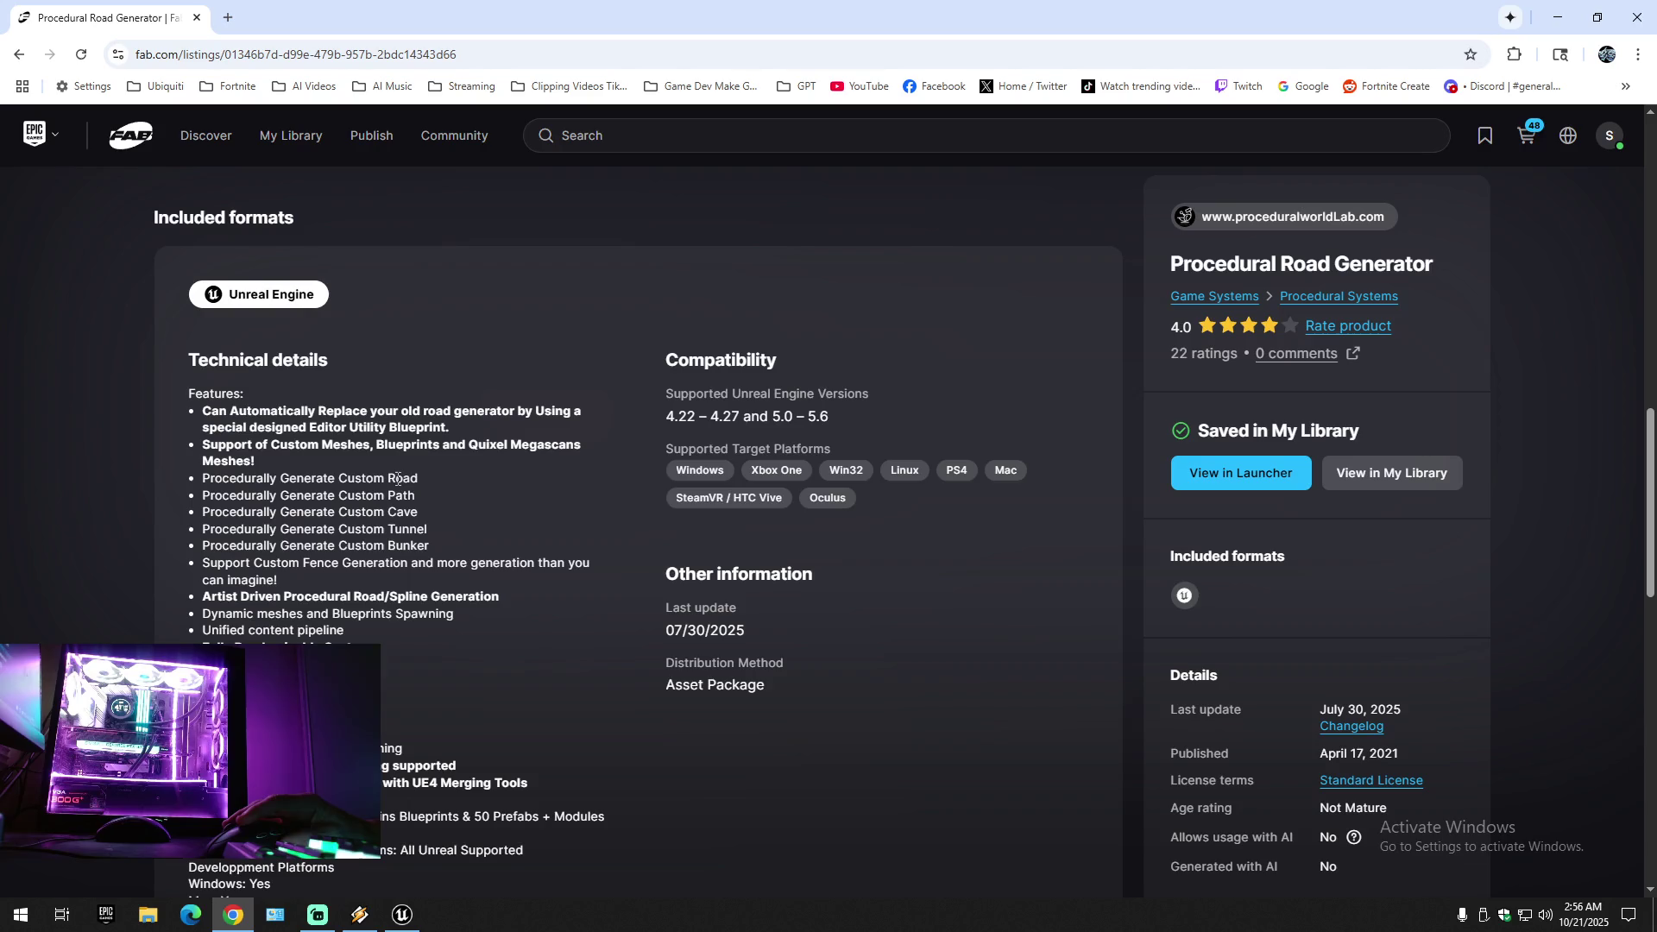
left_click_drag(416, 493, 252, 496)
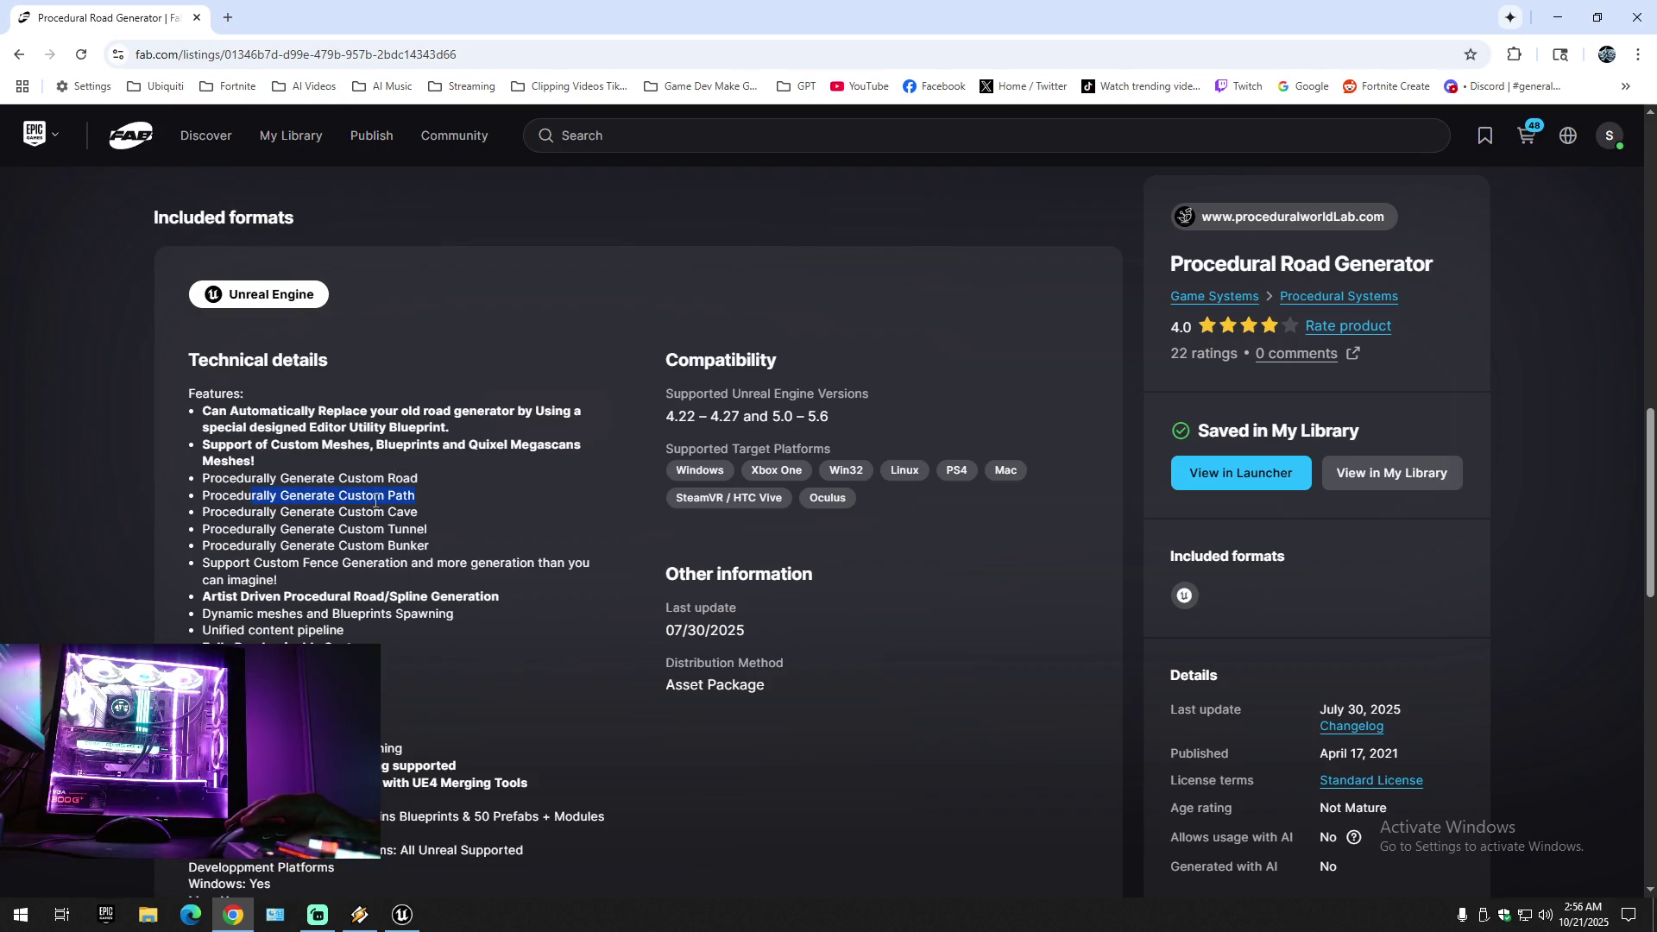
left_click_drag(421, 513, 363, 509)
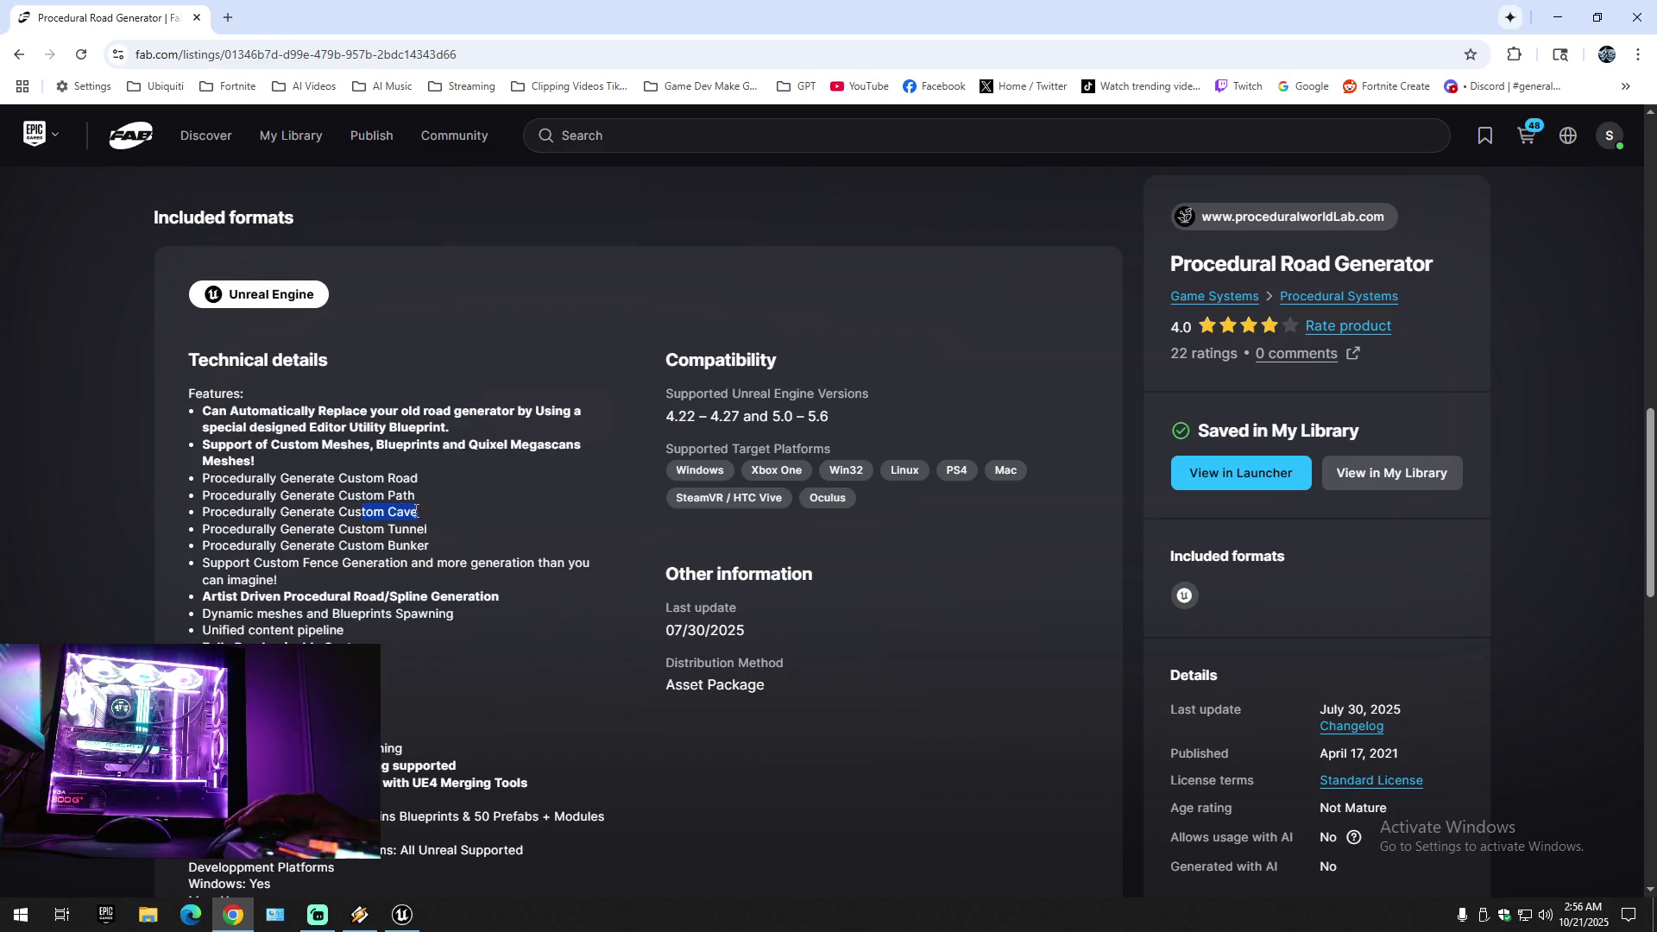
left_click(406, 512)
left_click_drag(445, 553, 371, 531)
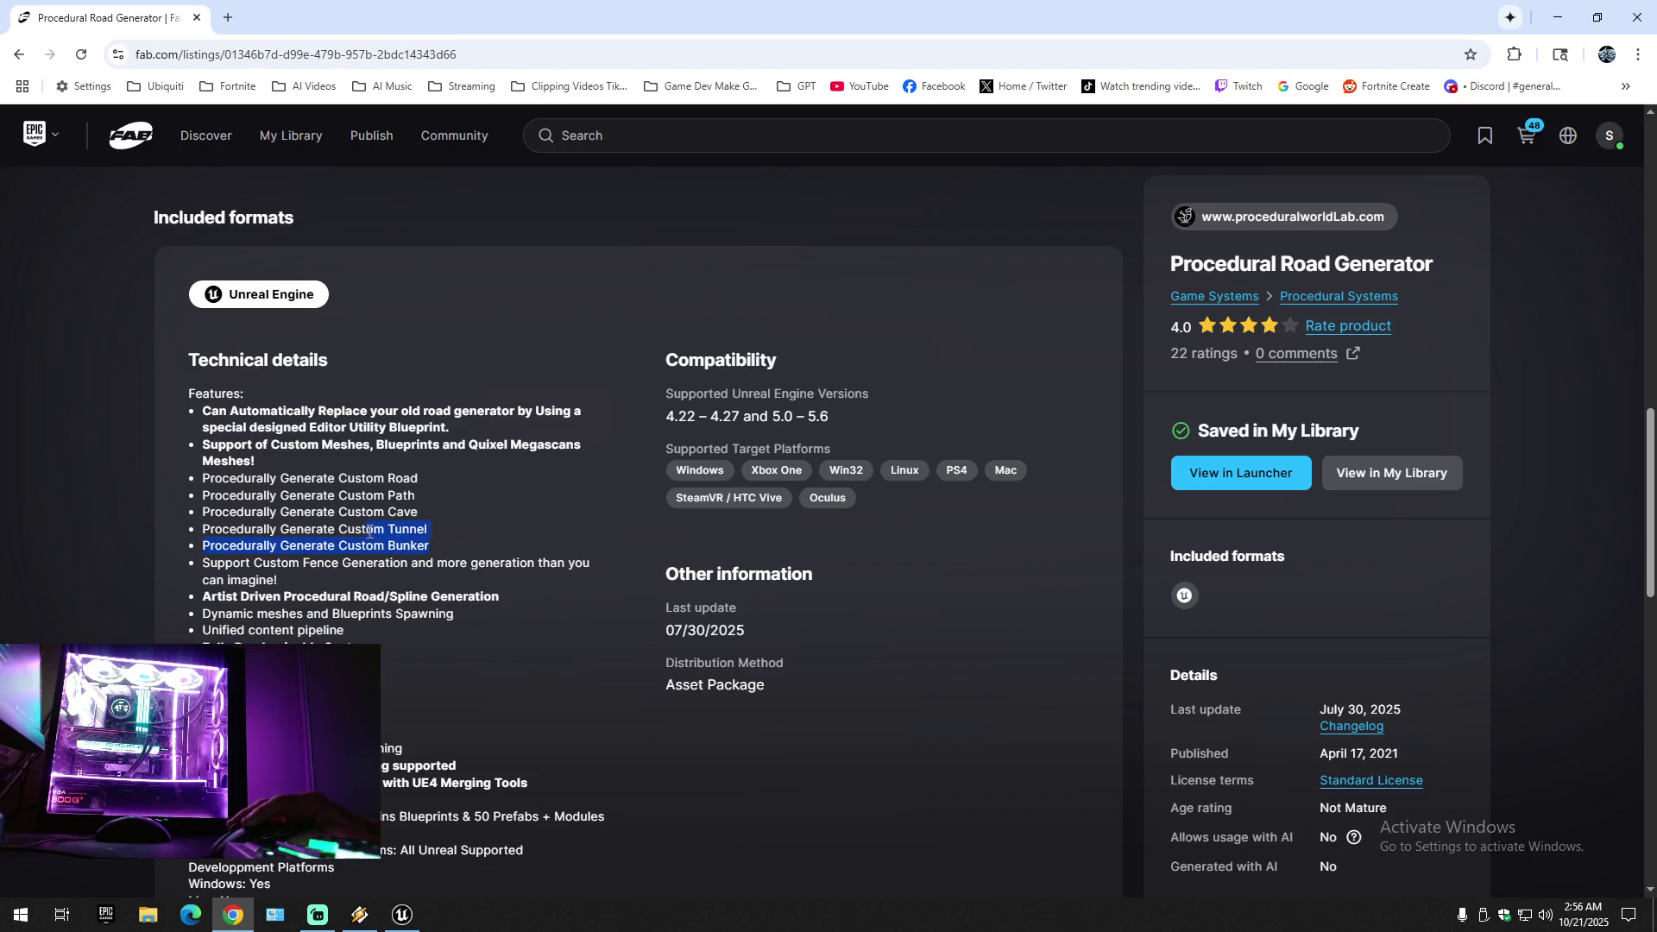
scroll(447, 671, "down", 3)
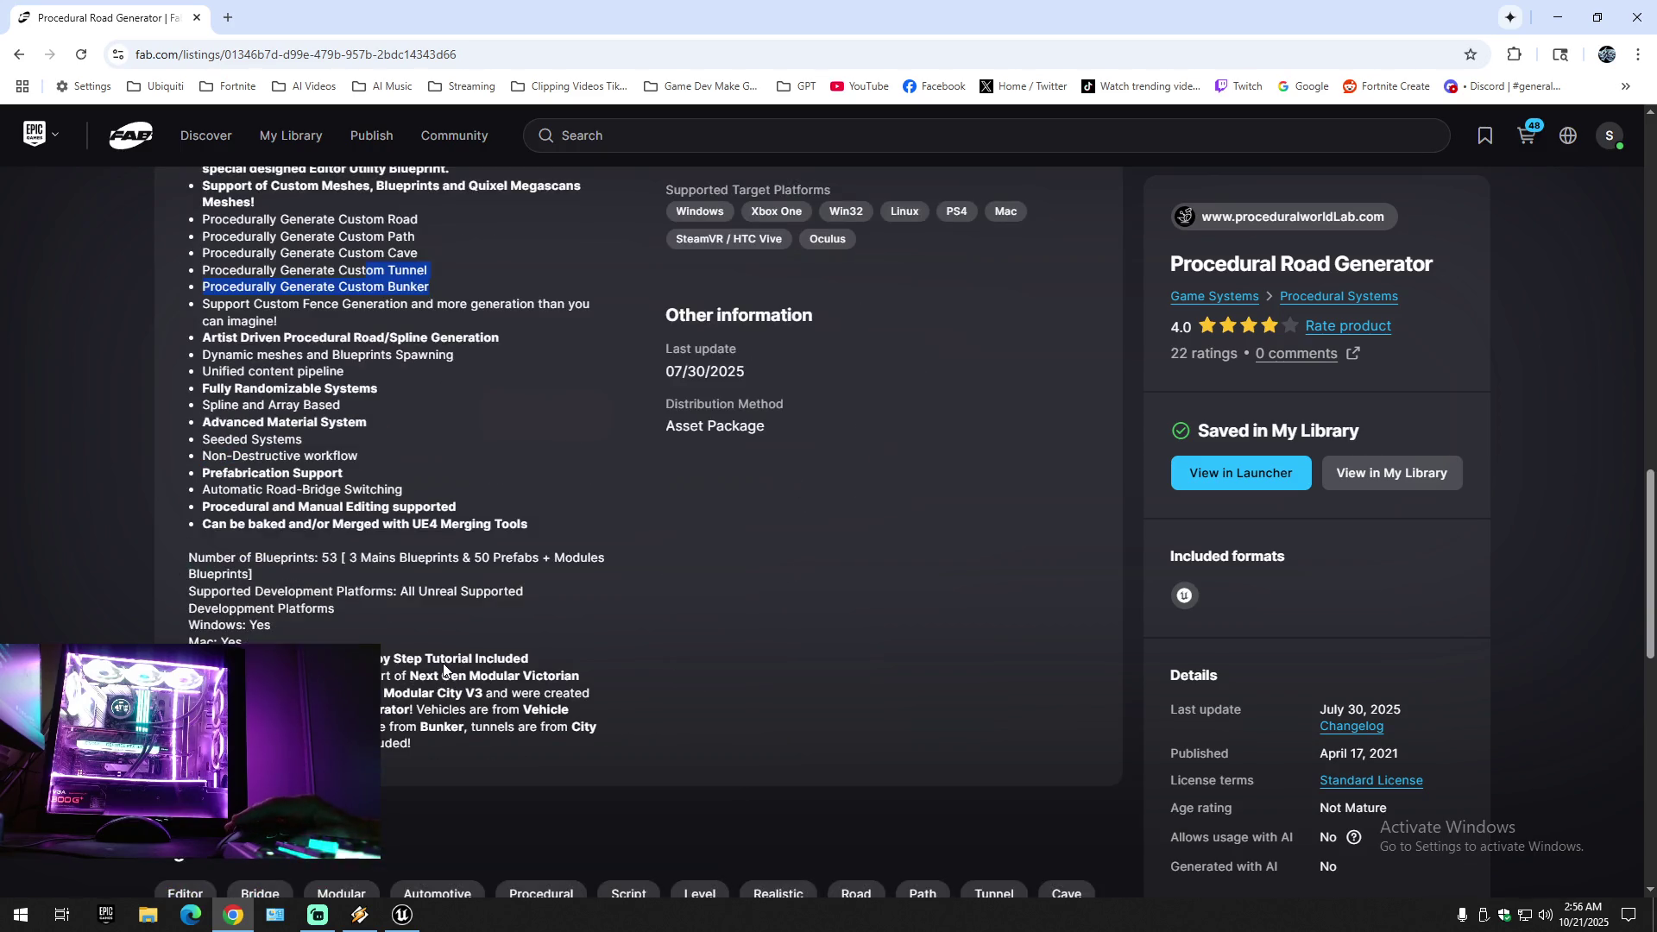
left_click(606, 705)
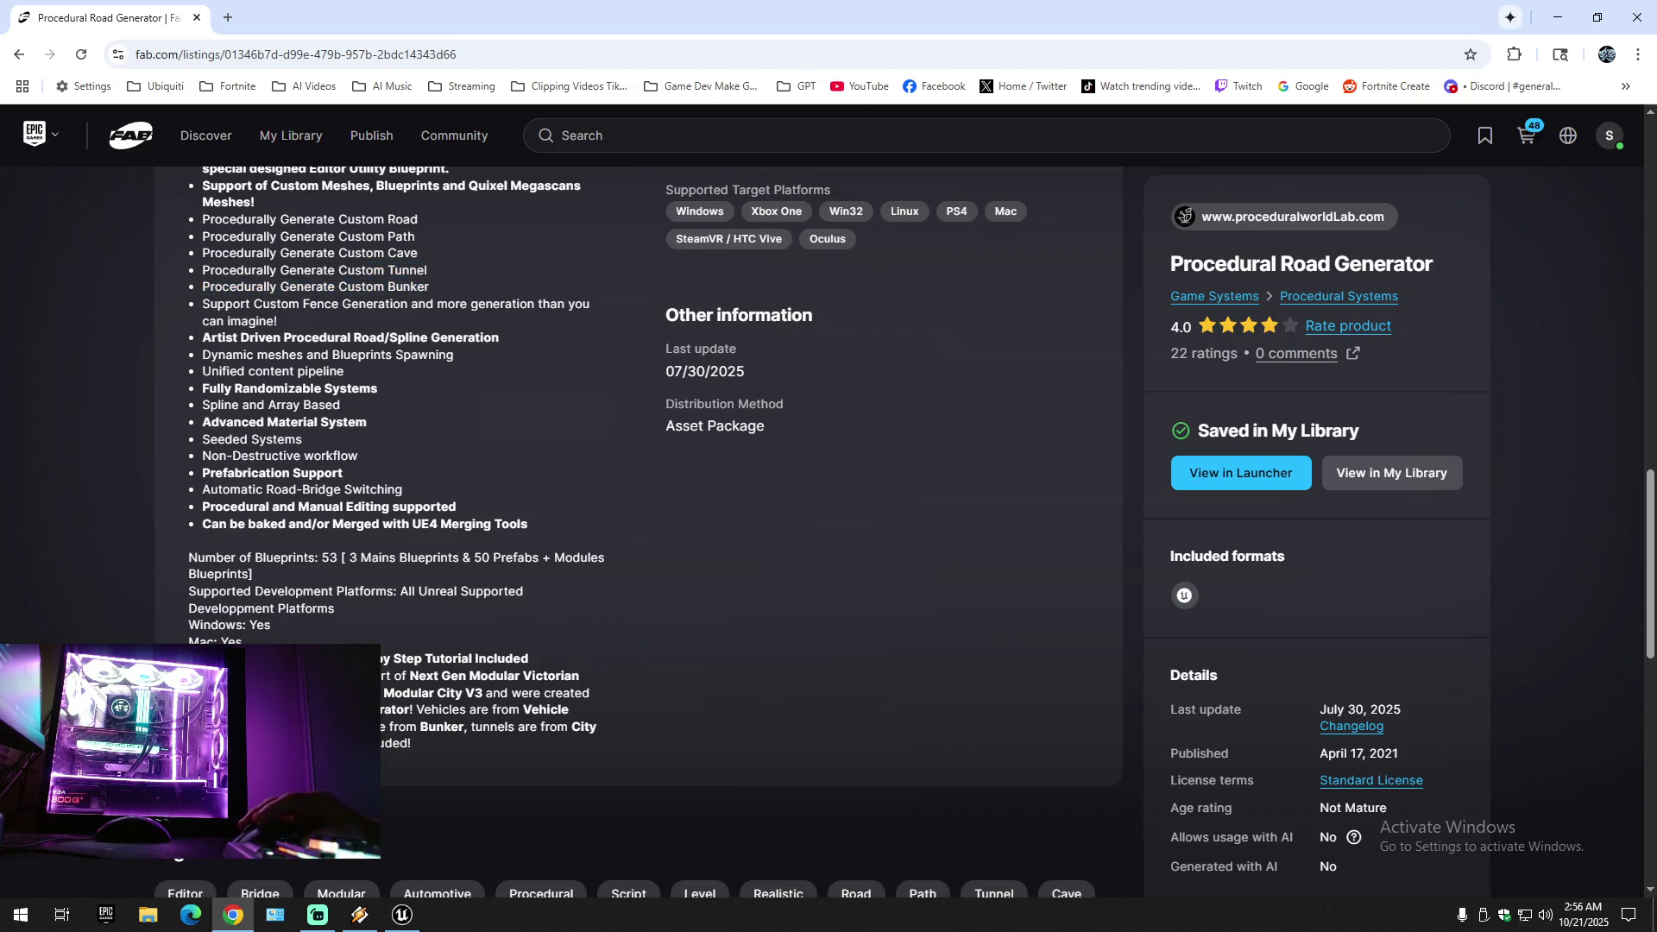
scroll(665, 444, "up", 5)
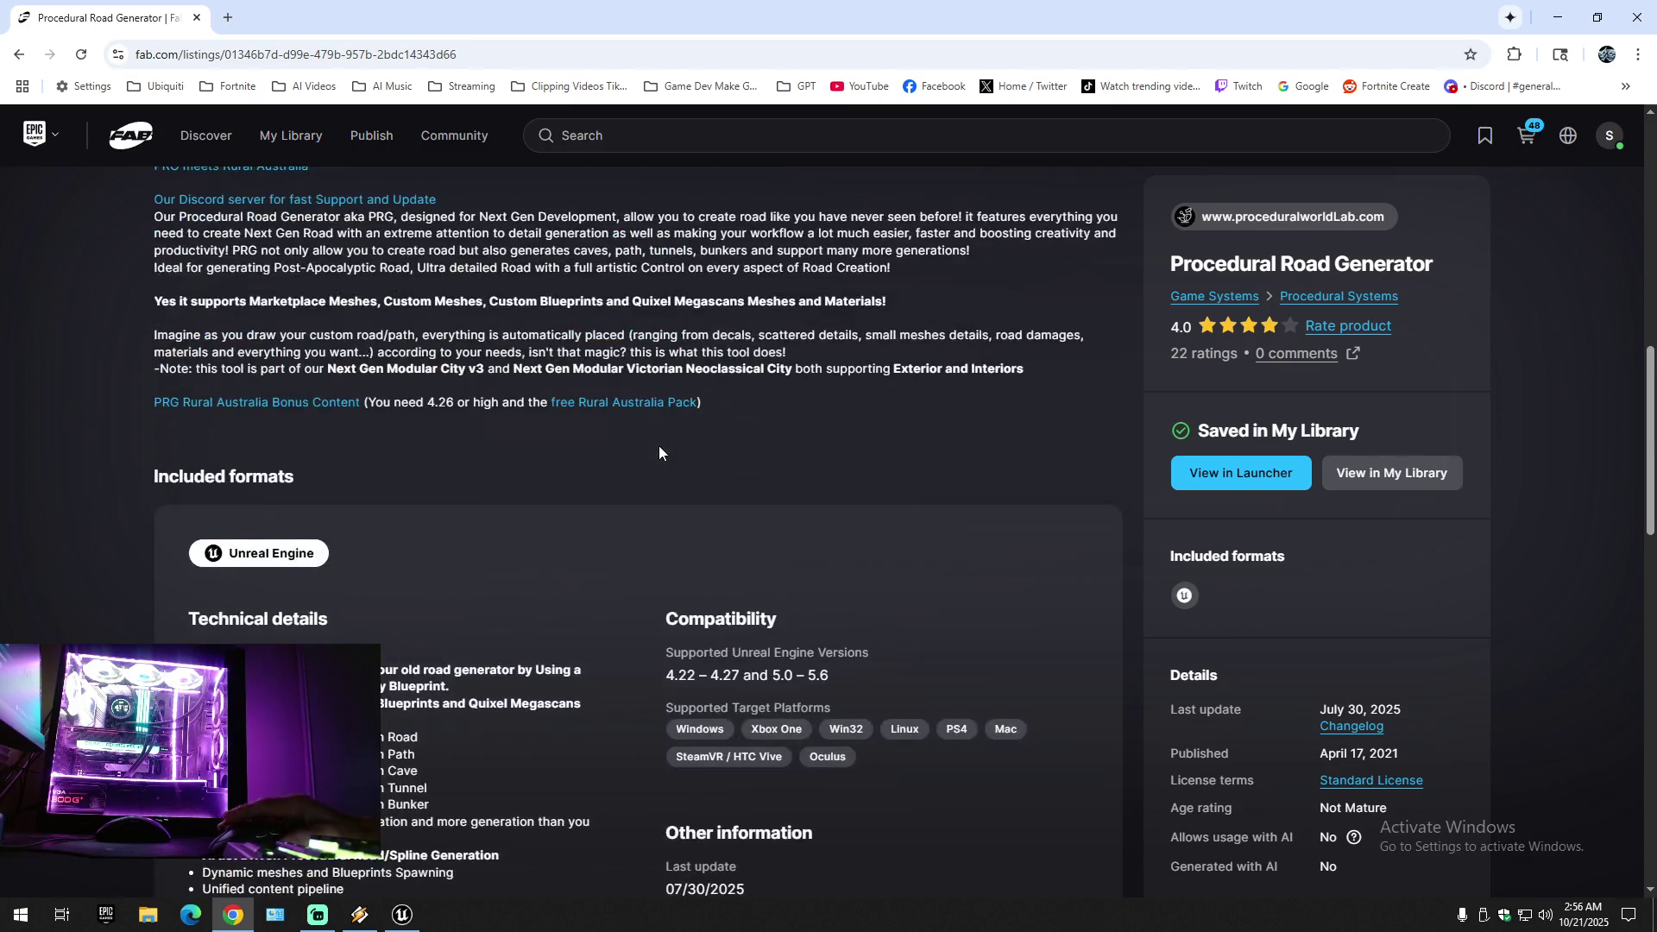
scroll(656, 453, "up", 5)
scroll(636, 469, "down", 10)
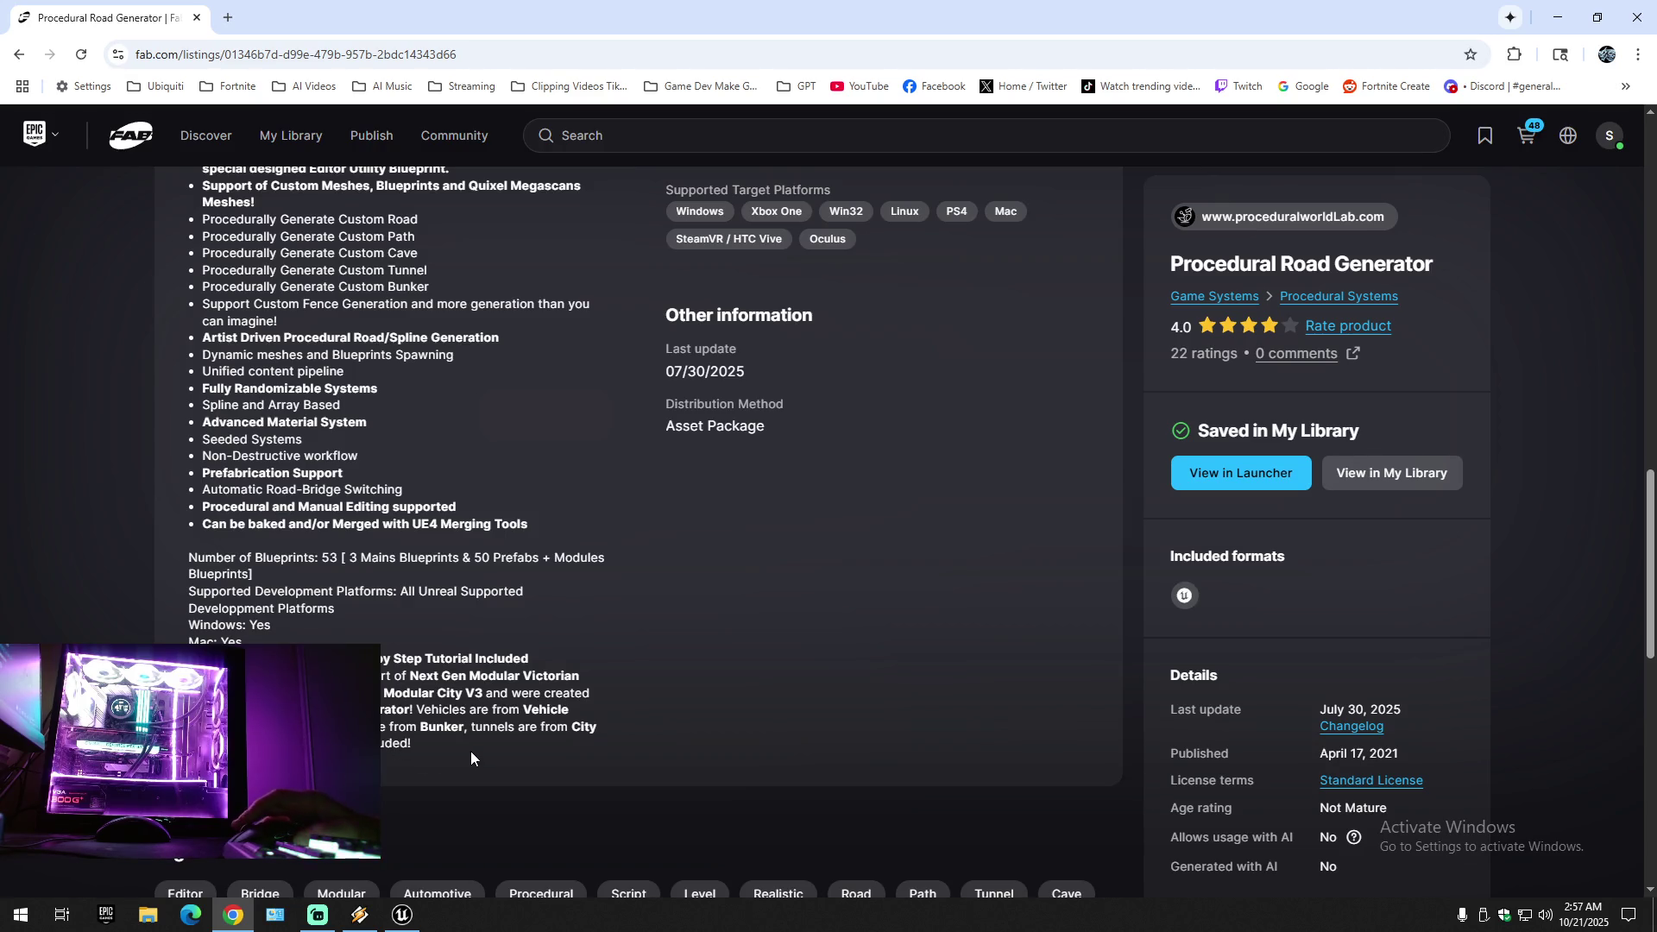
scroll(471, 757, "up", 10)
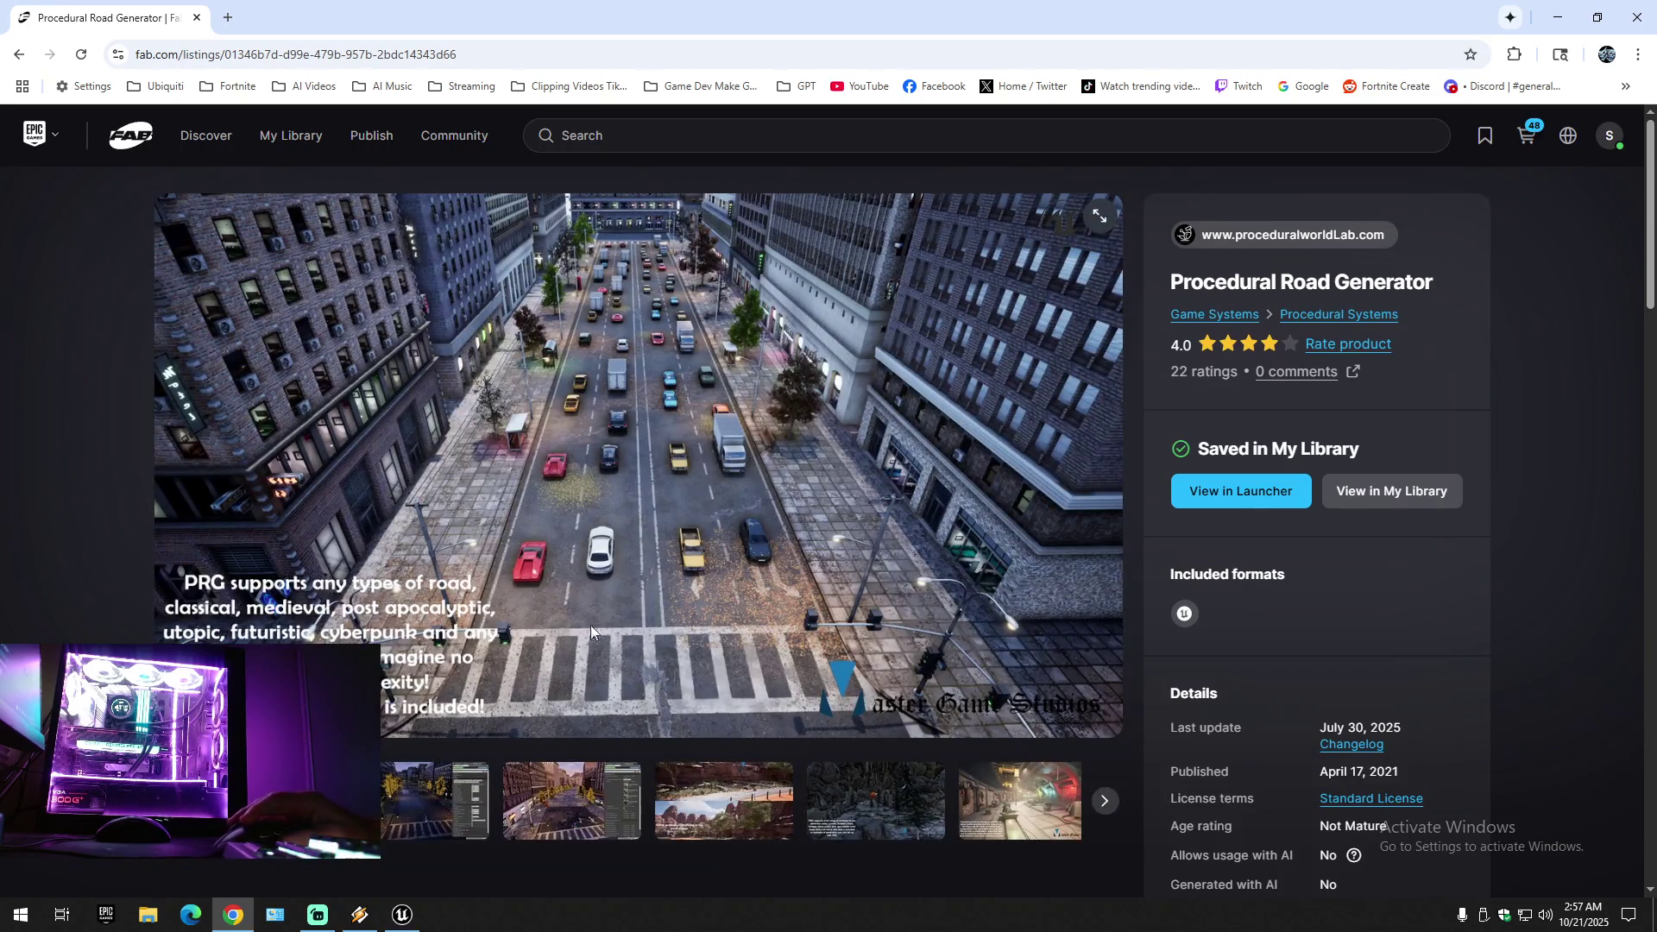
left_click(718, 794)
left_click(720, 795)
left_click(720, 795)
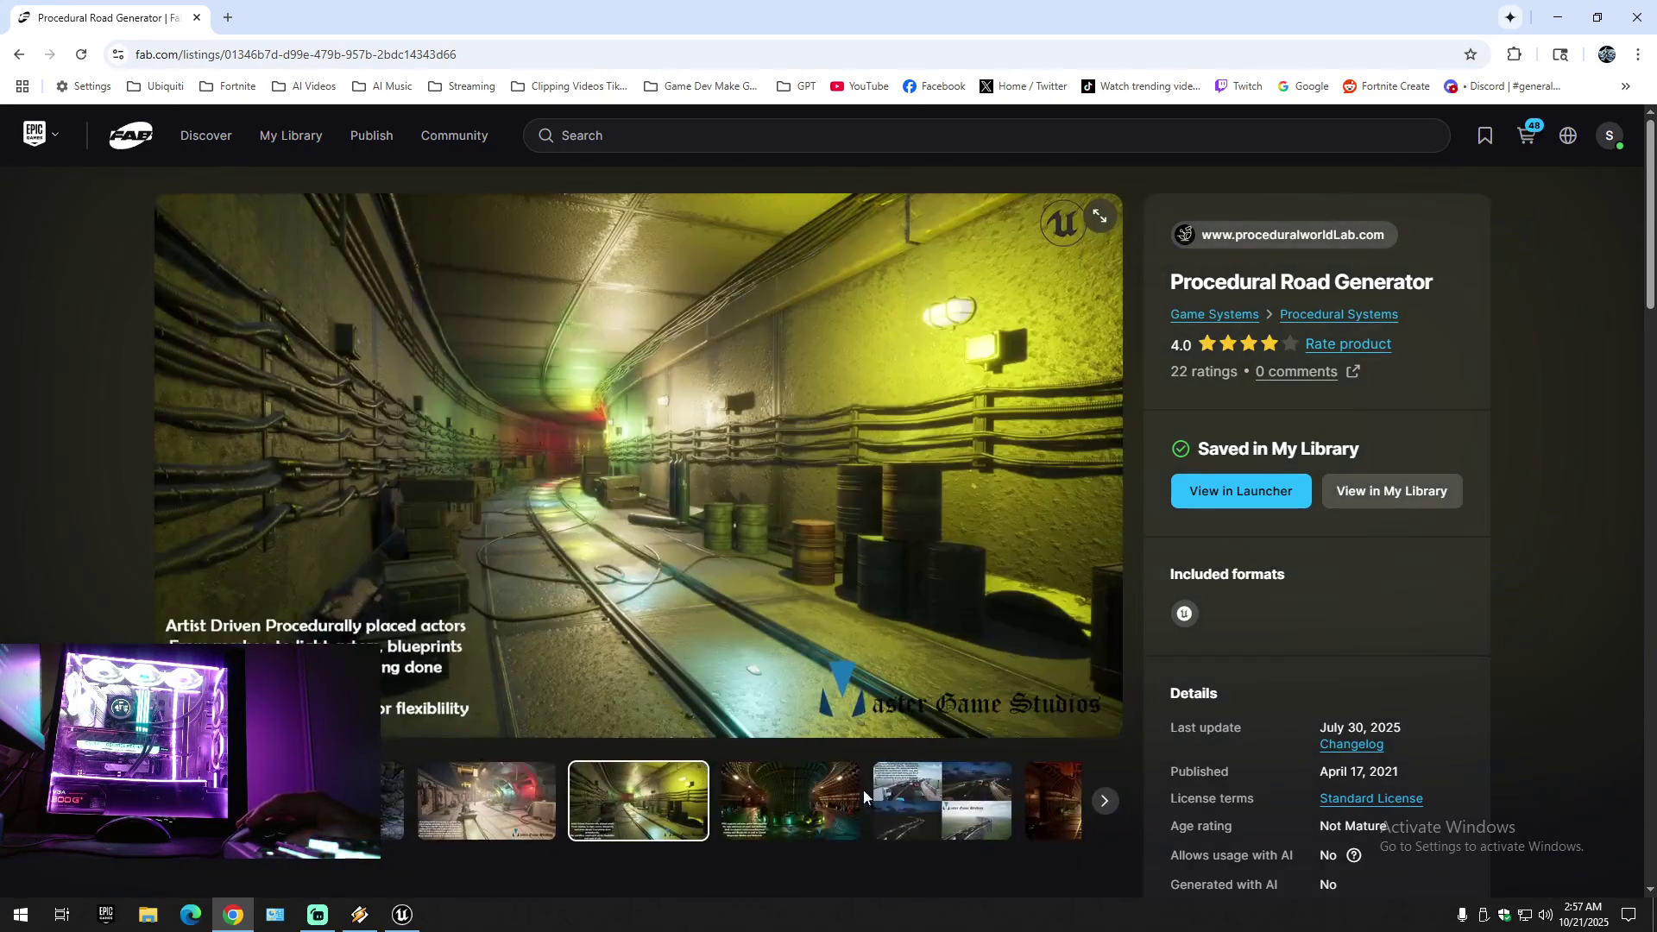
left_click(720, 794)
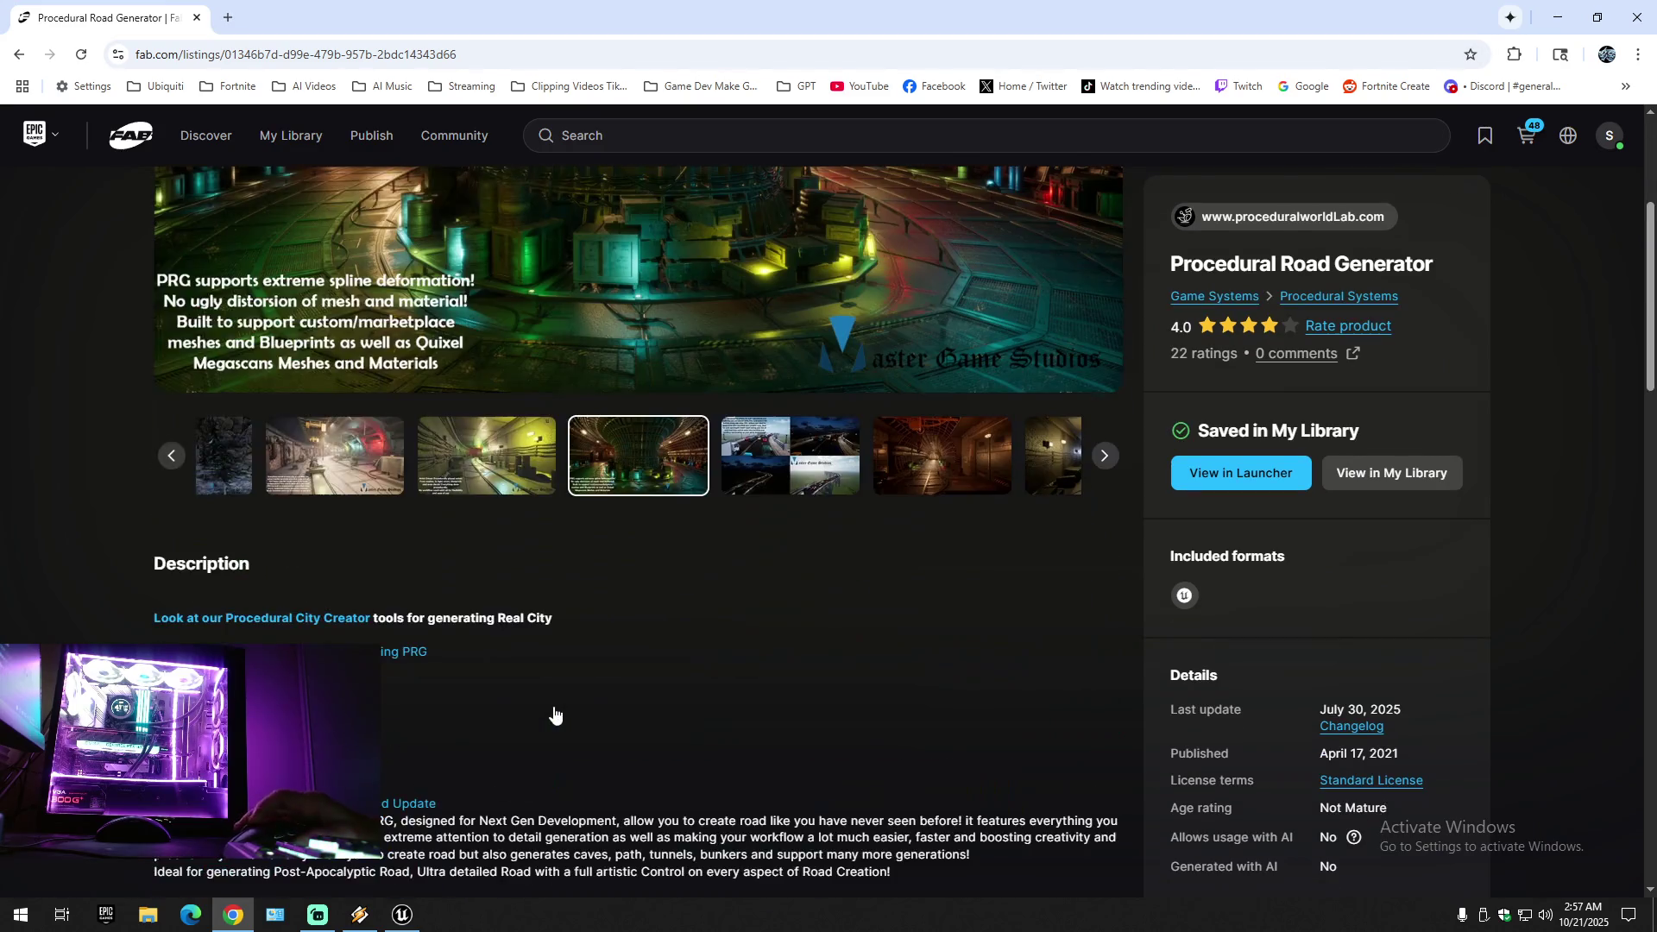
scroll(565, 695, "down", 4)
scroll(553, 716, "down", 1)
scroll(543, 729, "down", 1)
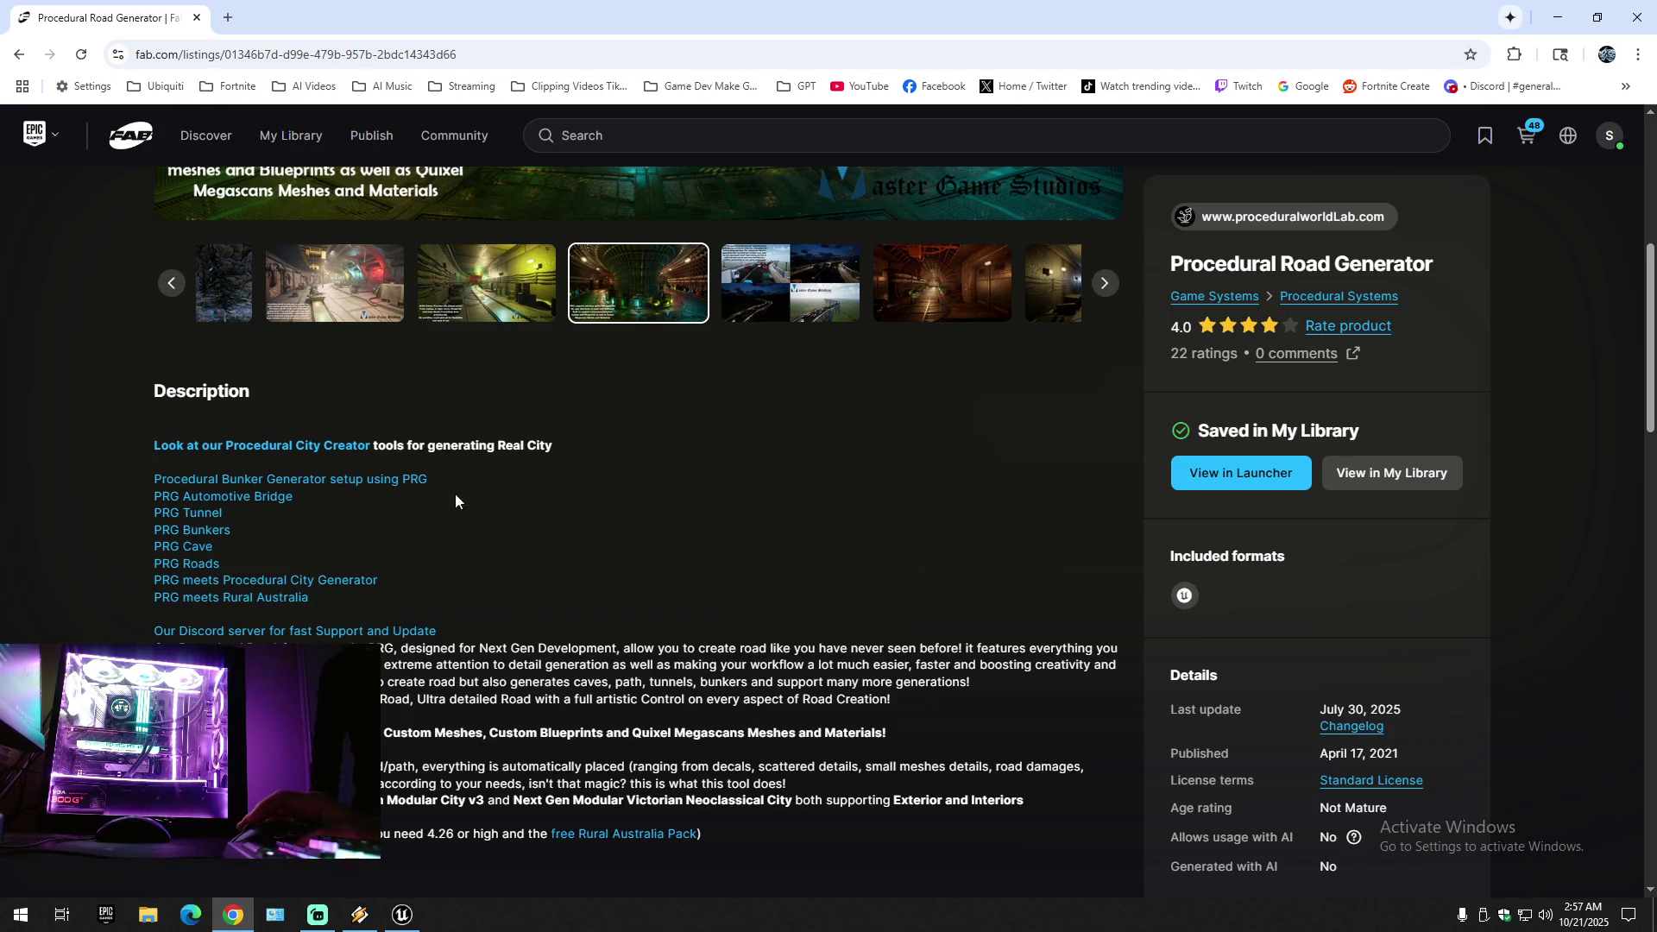
scroll(509, 540, "up", 5)
left_click_drag(1178, 279, 1443, 288)
scroll(624, 804, "down", 5)
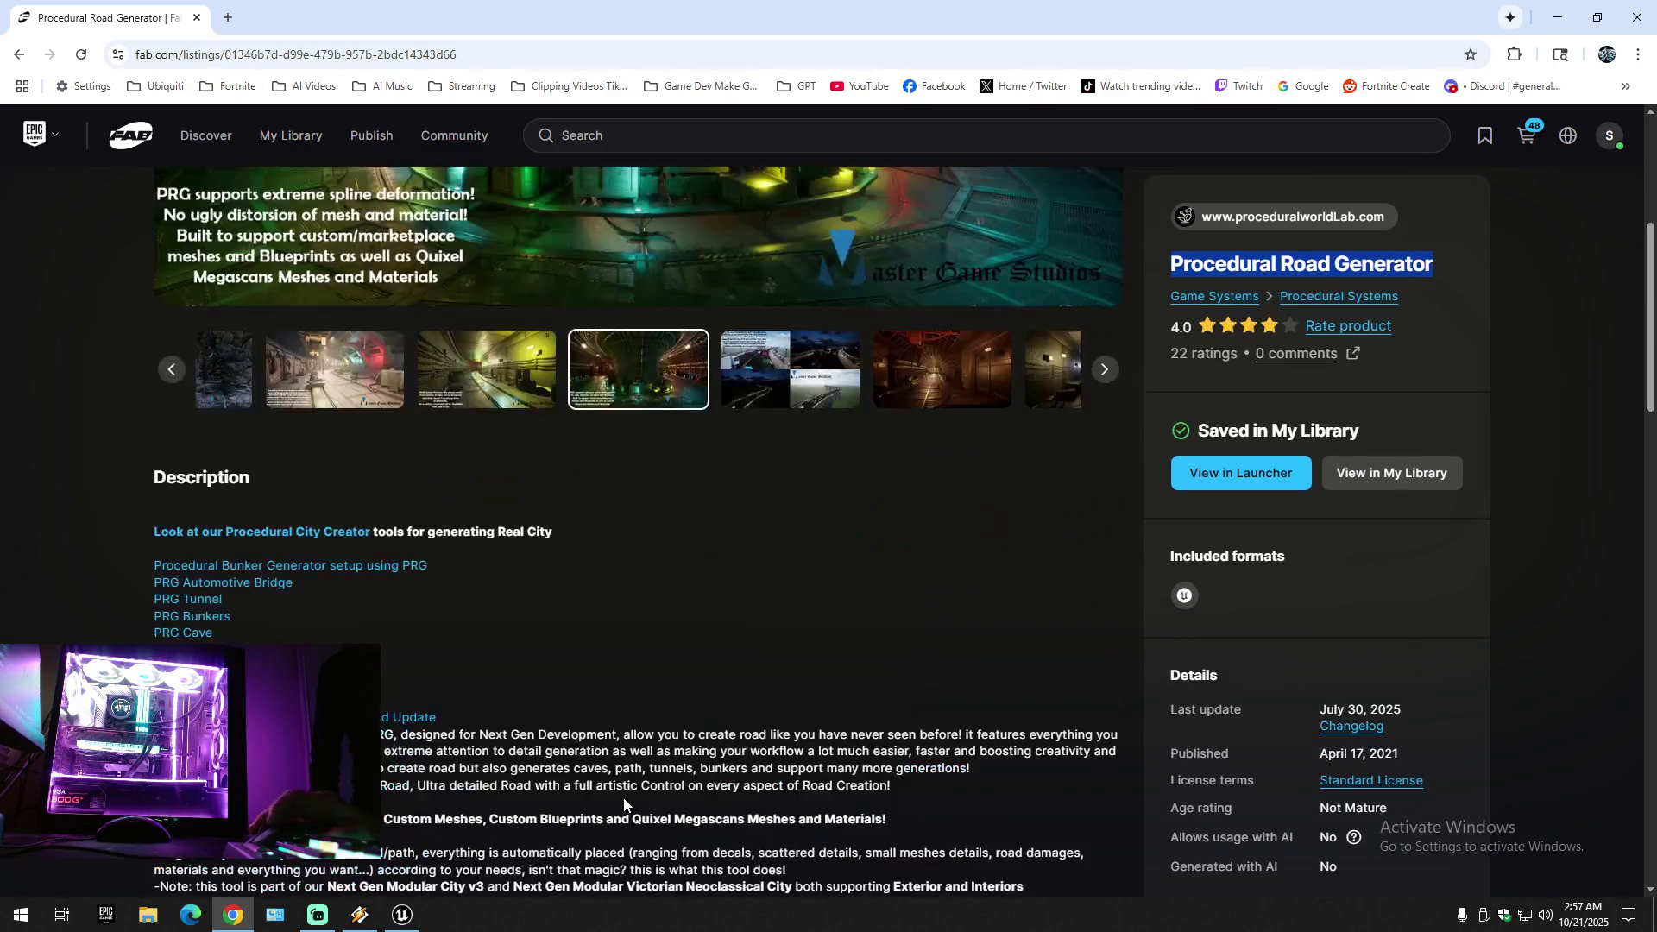
scroll(312, 277, "up", 5)
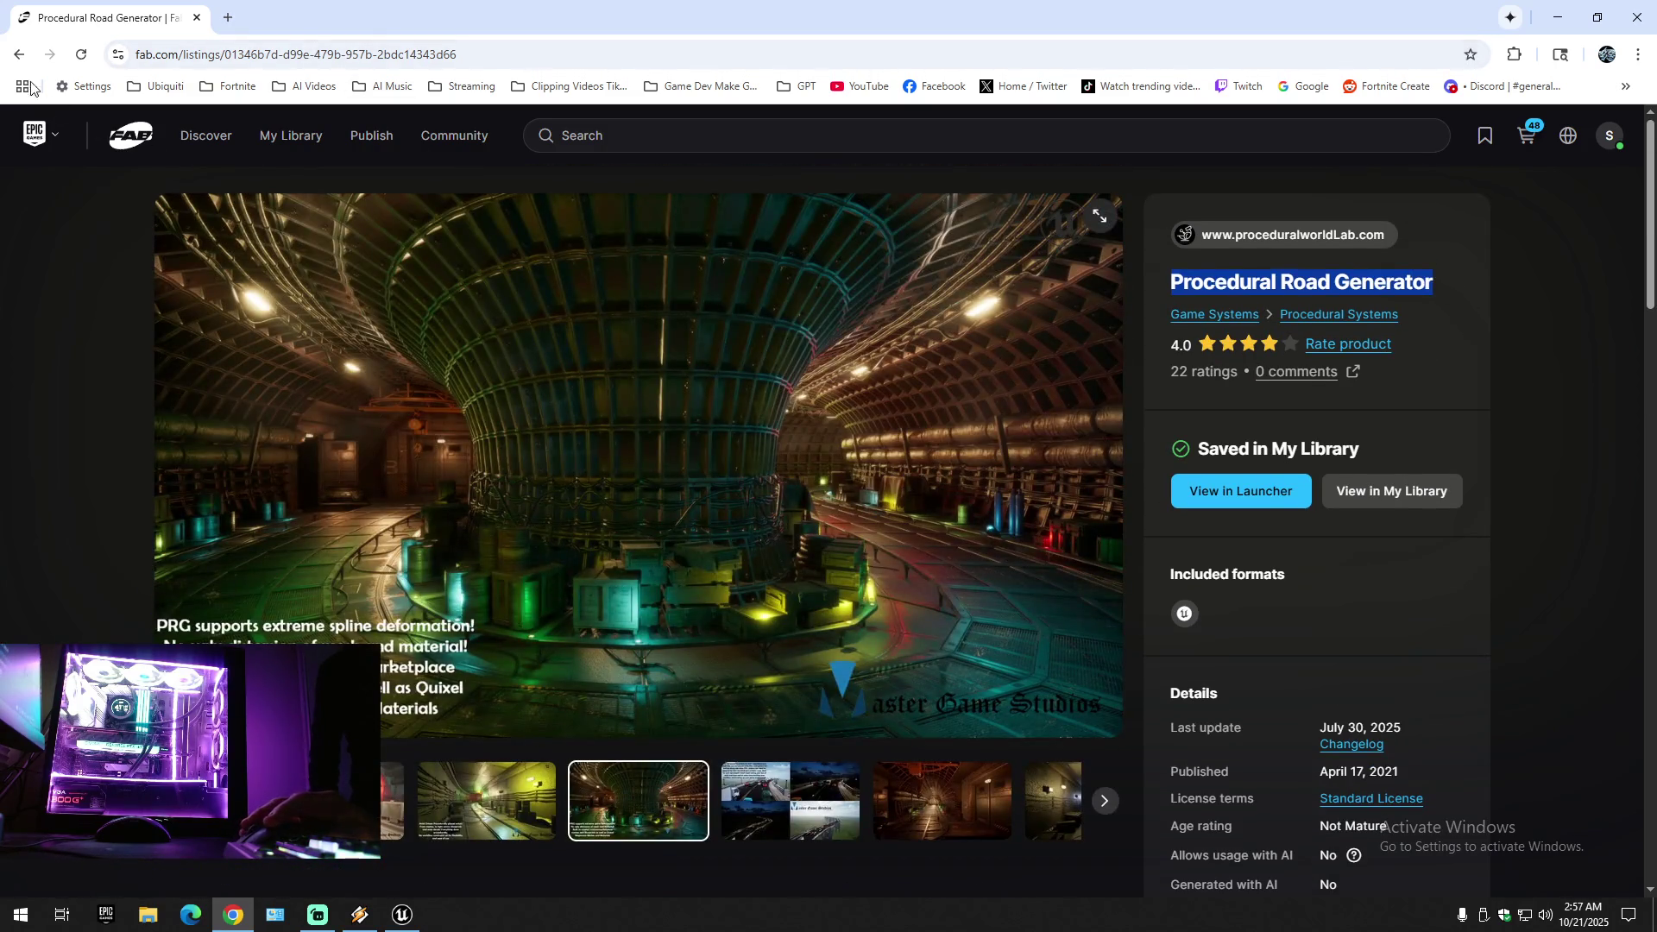
left_click(20, 54)
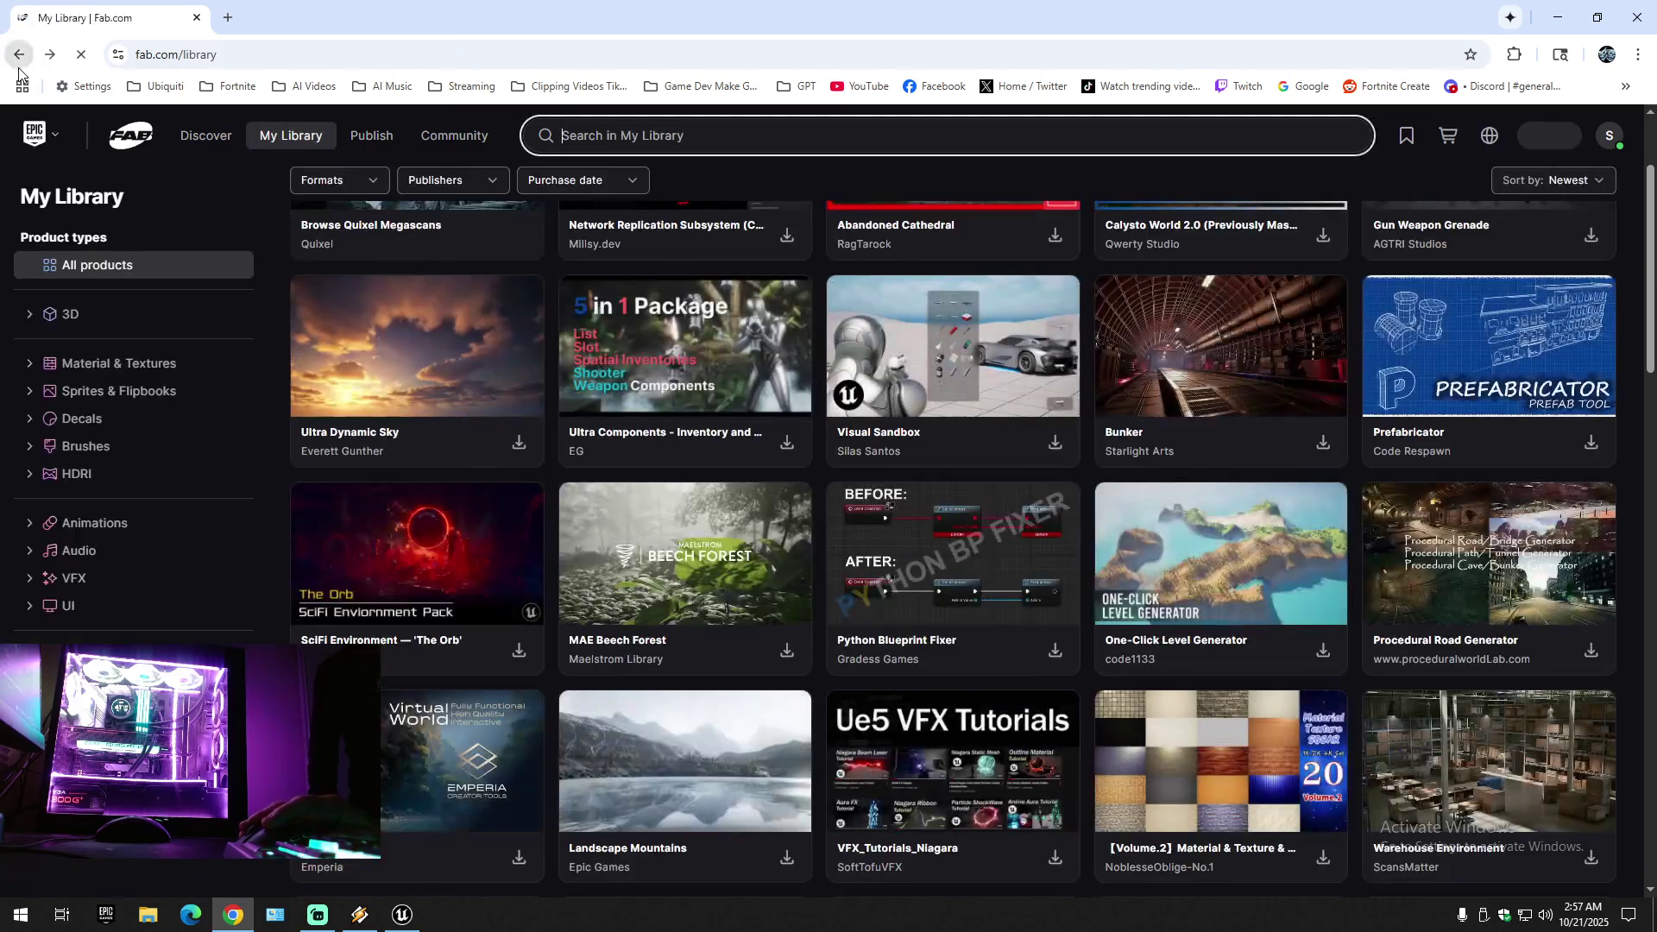
- Return to the Procedural World Lab results, view the Bunker listing by Starlight Arts, then close its tab
left_click(19, 54)
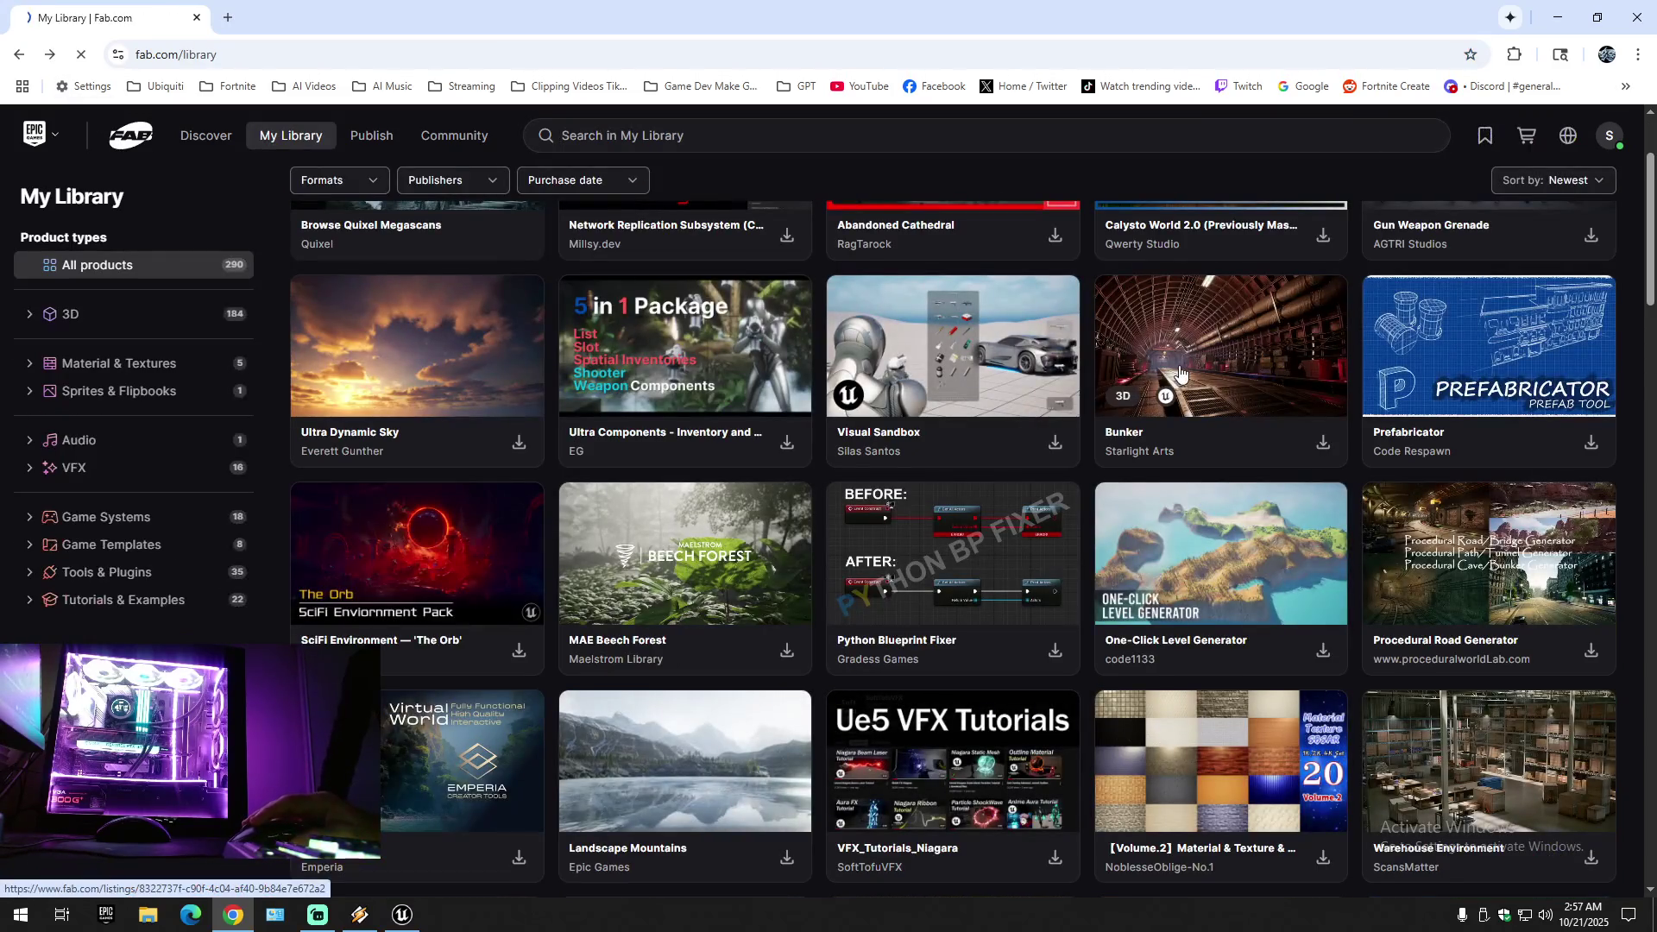
left_click(1179, 373)
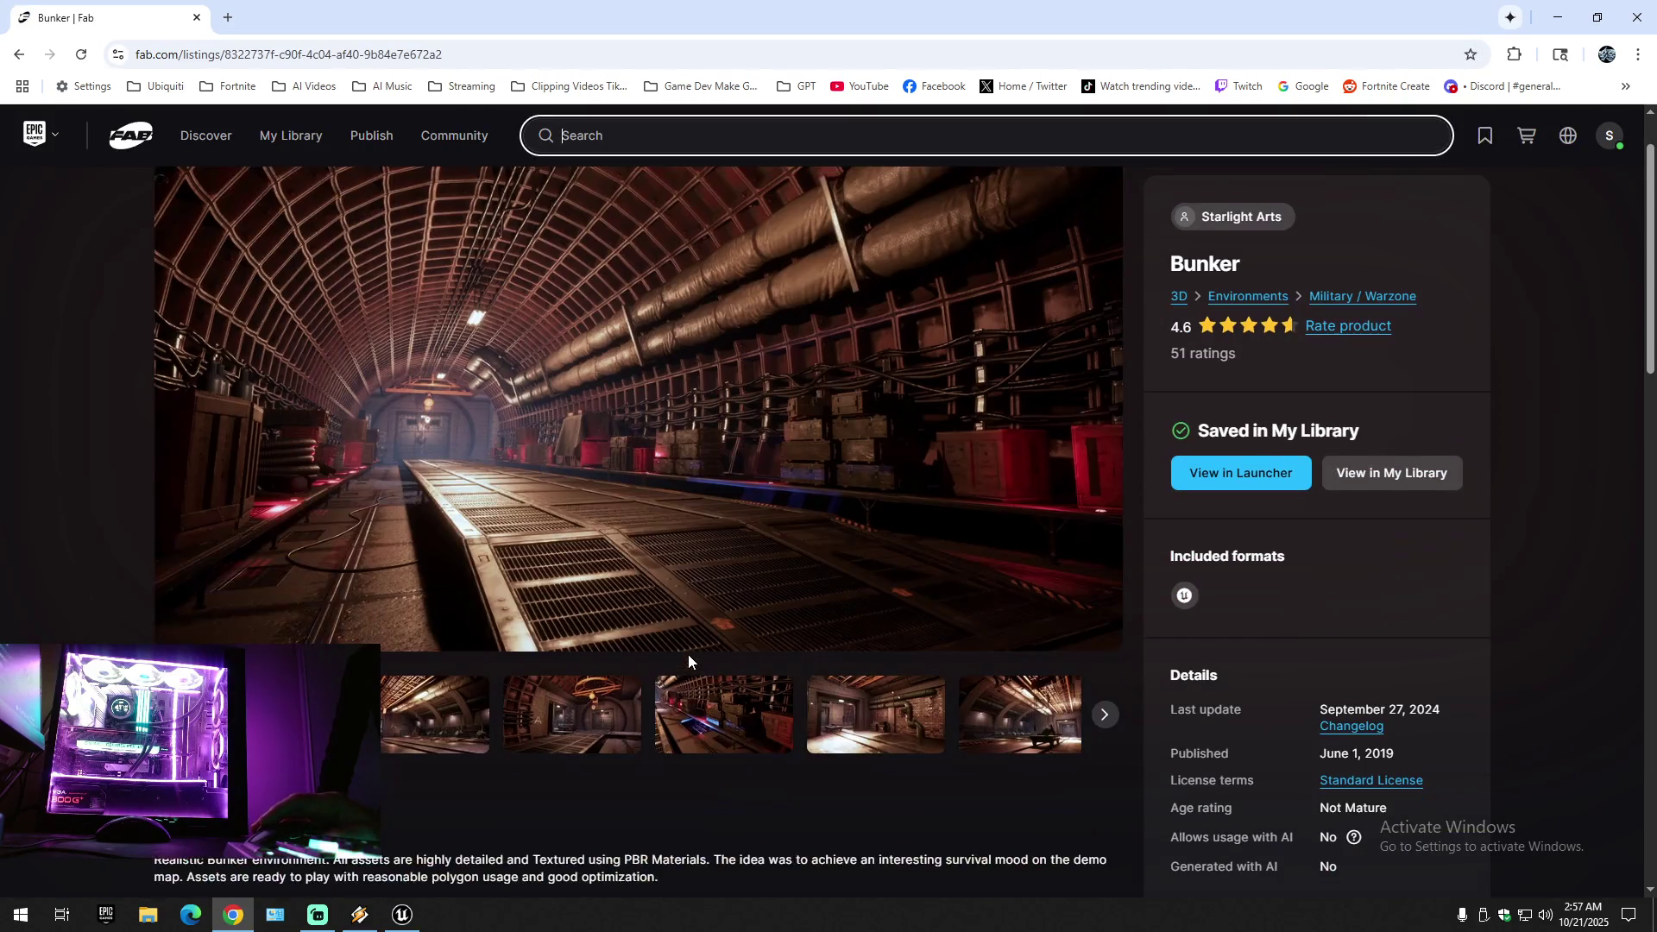
scroll(689, 661, "down", 1)
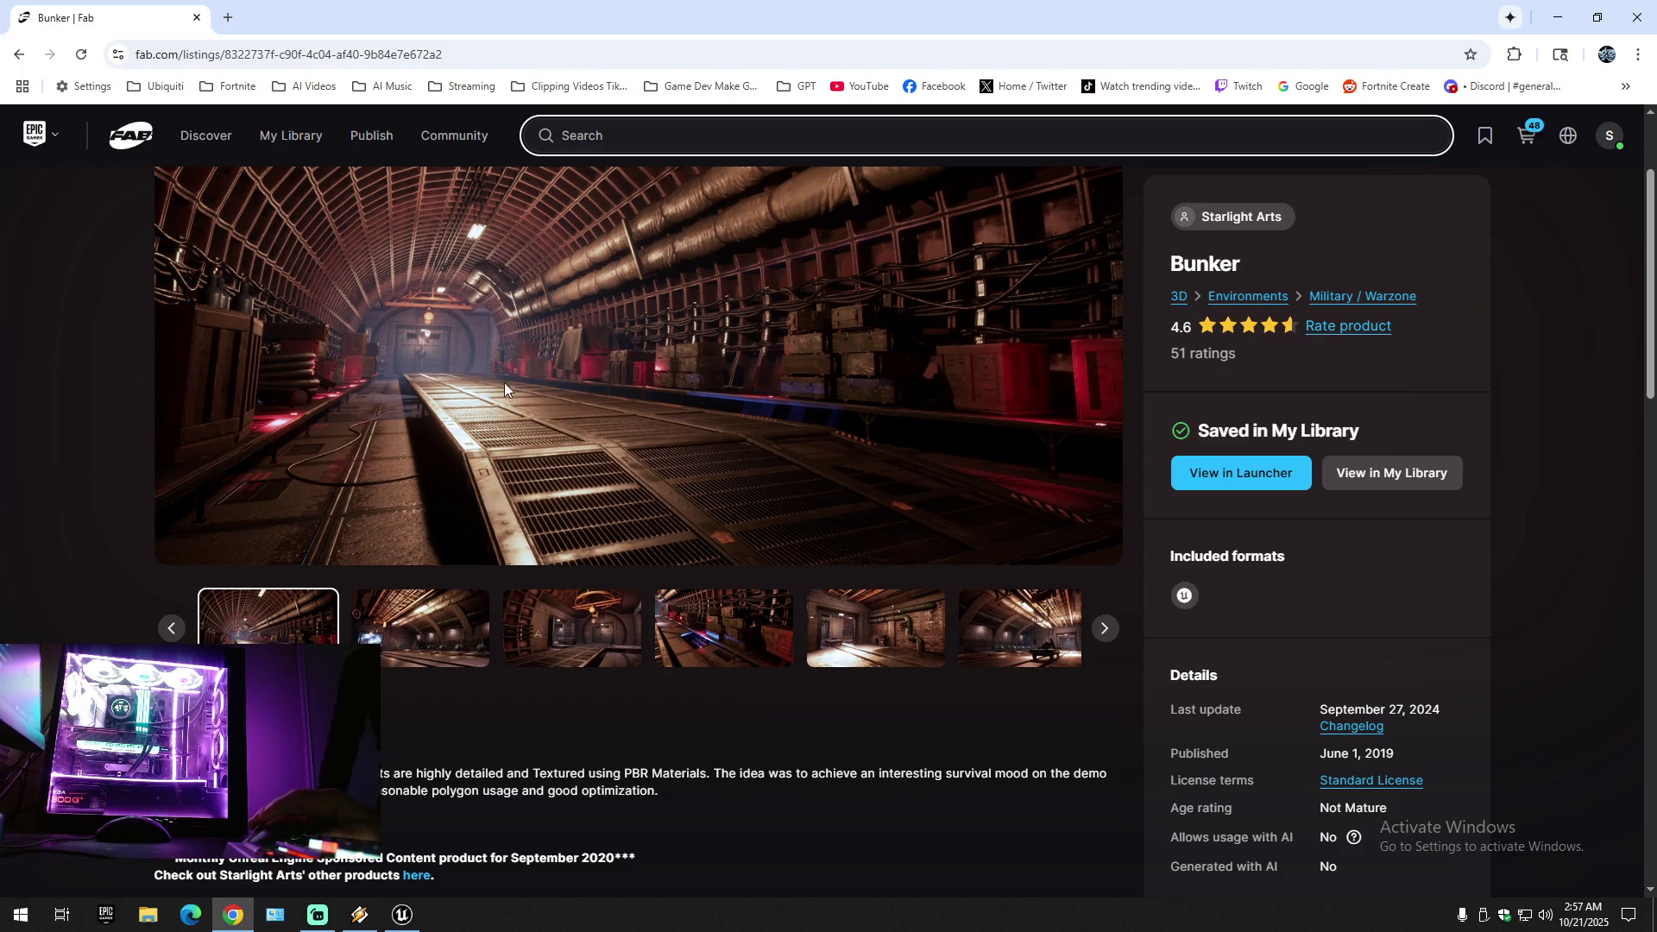
left_click(197, 18)
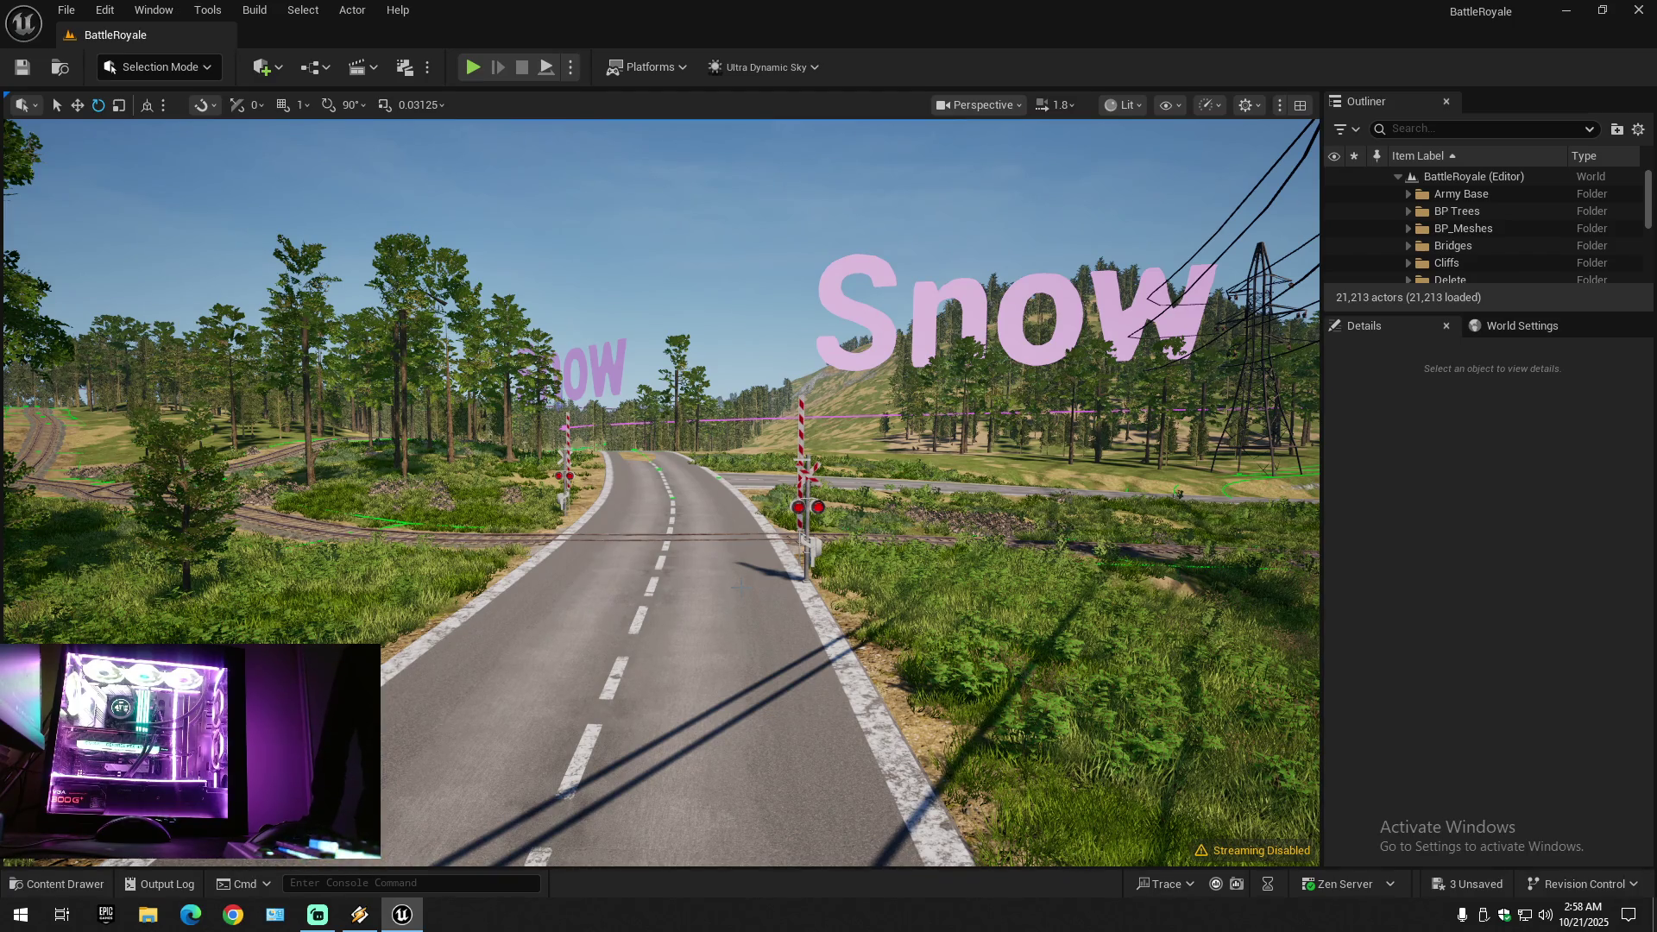
- Browse the Content Drawer down to the Weapons folder and Save All changes in BattleRoyale
mouse_move(656, 492)
left_mouse_down()
mouse_move(777, 492)
mouse_move(682, 457)
left_mouse_up()
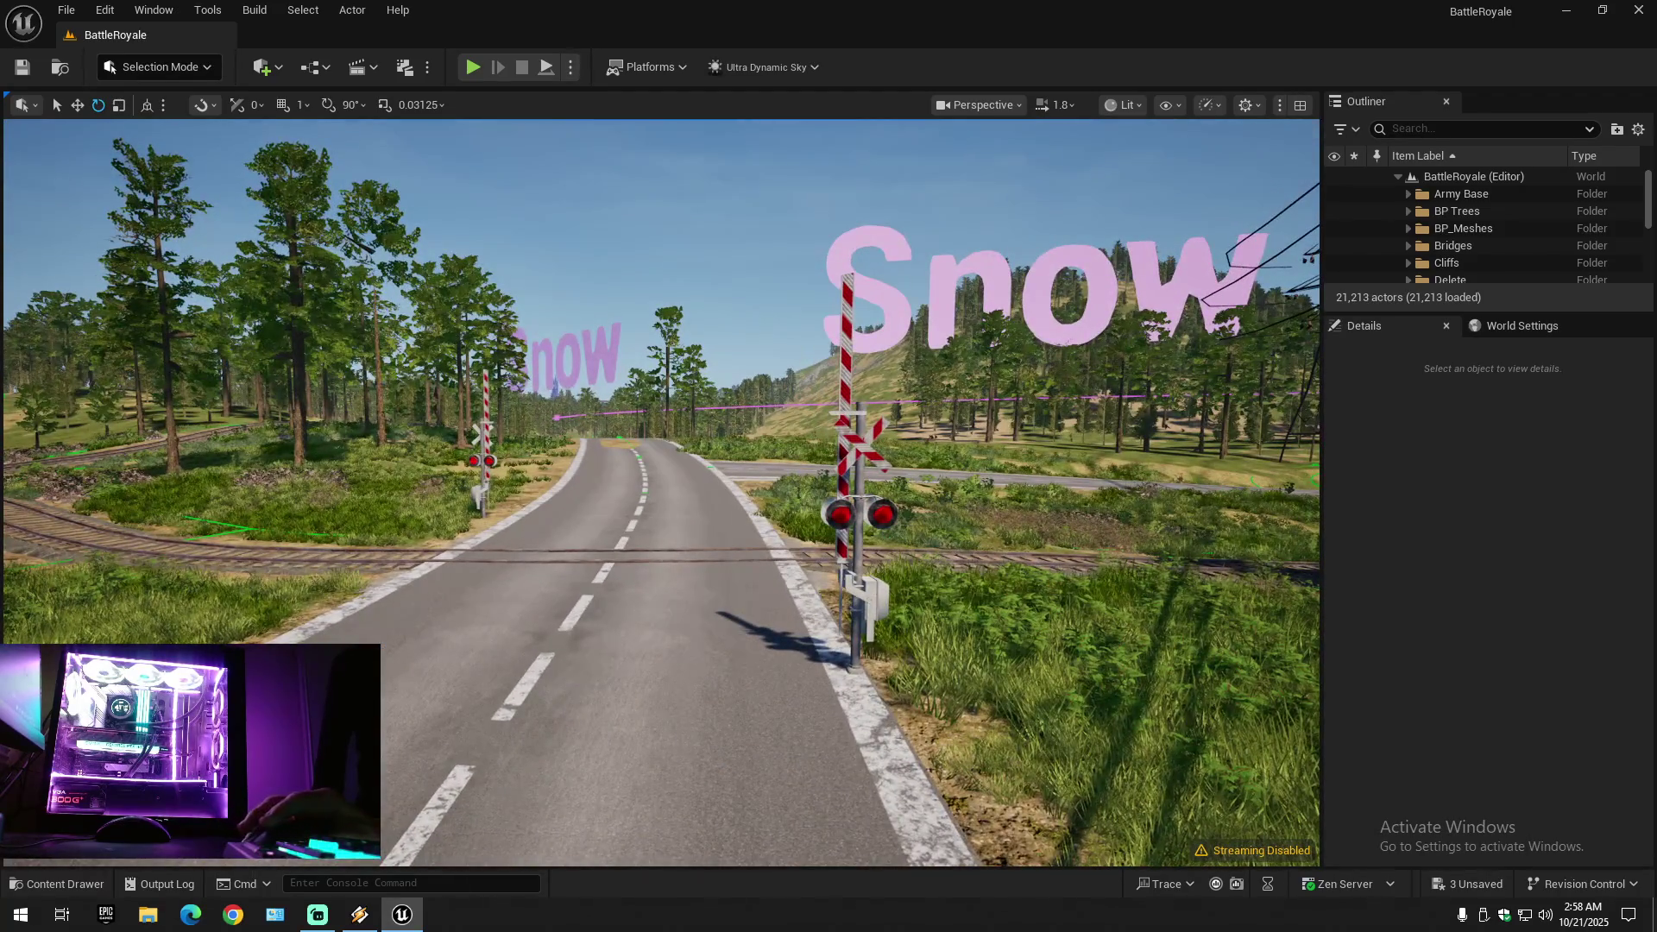
left_click(43, 882)
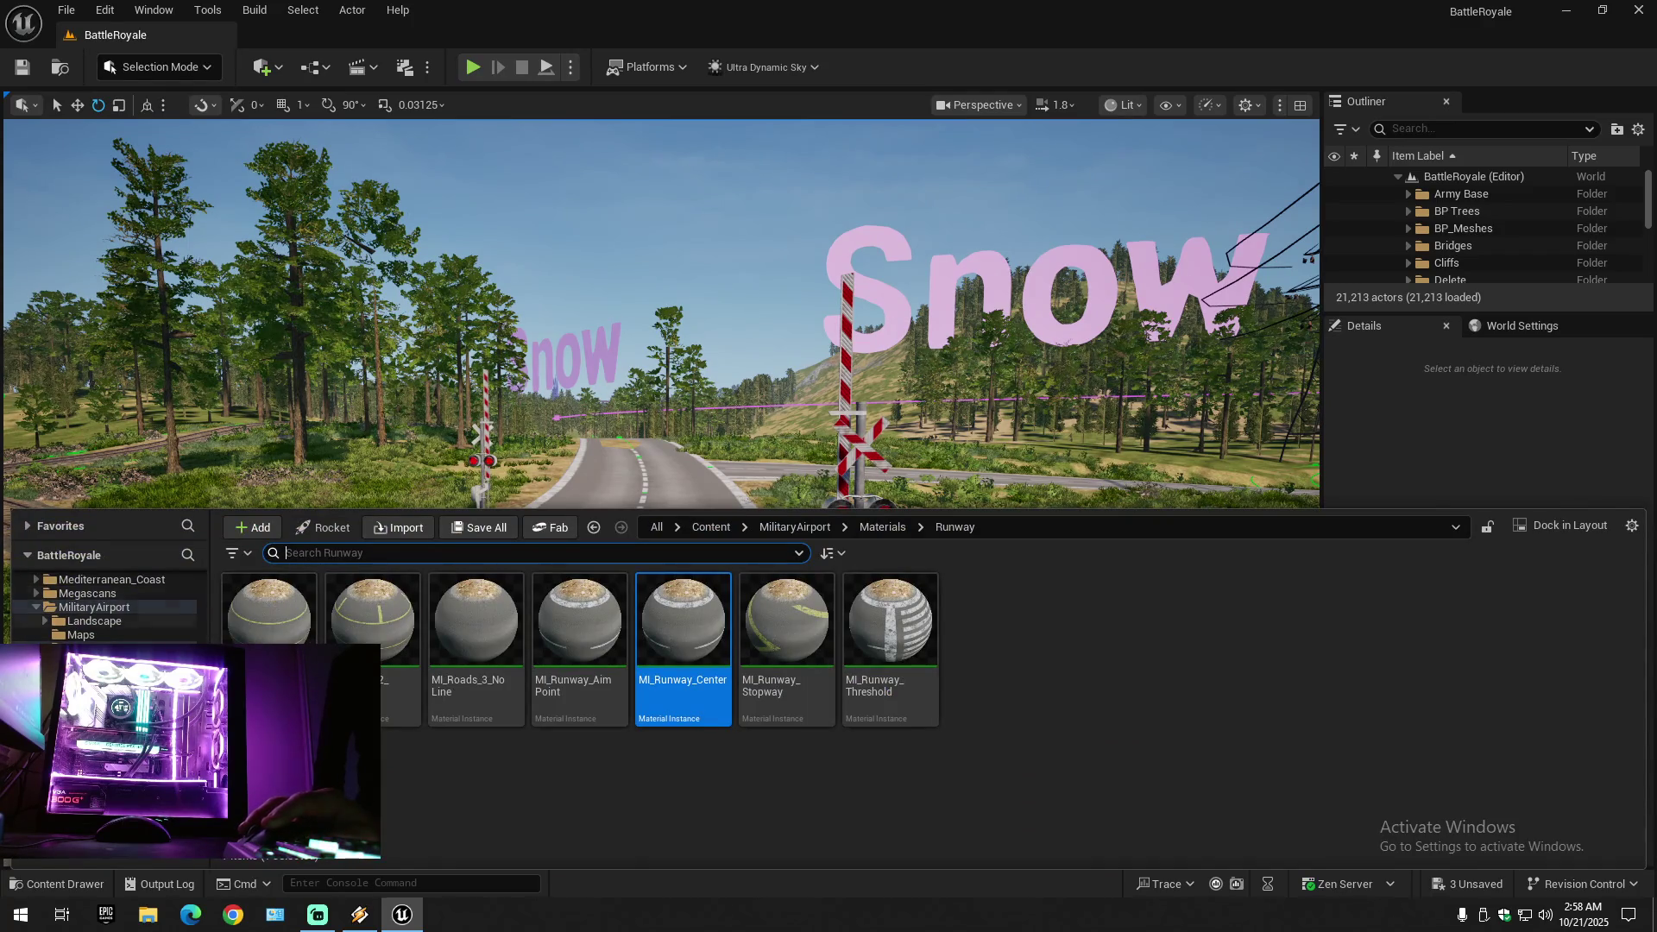
scroll(123, 623, "up", 5)
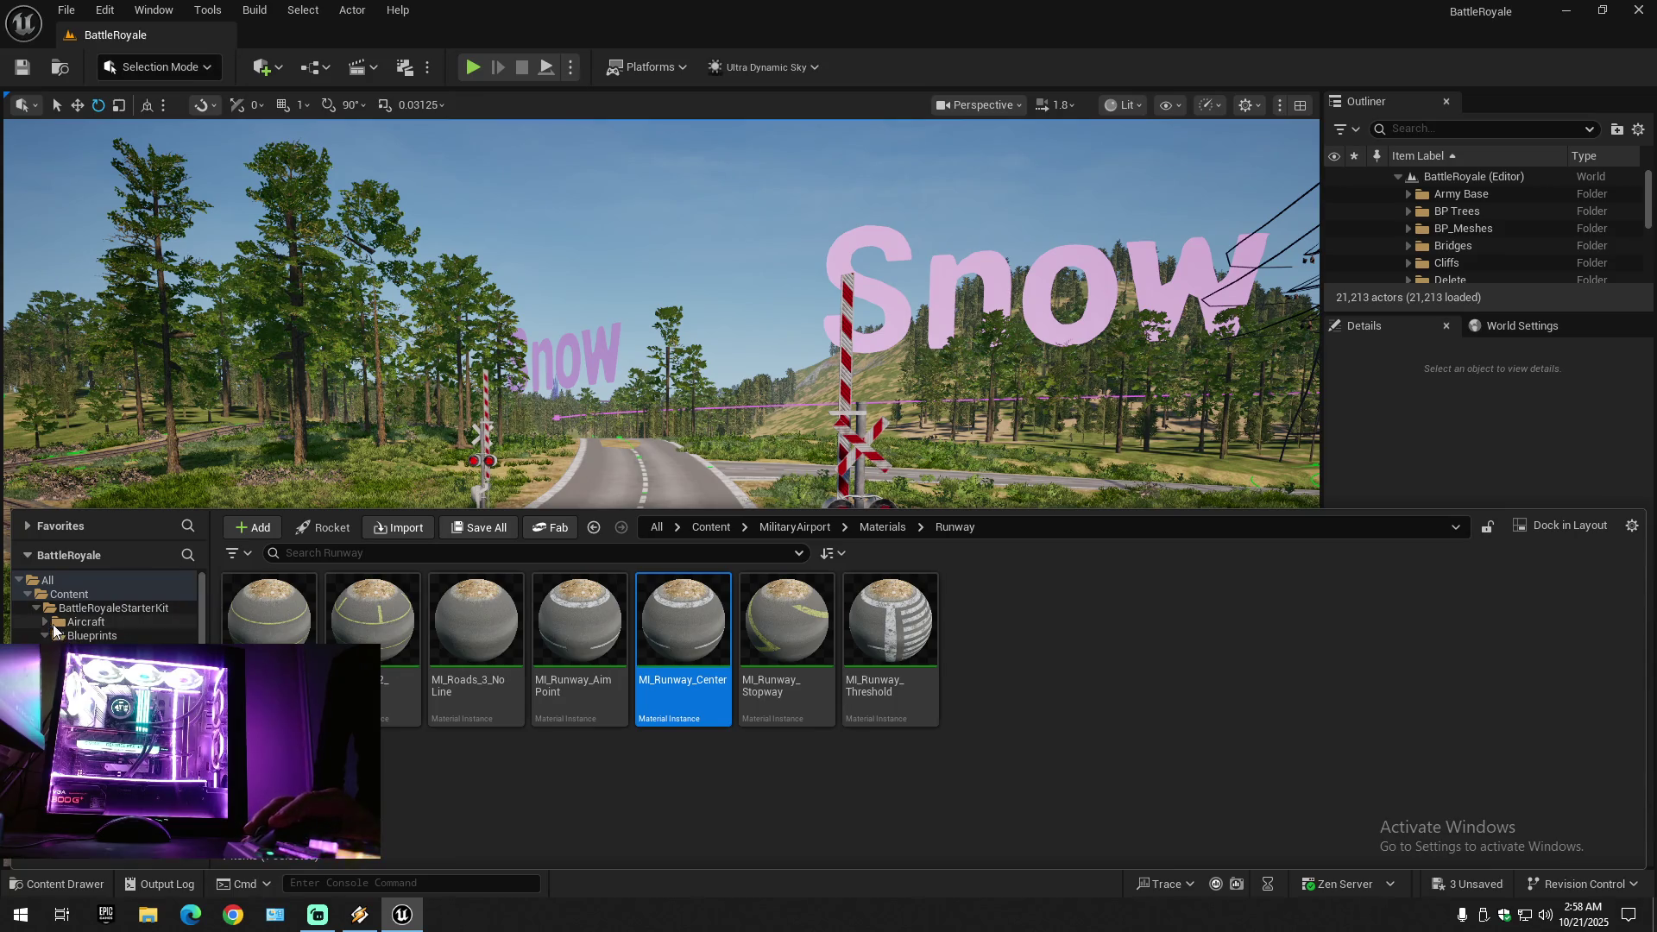
left_click(37, 609)
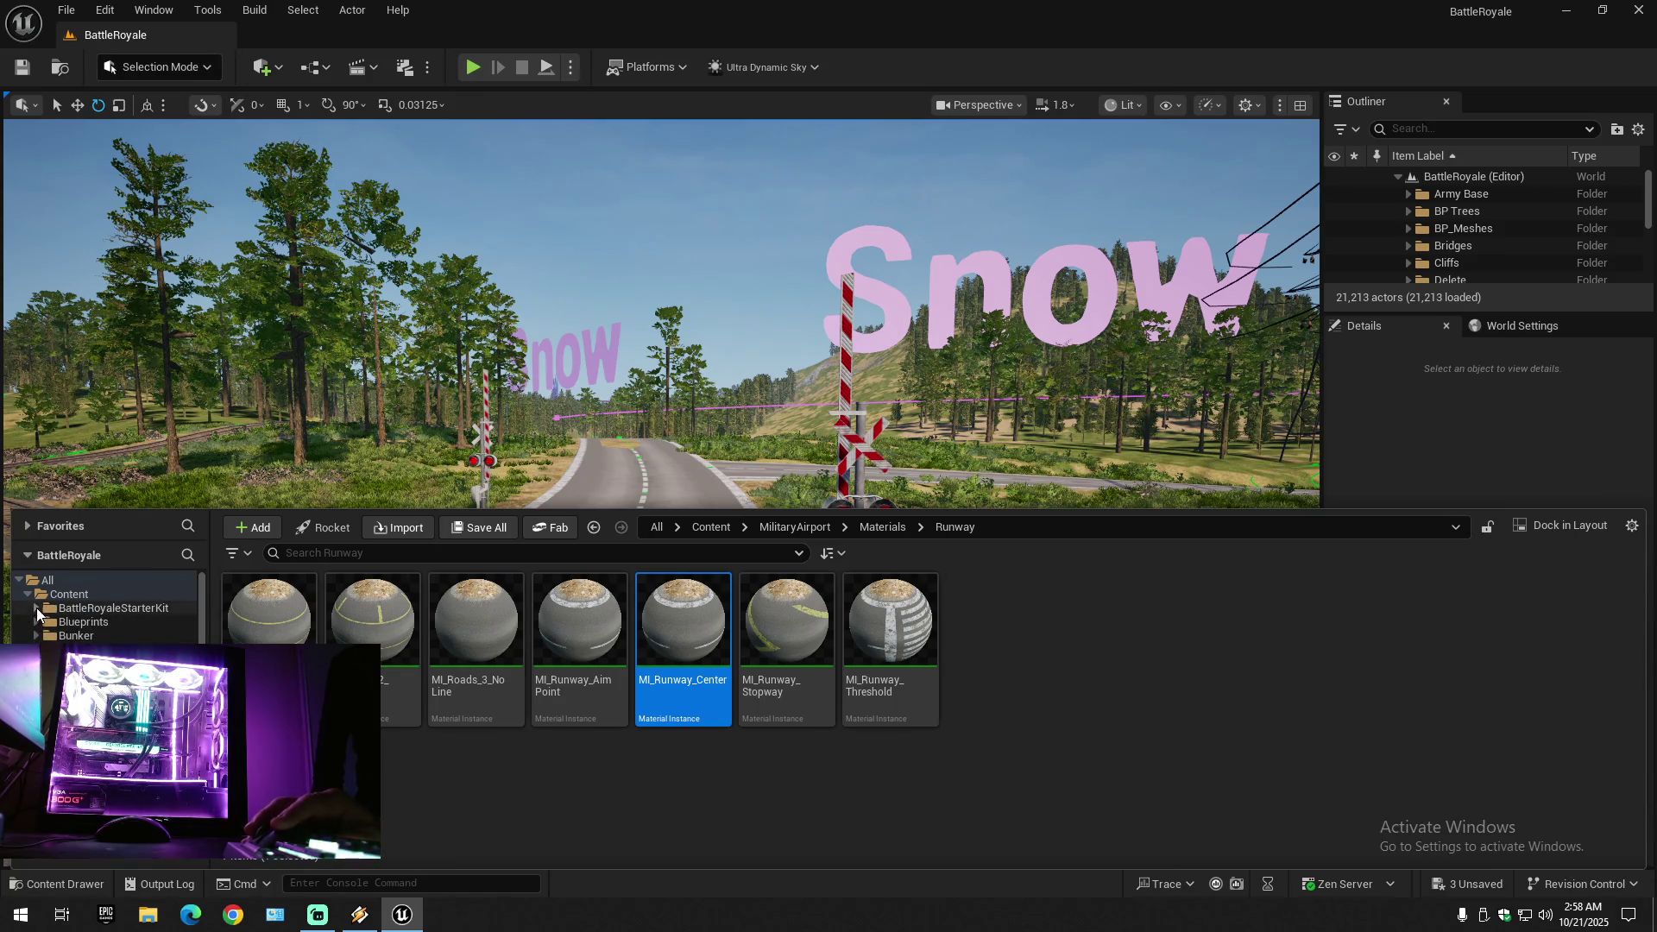
scroll(38, 637, "down", 3)
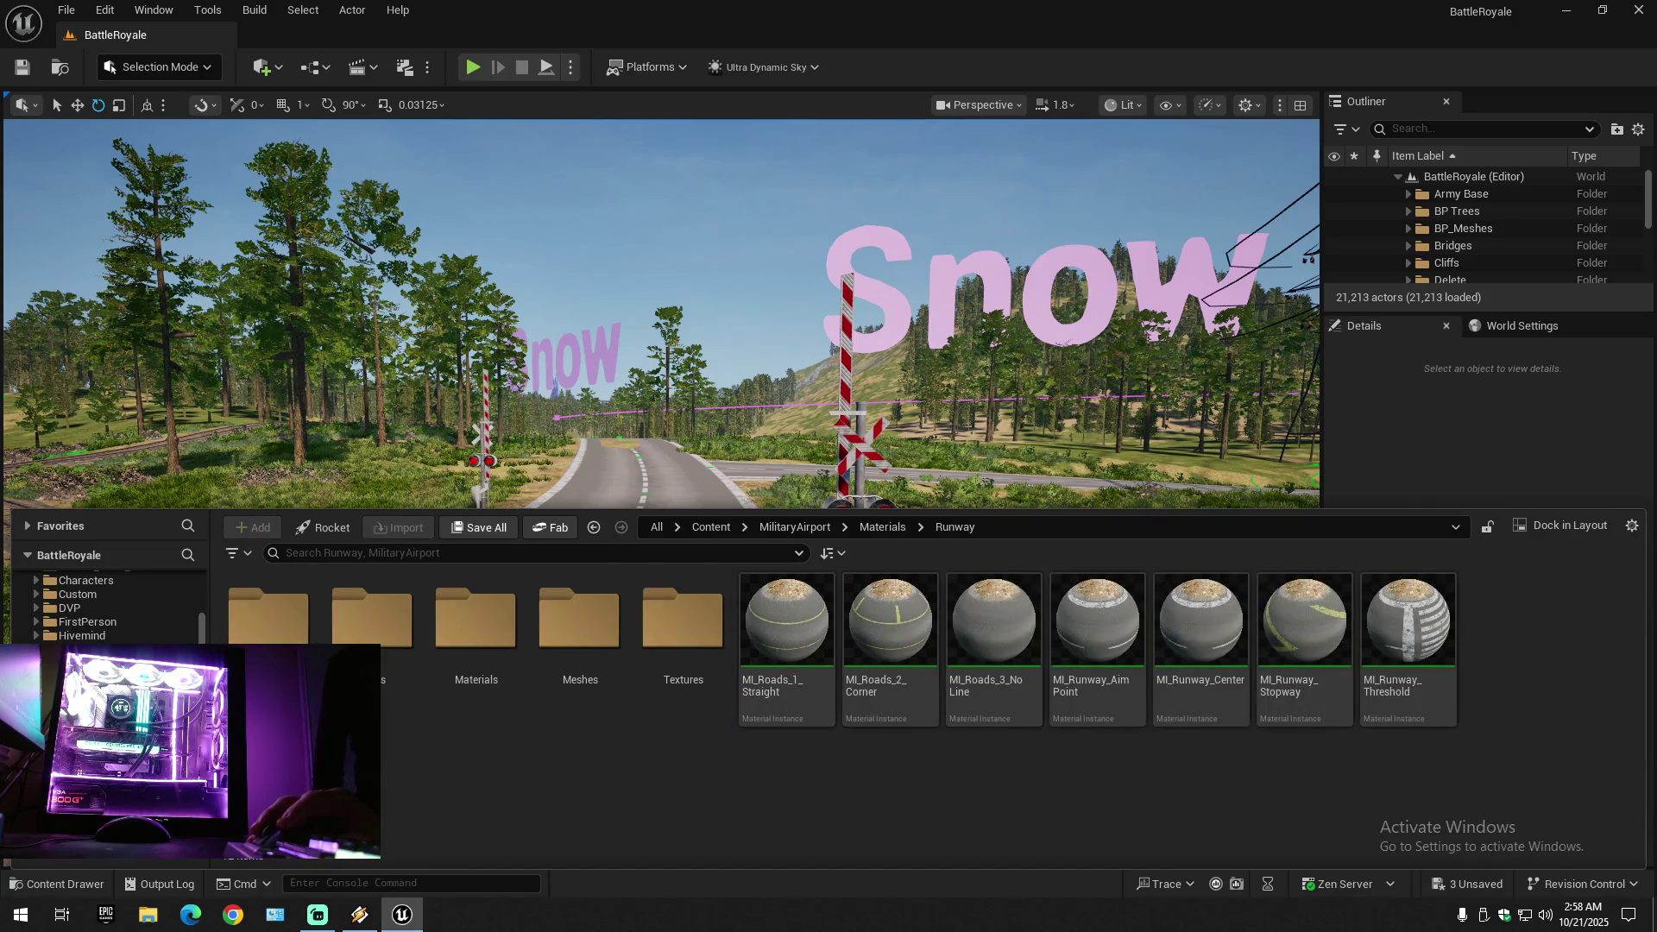
scroll(112, 608, "down", 1)
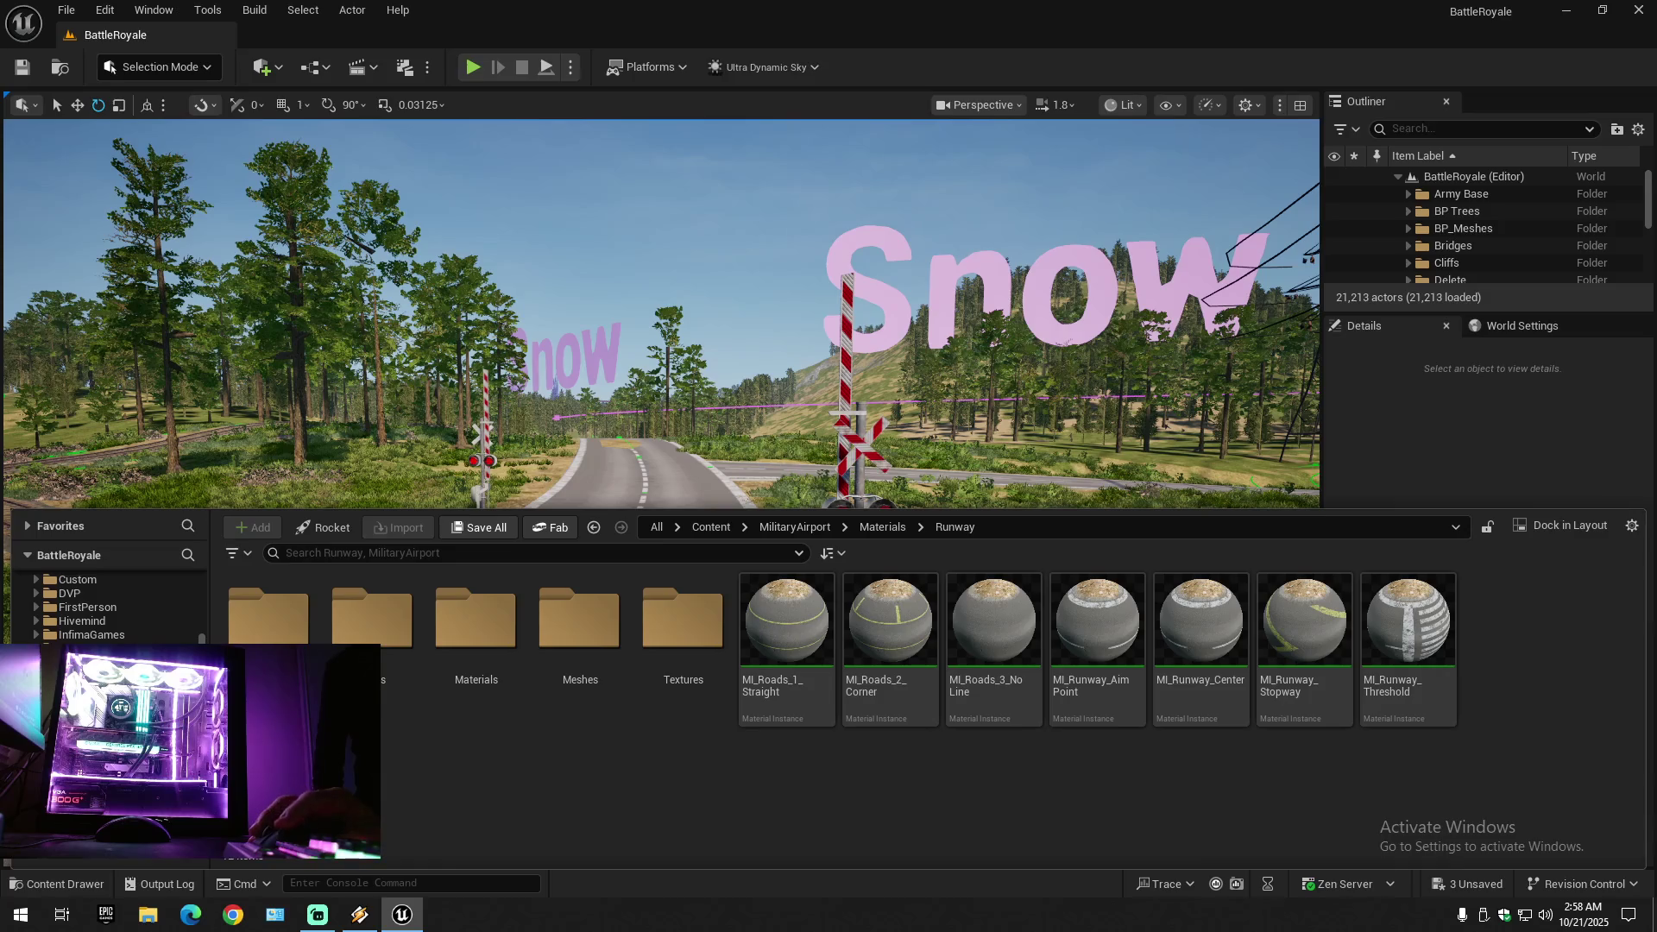
key("alt+Left")
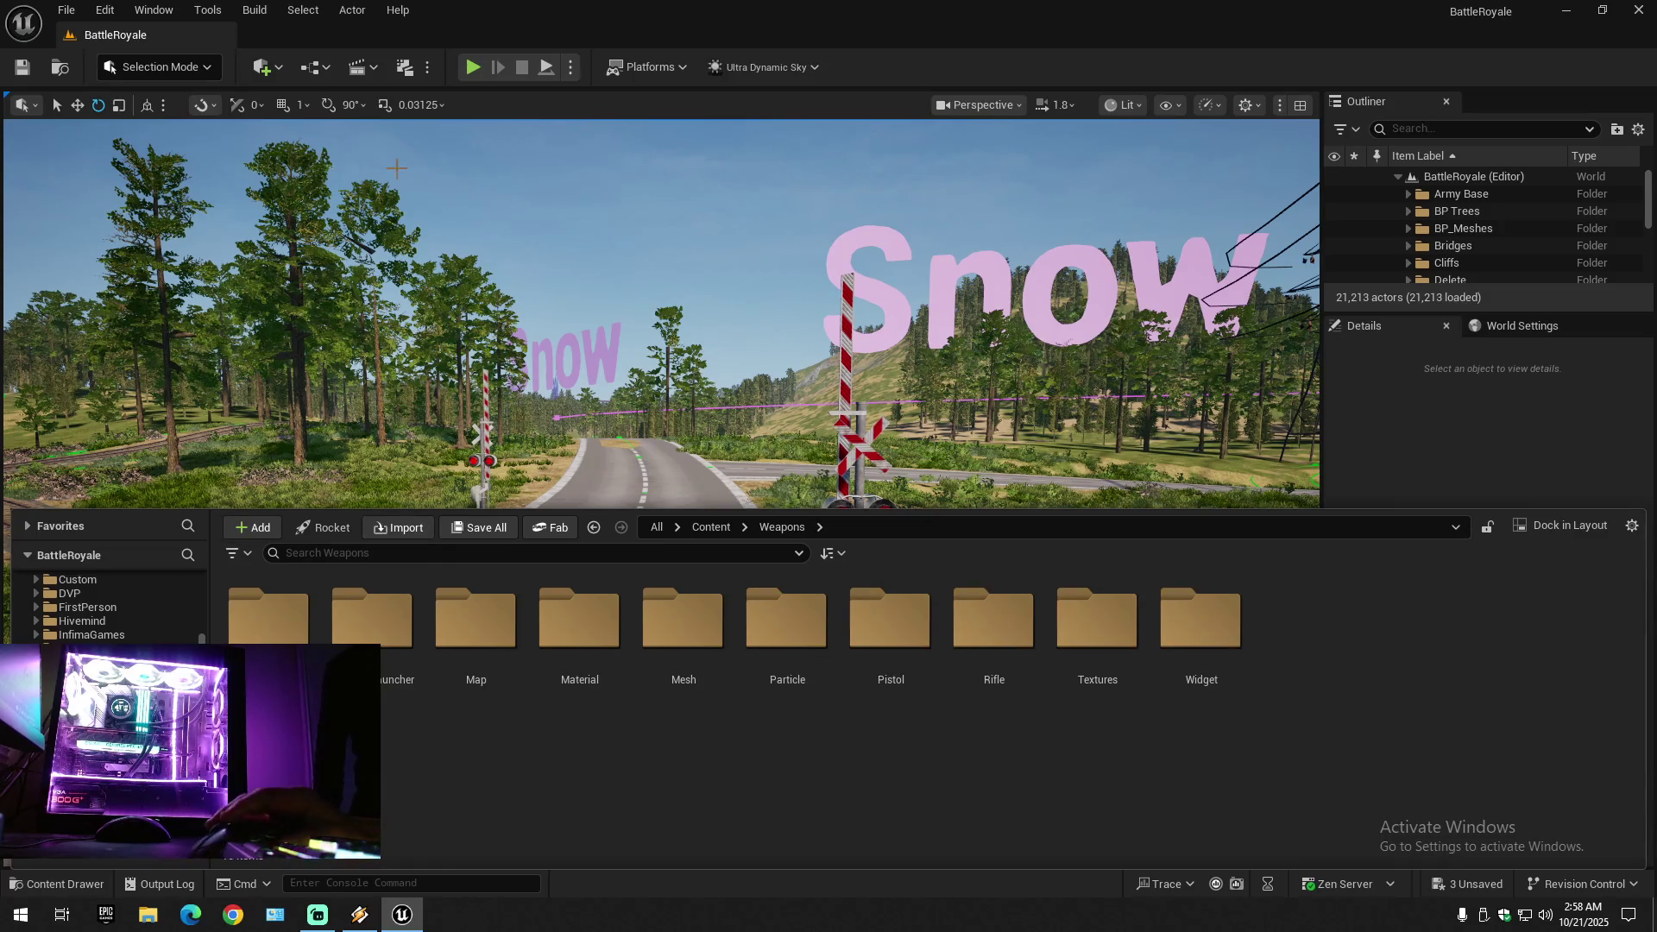
left_click(21, 68)
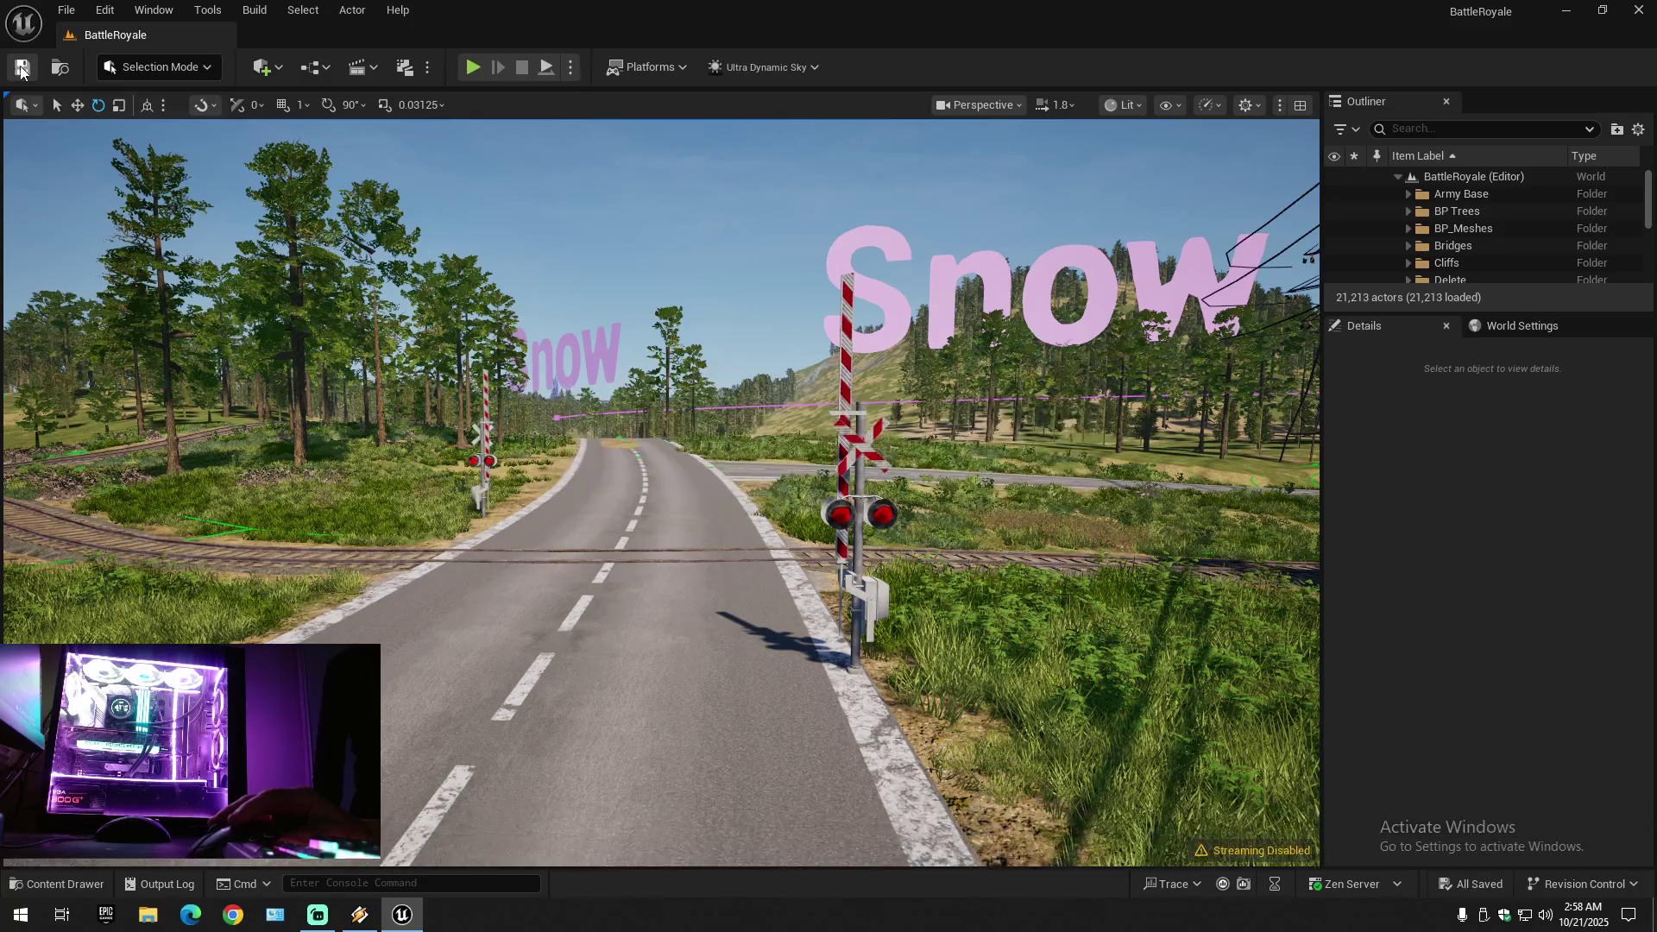
- Save the current BattleRoyale level and all changed assets from the File menu
left_click(66, 11)
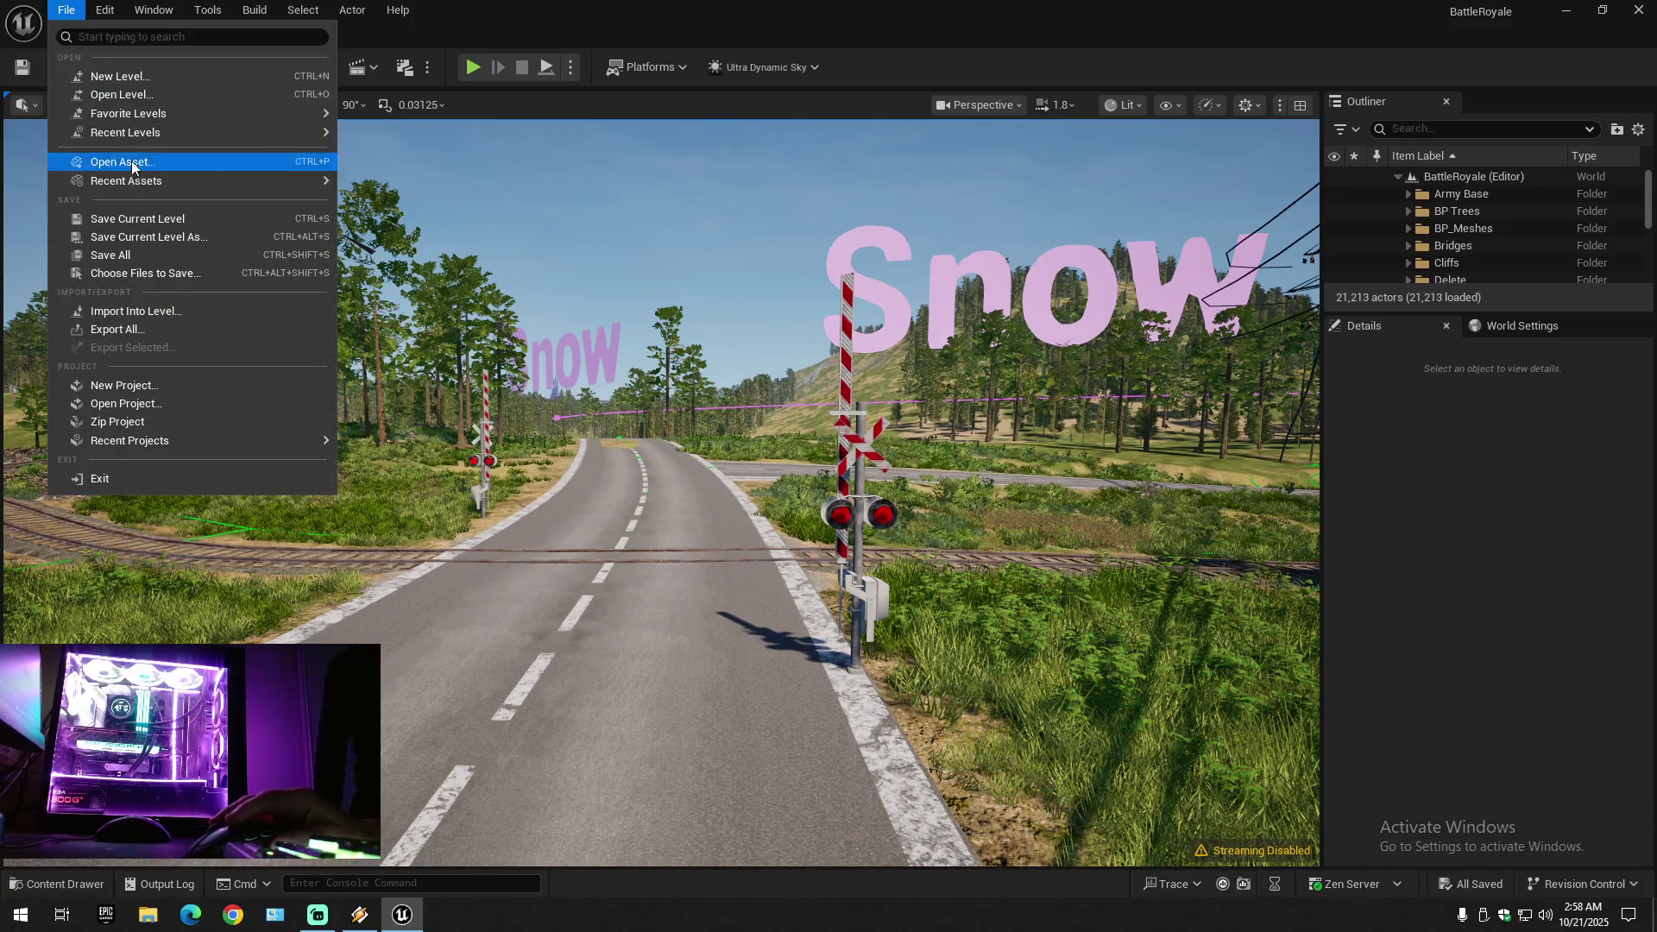
left_click(124, 221)
left_click(65, 12)
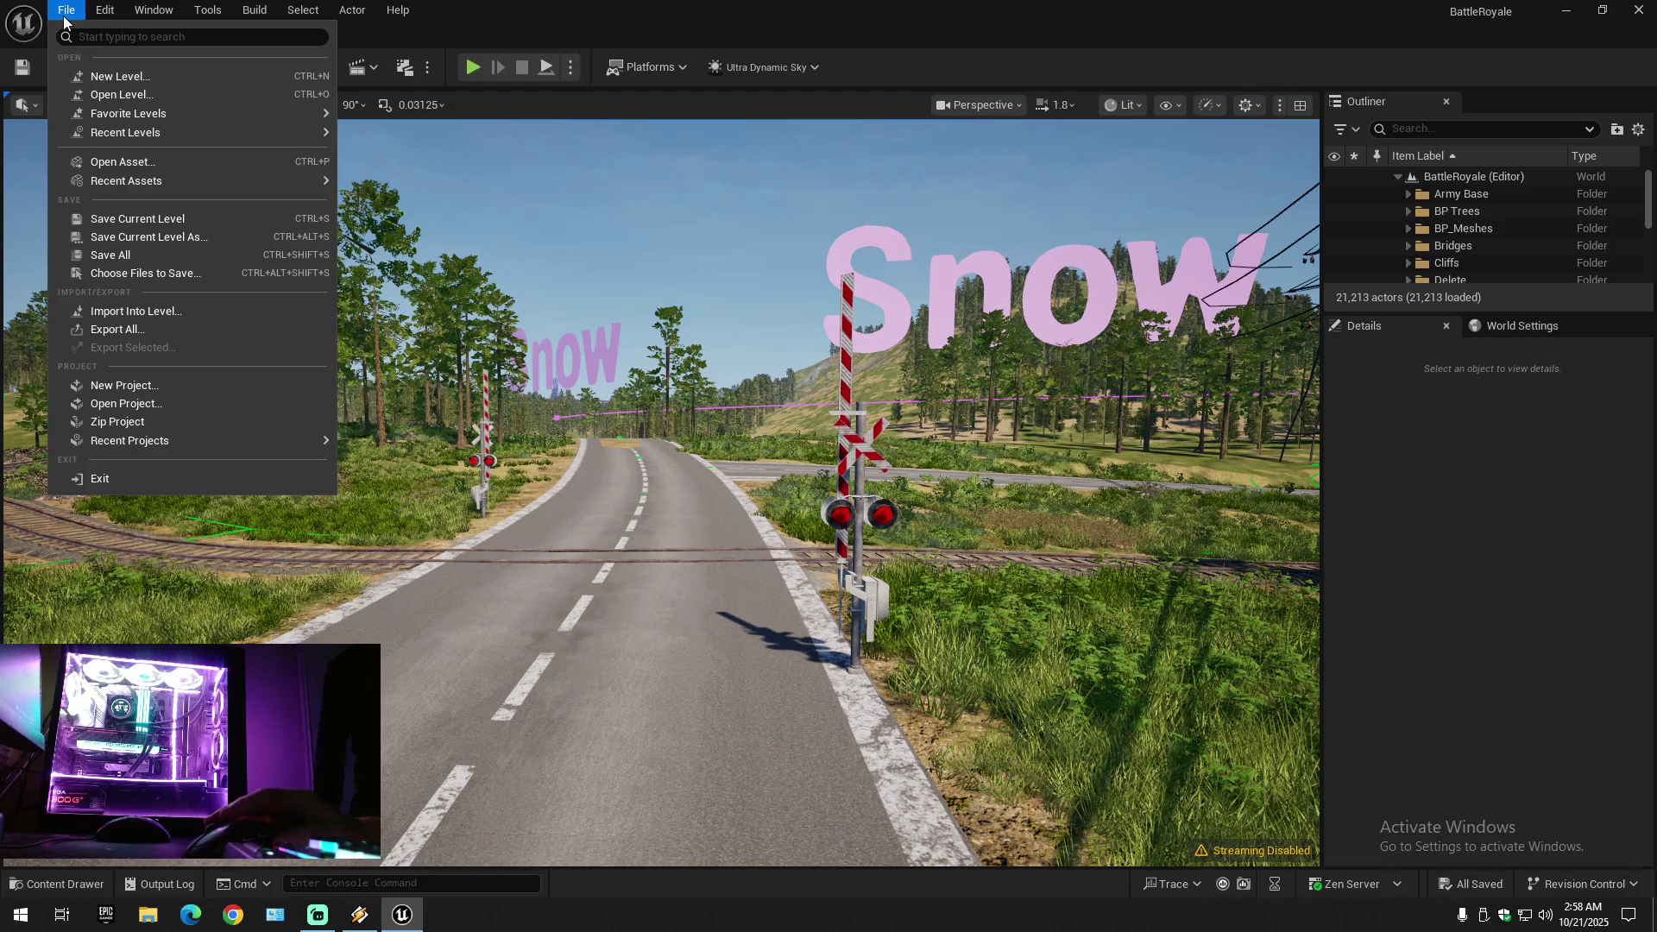
left_click(155, 252)
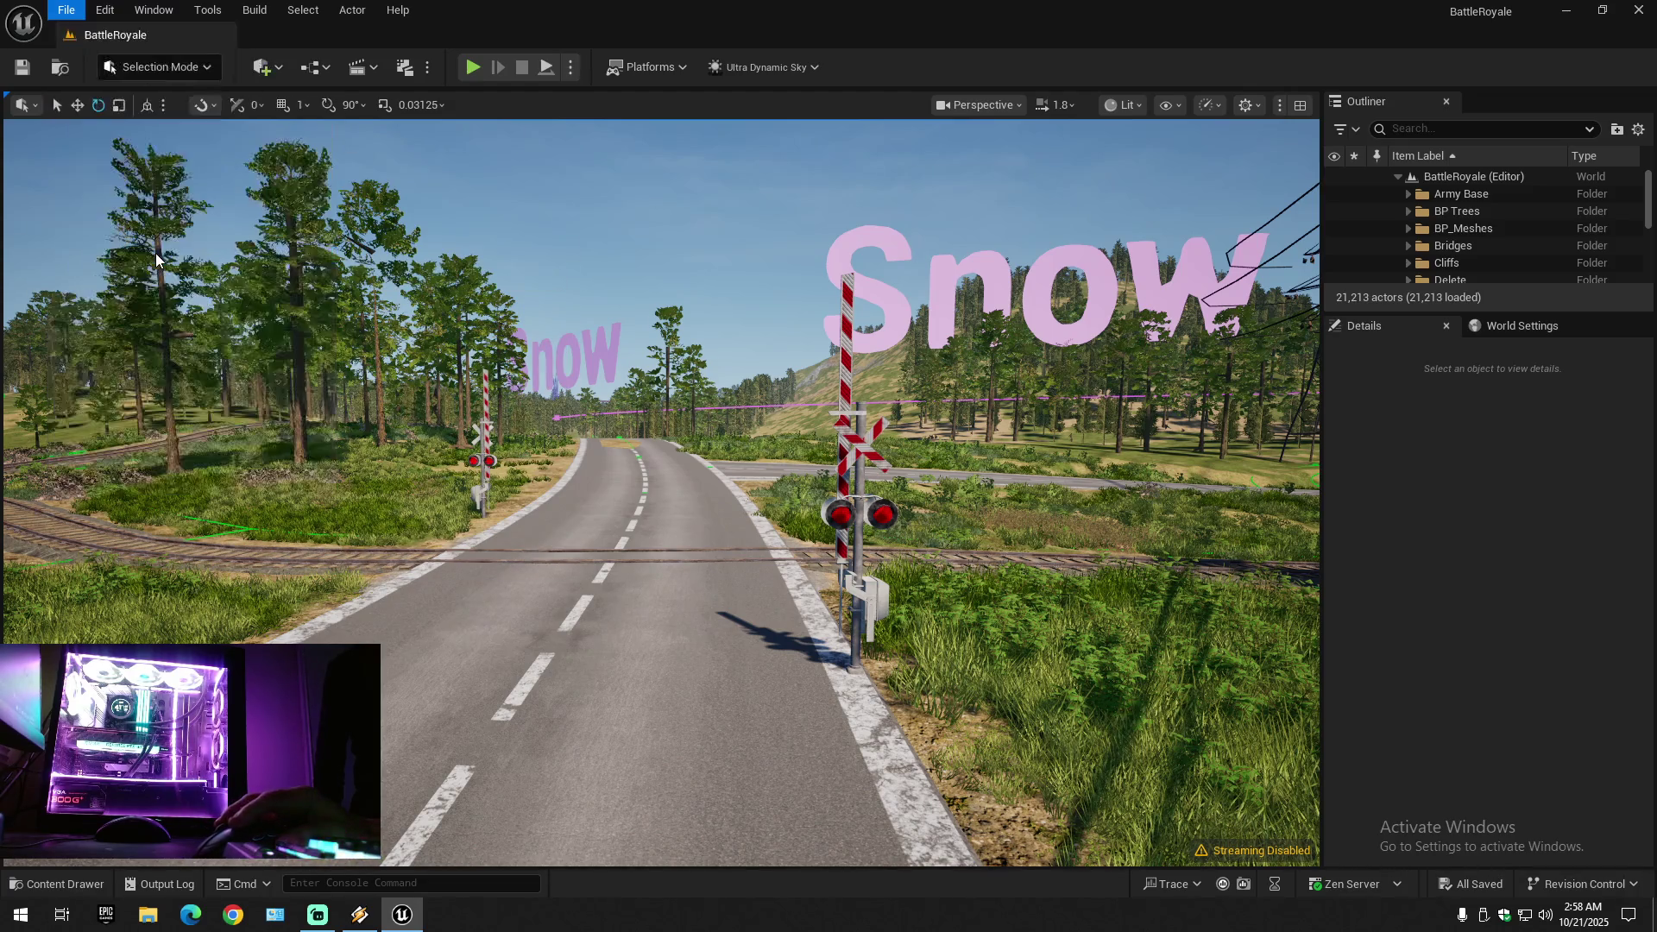
- Save the level as BattleRoyale in the Maps folder, confirming replacement of the existing map
left_click(65, 10)
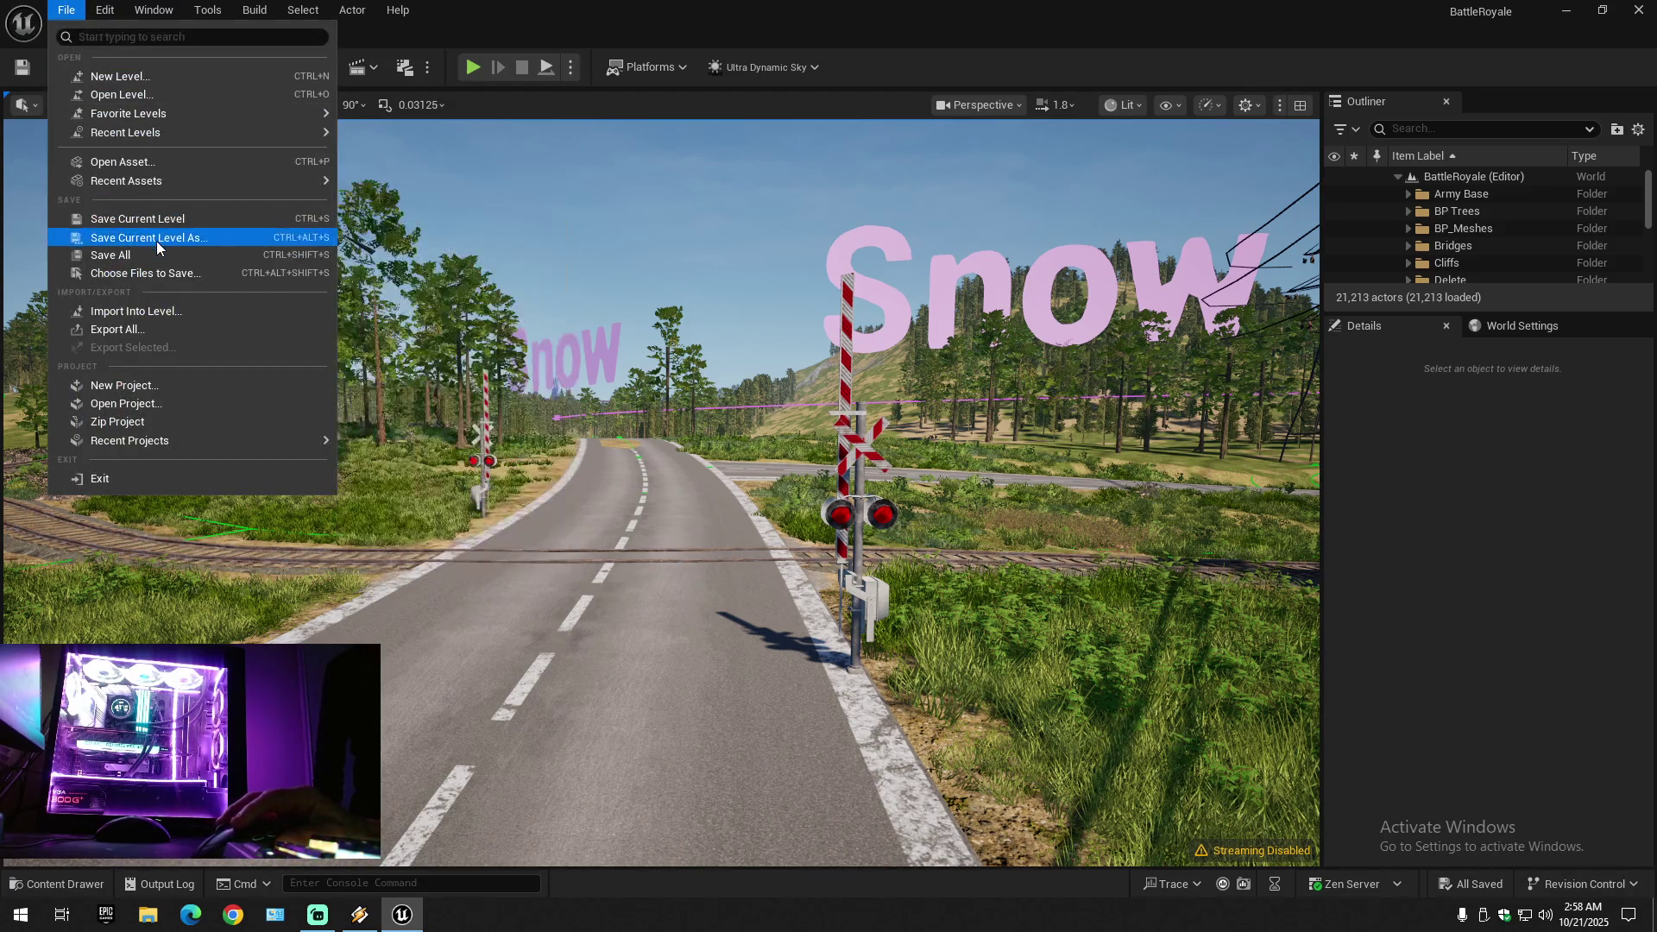
left_click(157, 240)
double_click(850, 320)
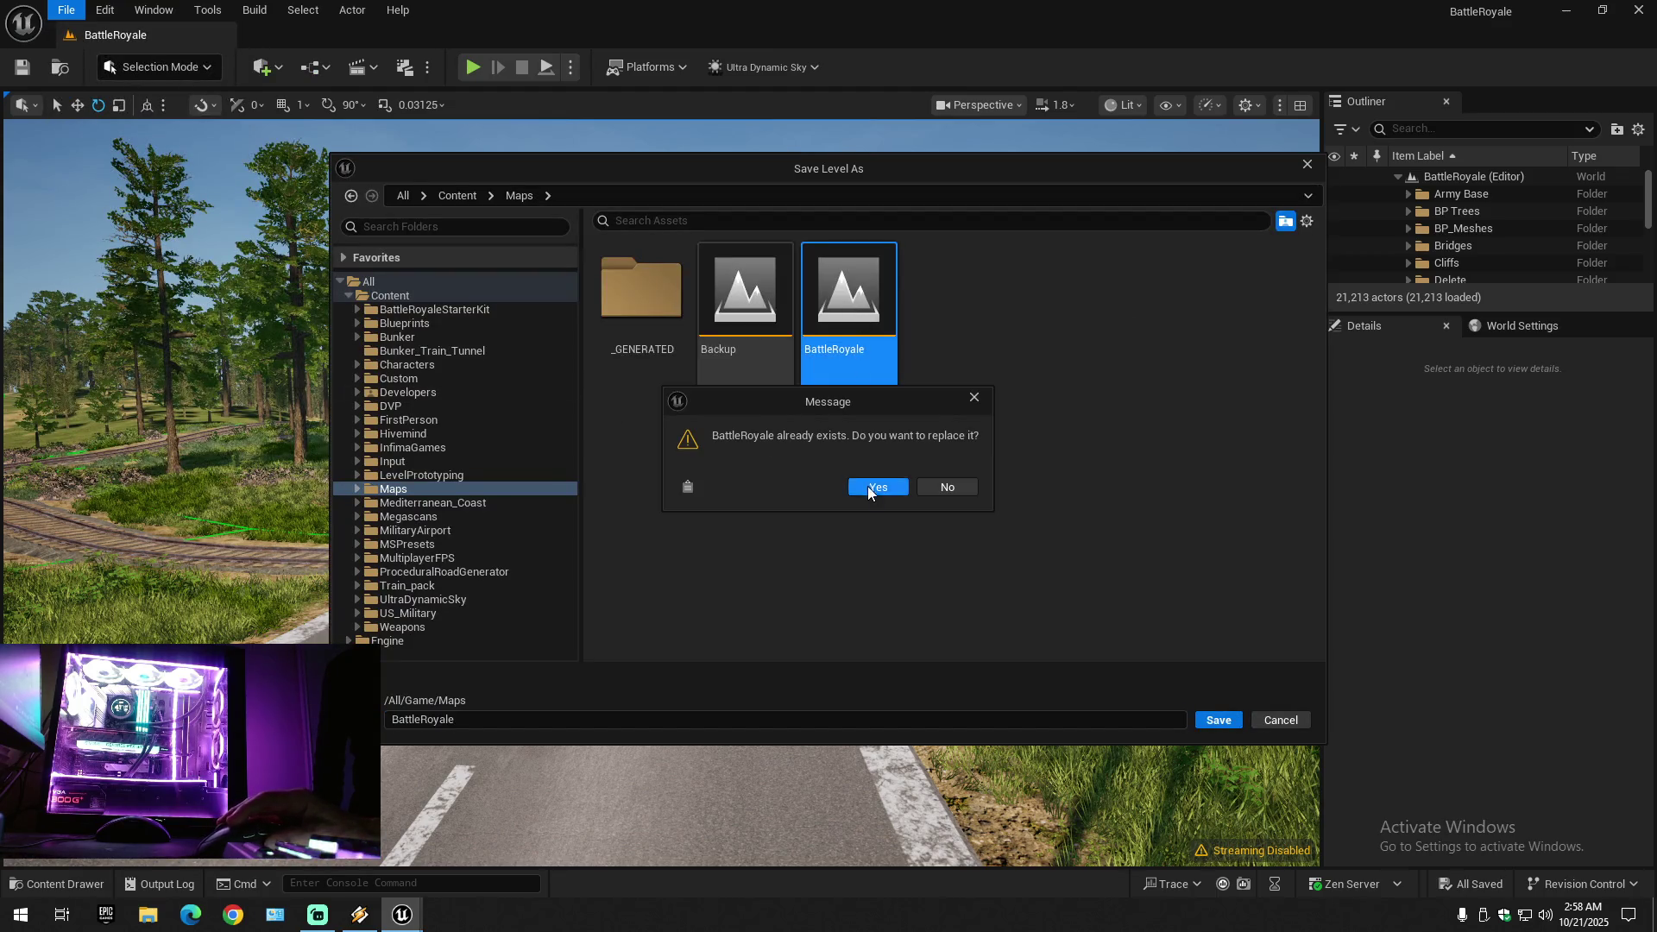
left_click(867, 487)
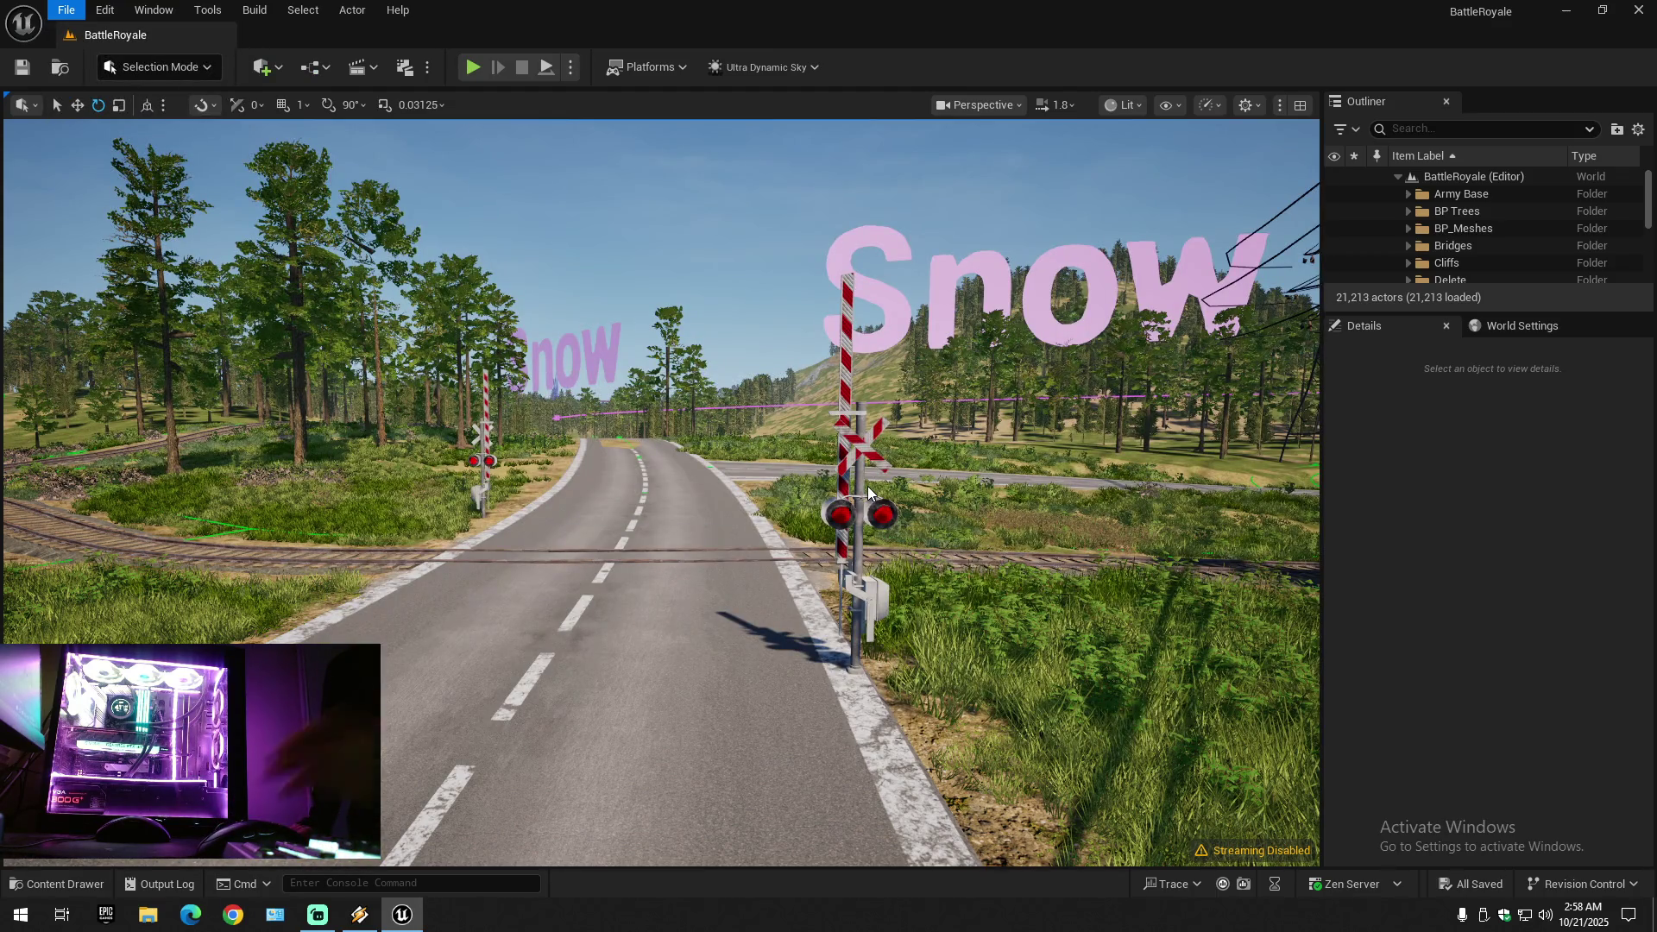
right_click(616, 915)
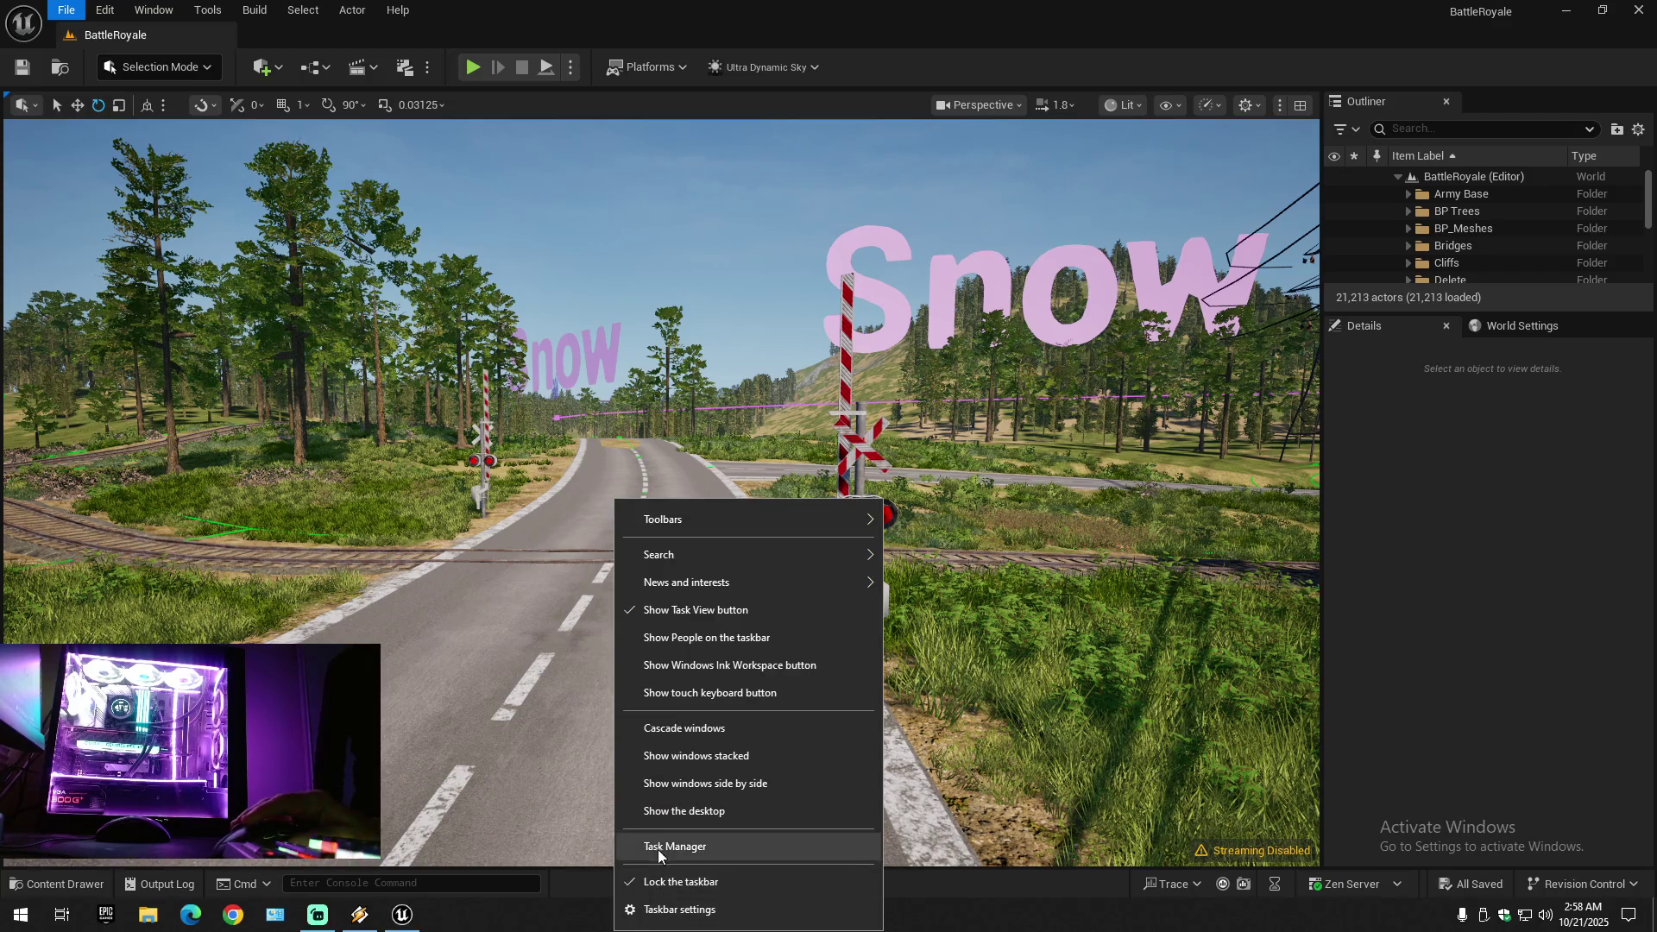
- Open Task Manager's Performance tab and check the CPU and memory figures
left_click(657, 847)
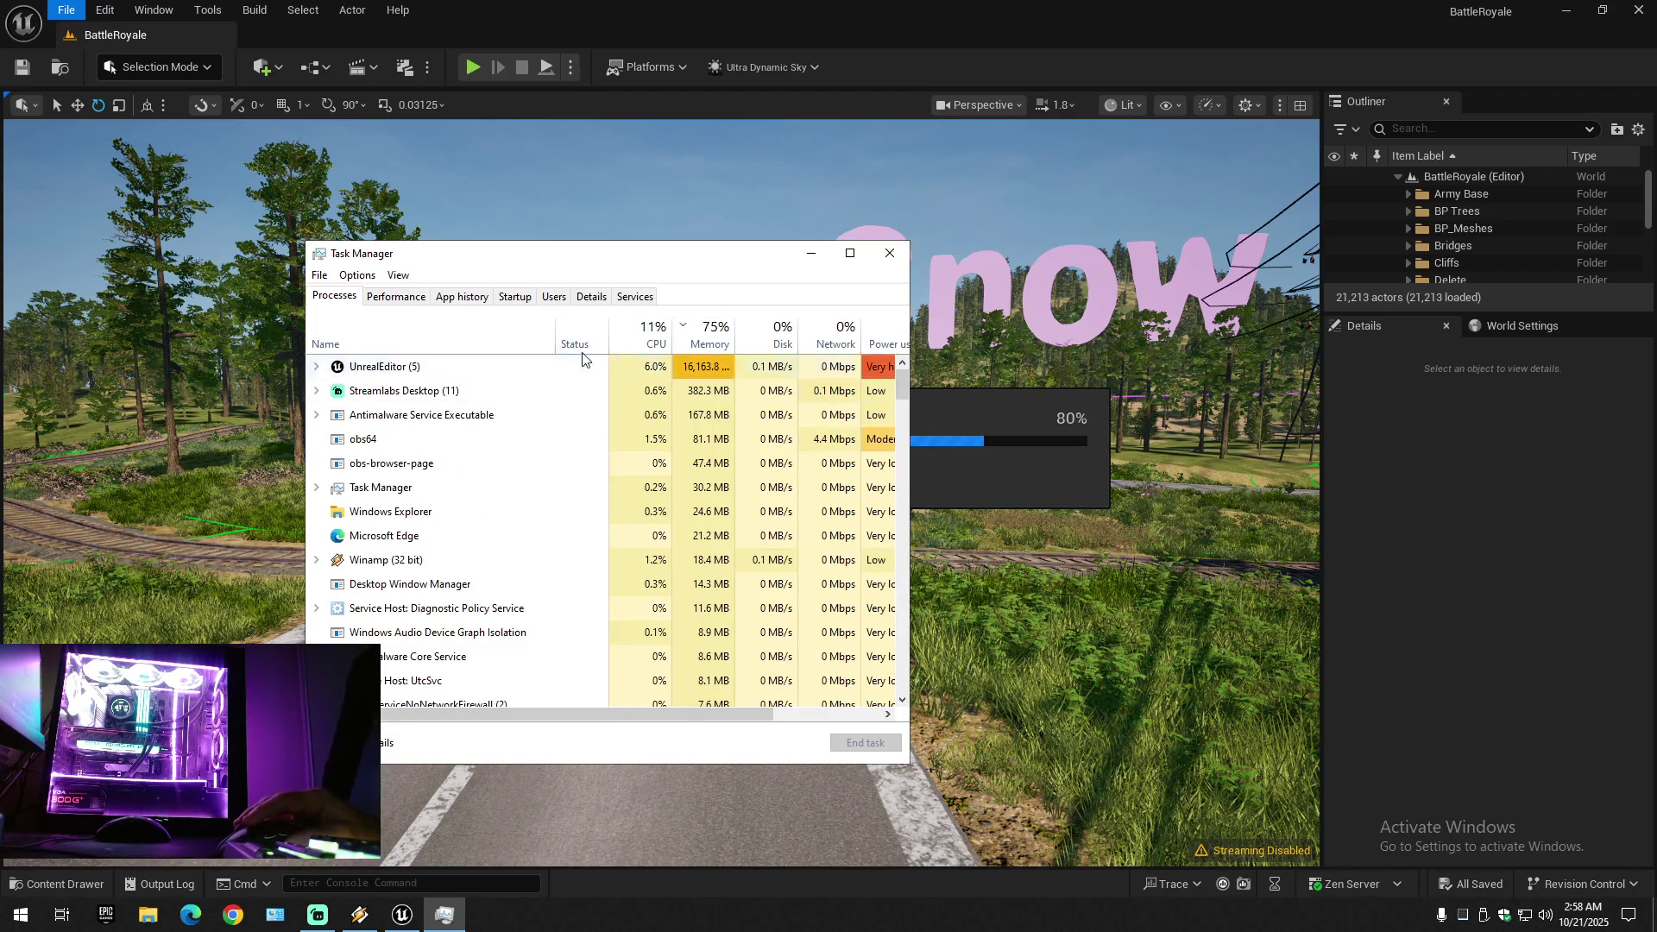
left_click(406, 299)
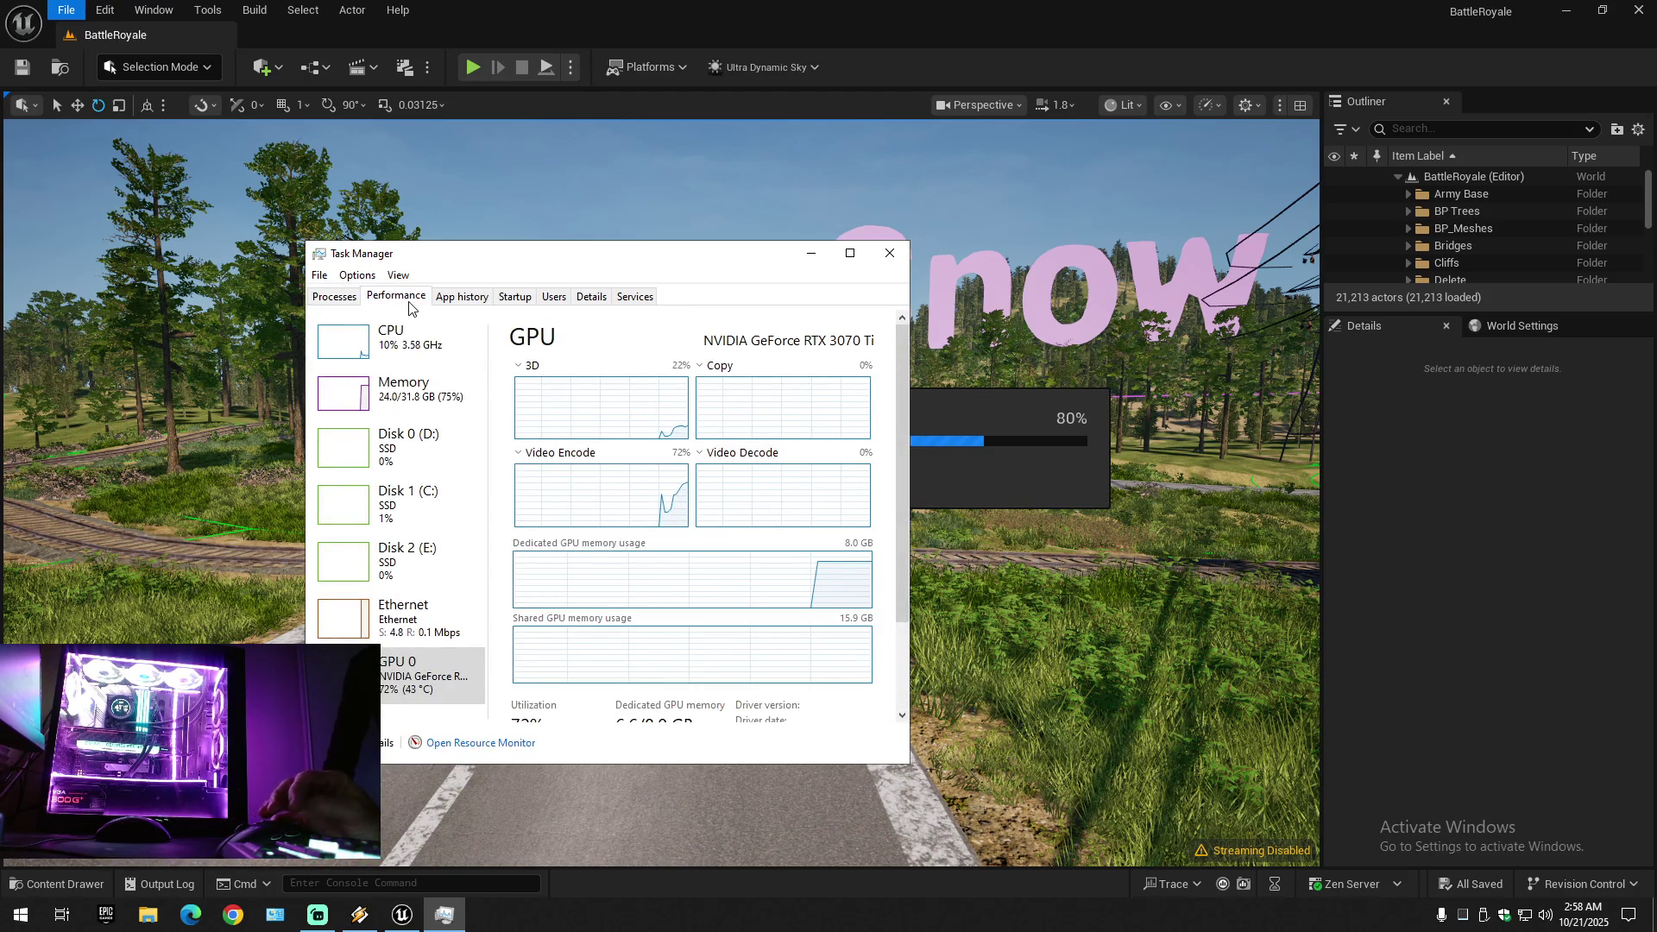
left_click(406, 387)
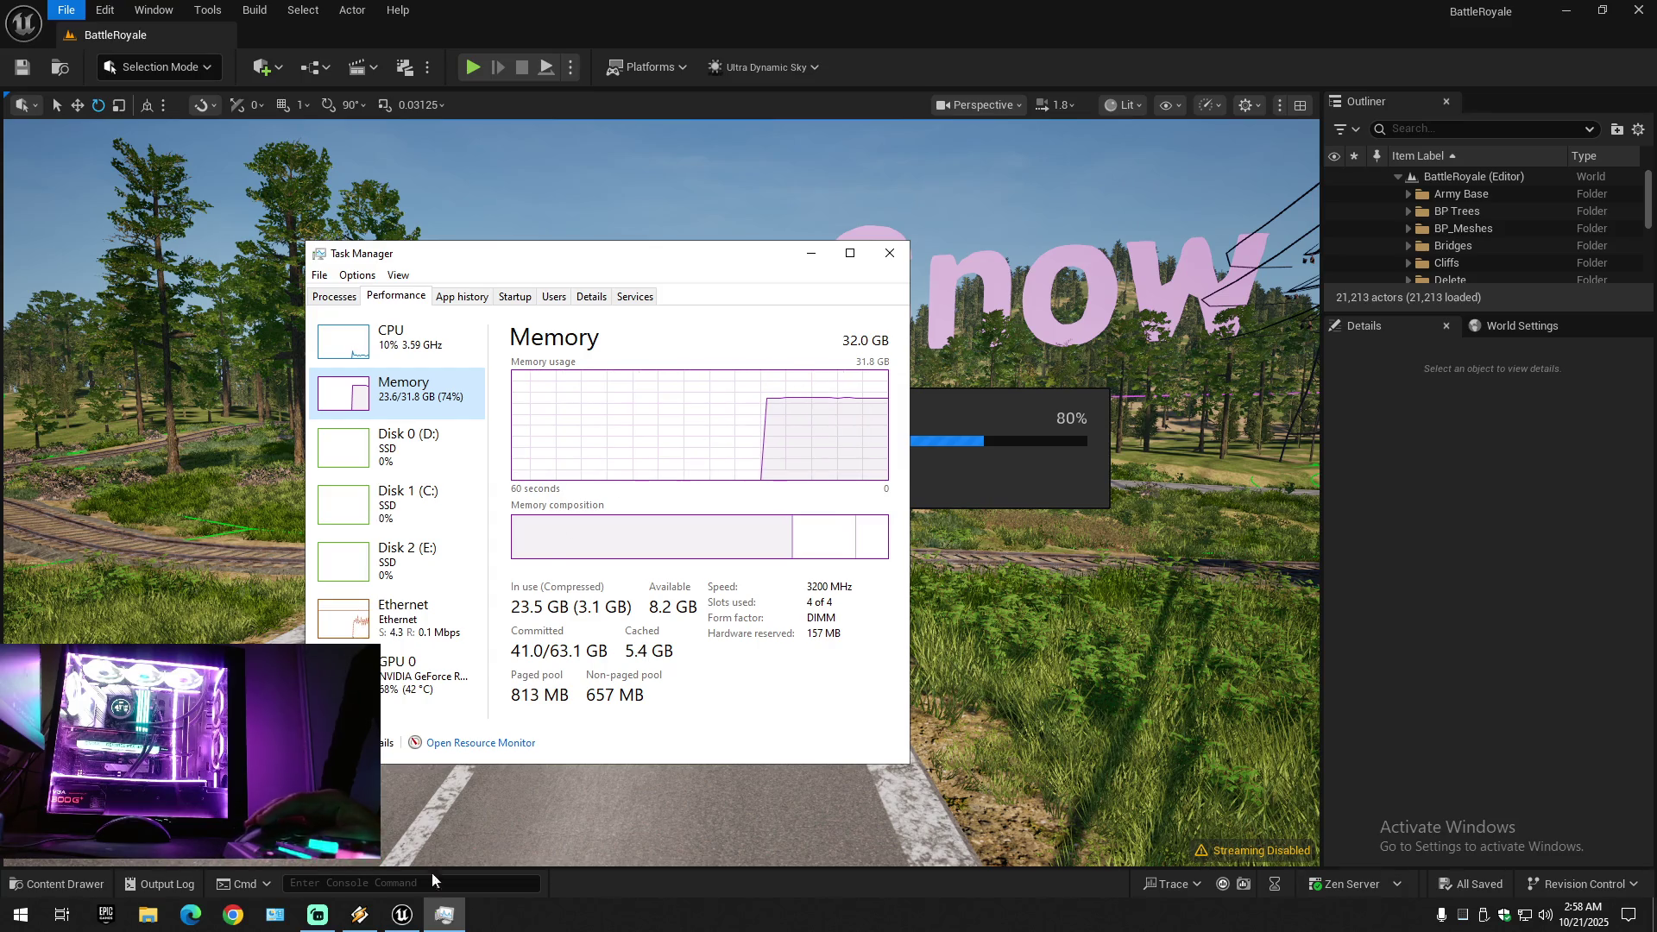
- Review the GPU, memory and CPU graphs again, then close Task Manager
left_click(360, 914)
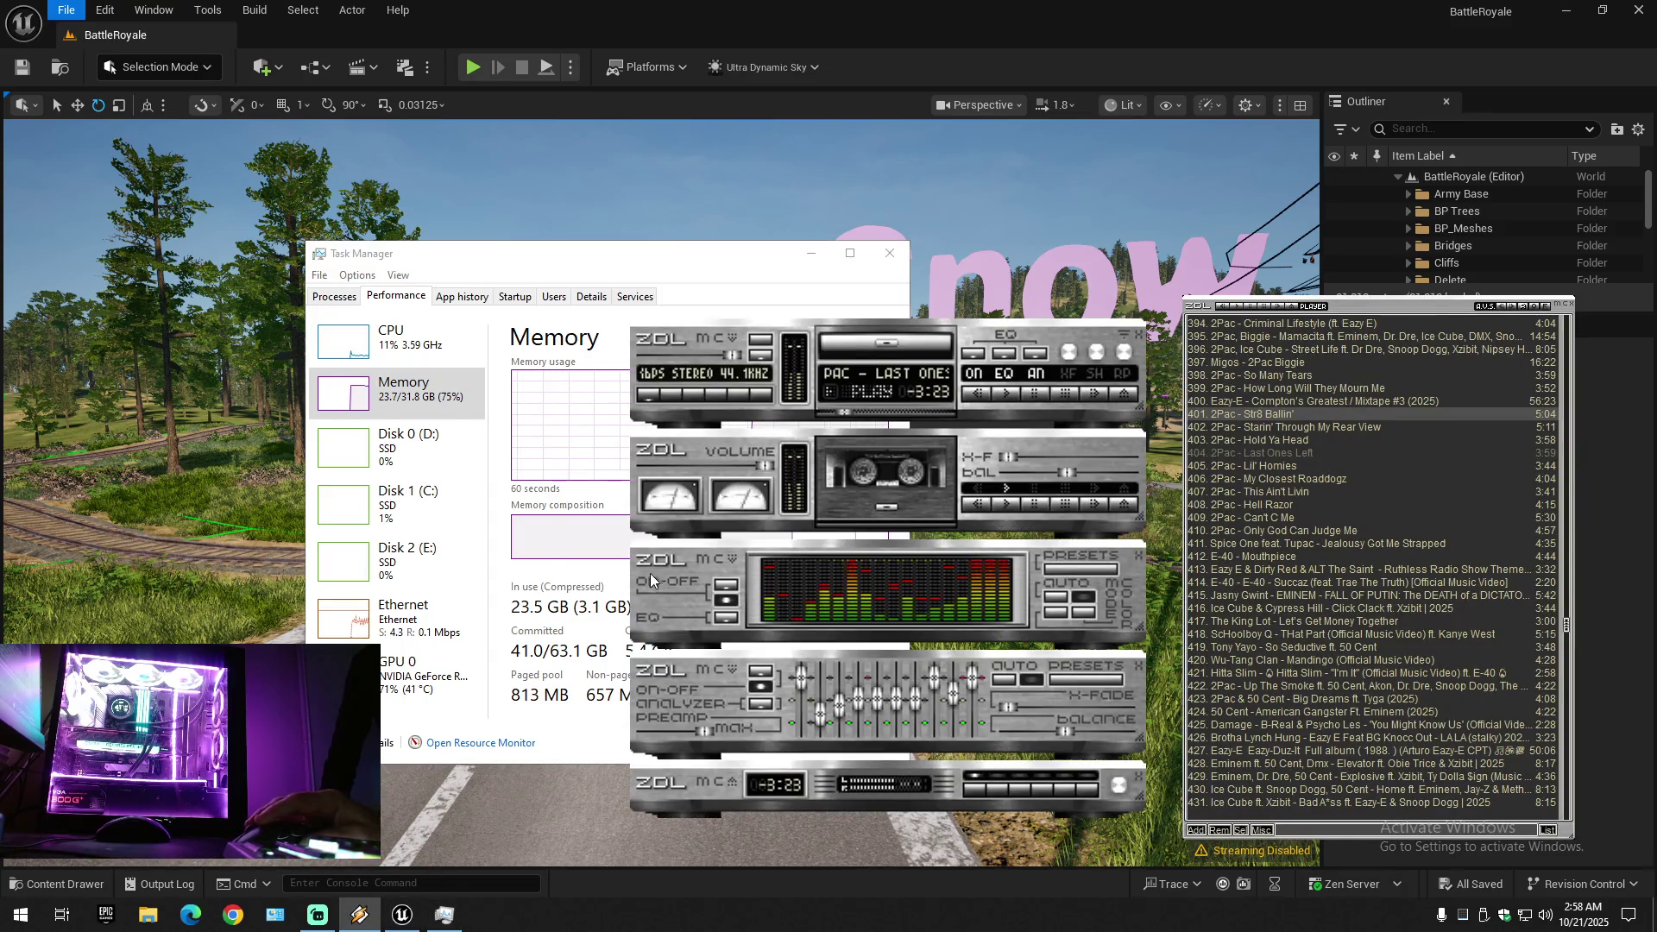
left_click(612, 263)
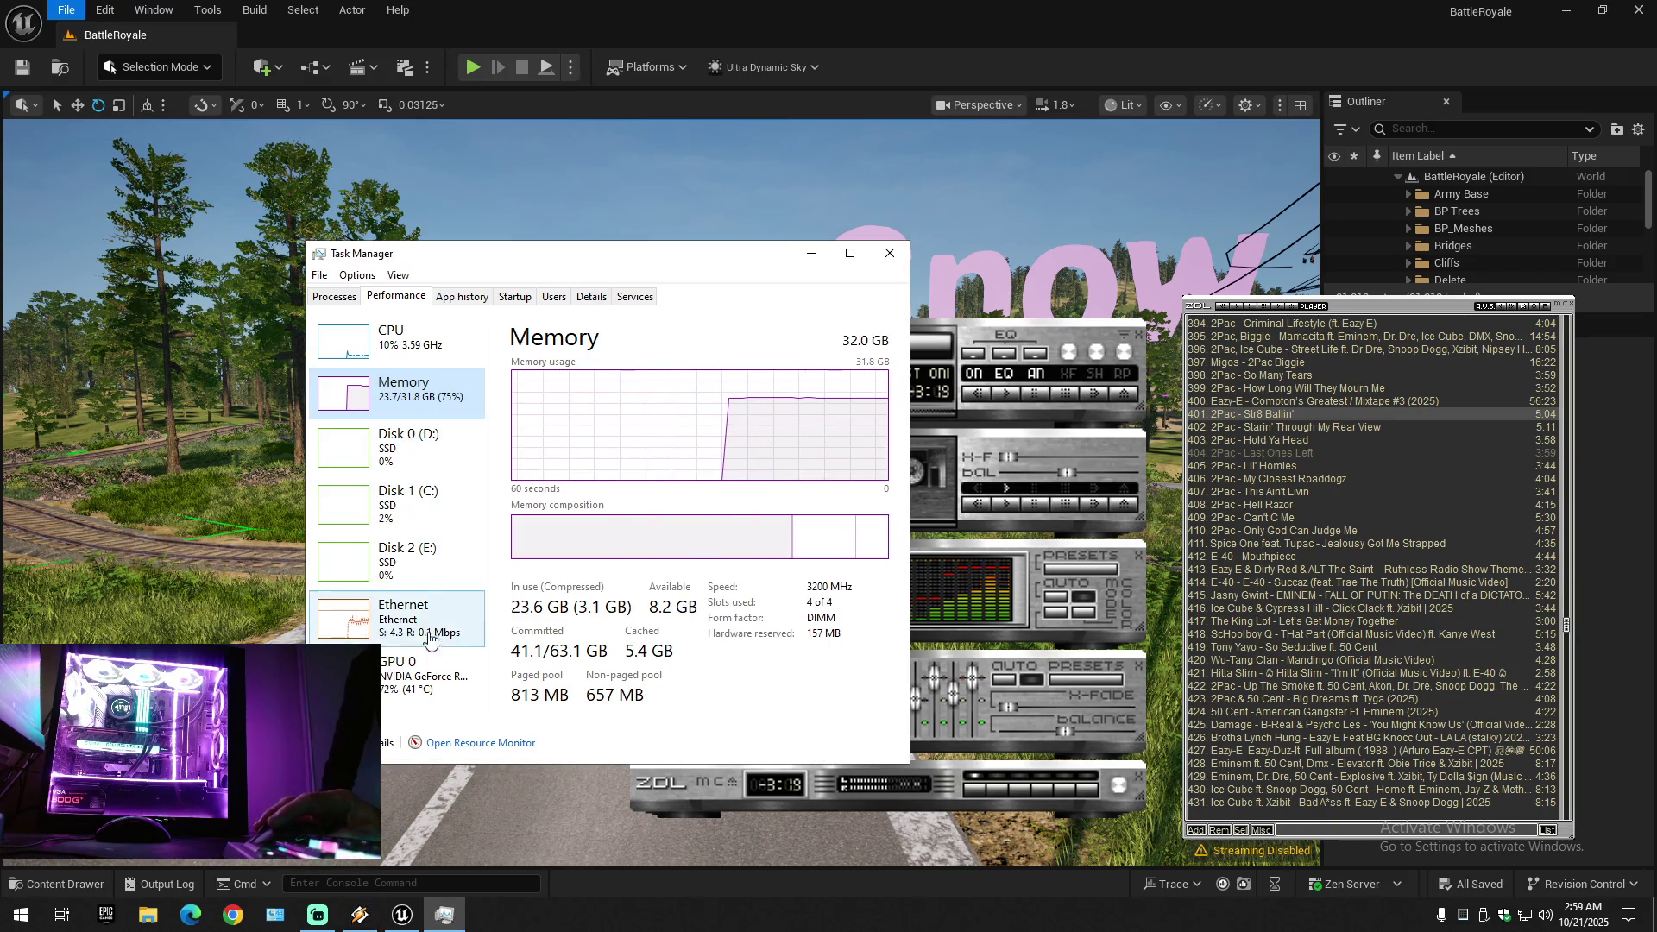
left_click(421, 676)
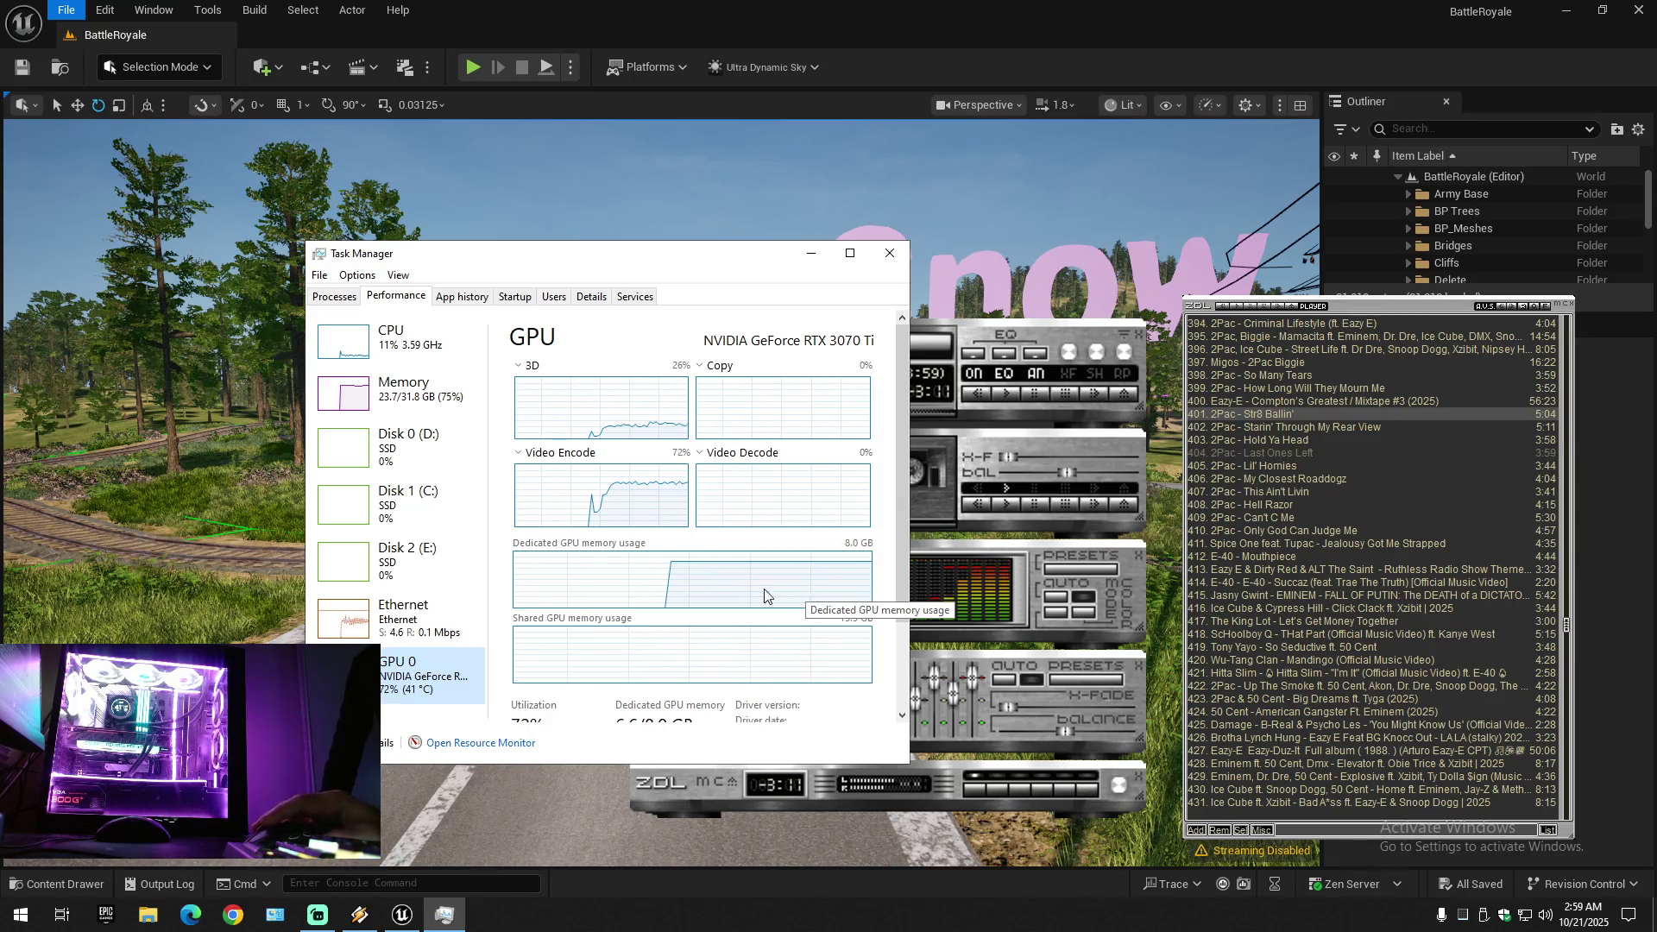
left_click(392, 406)
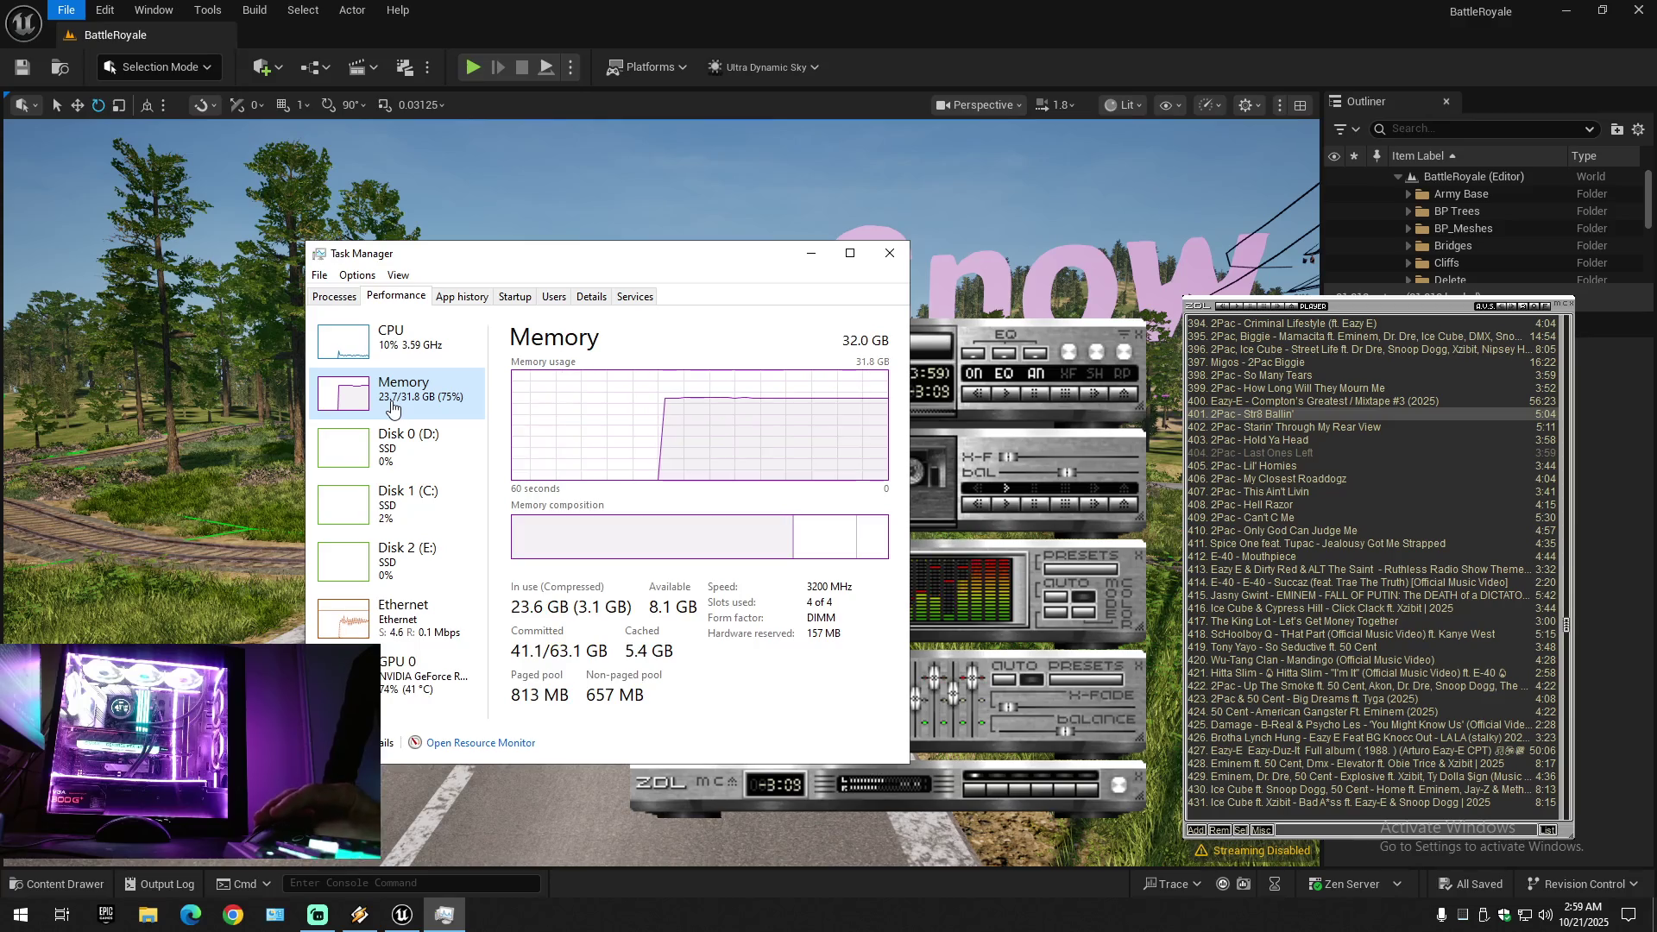
left_click(409, 362)
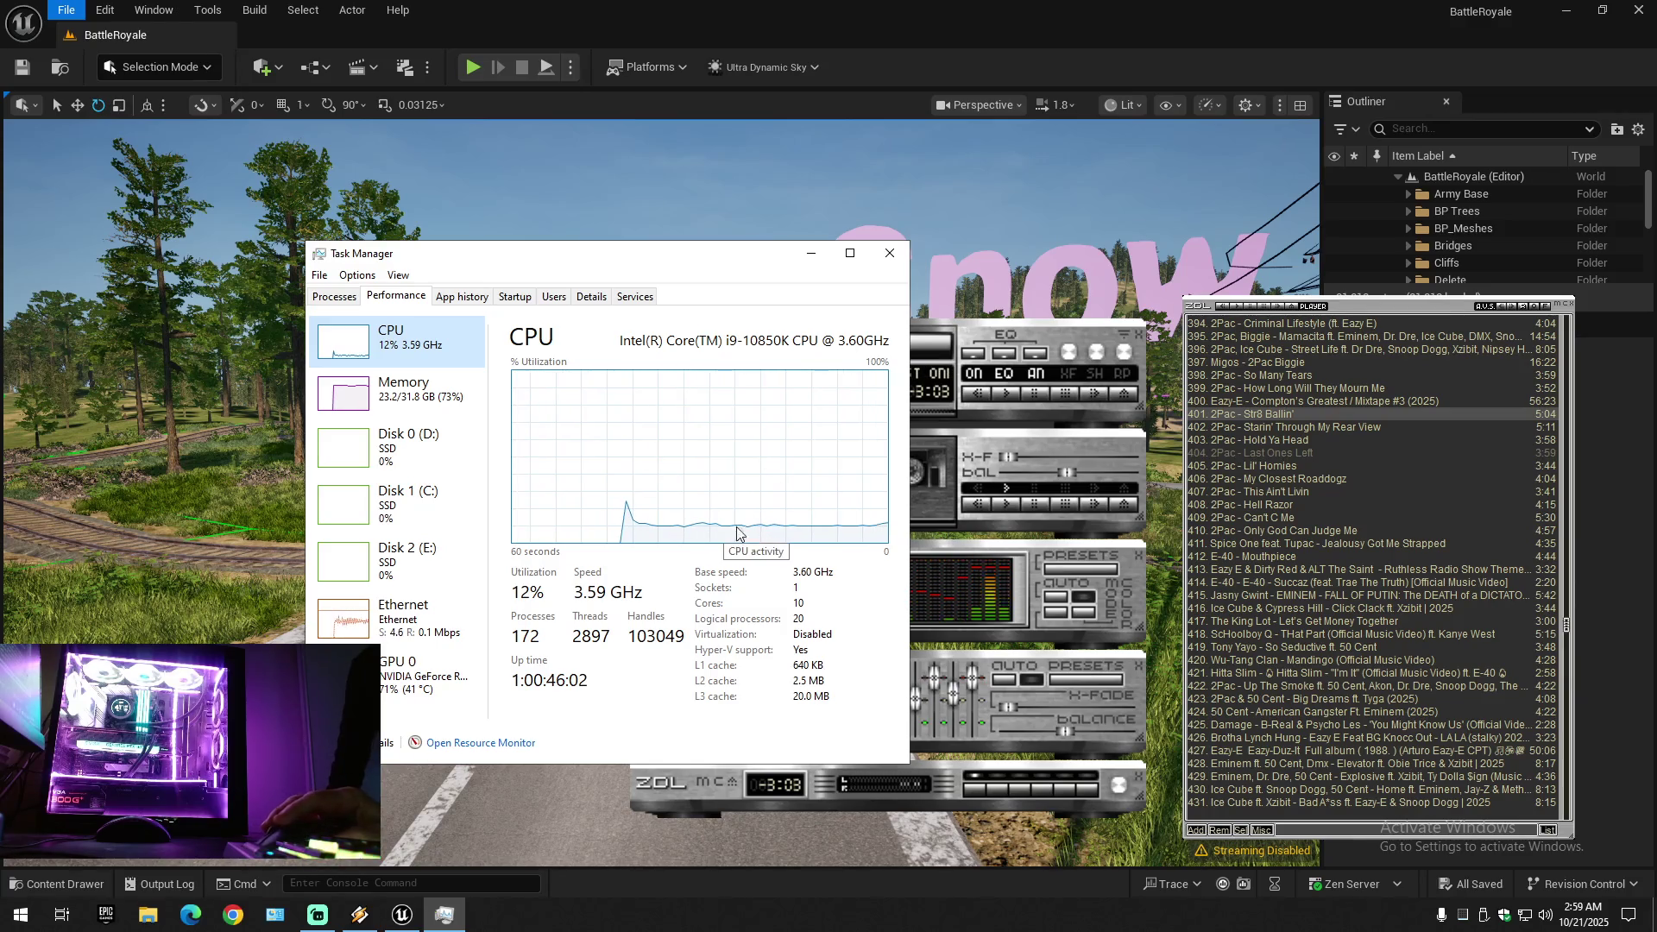
left_click(887, 264)
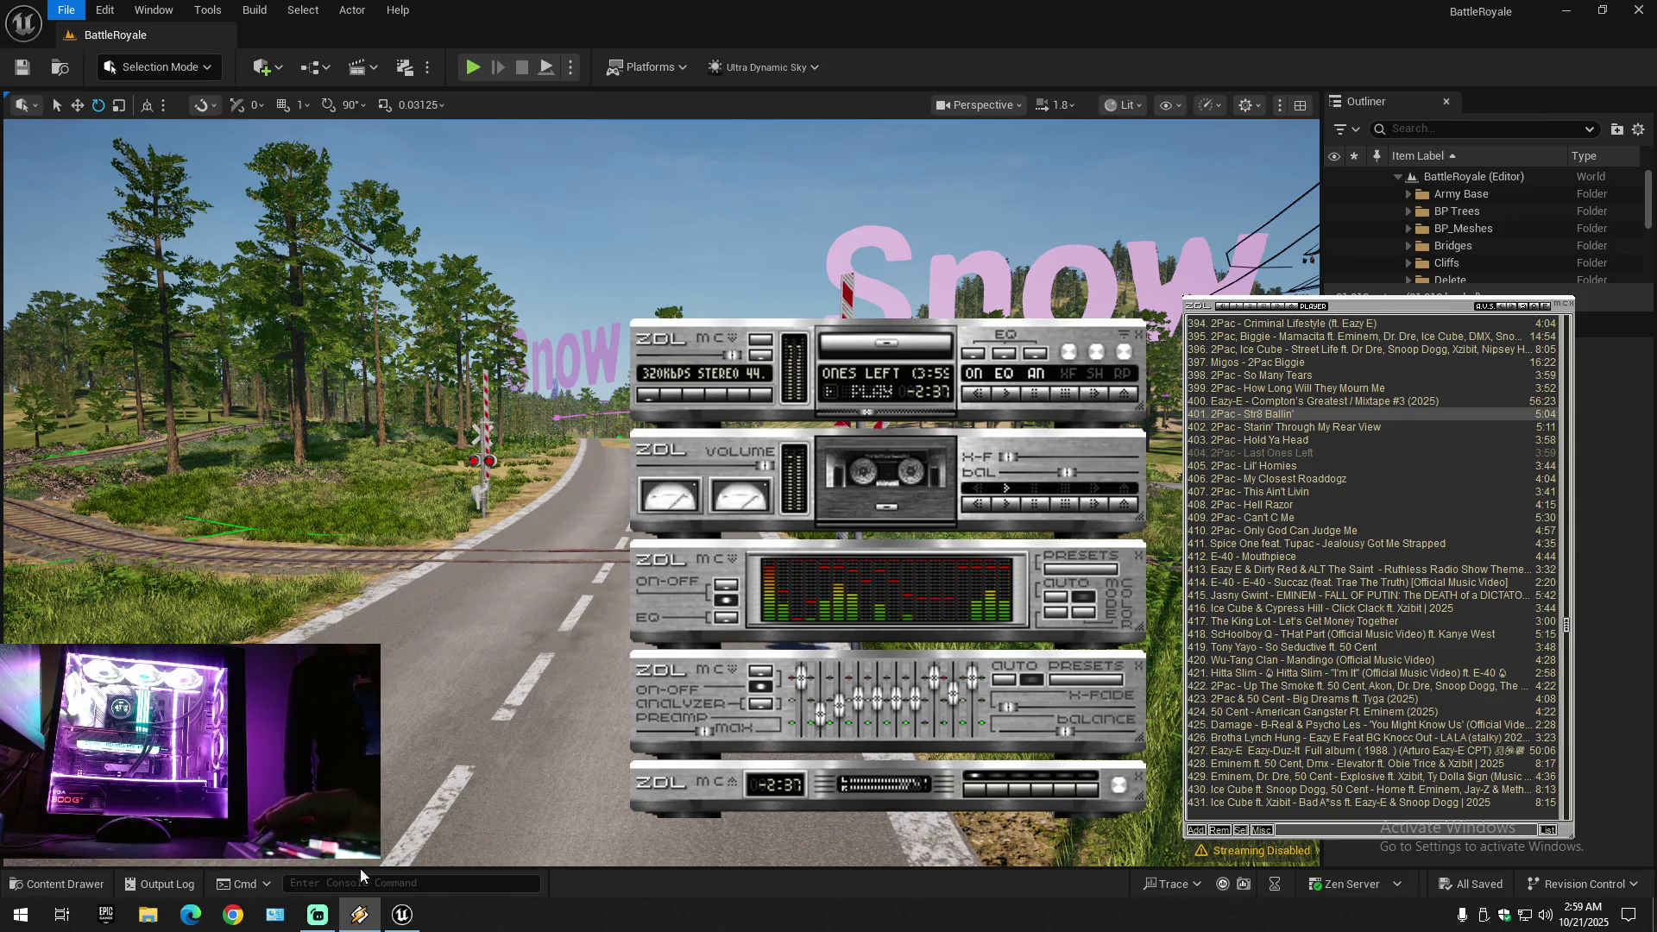
- Restore the BattleRoyale Unreal Editor window from the taskbar while Winamp keeps playing
mouse_move(319, 922)
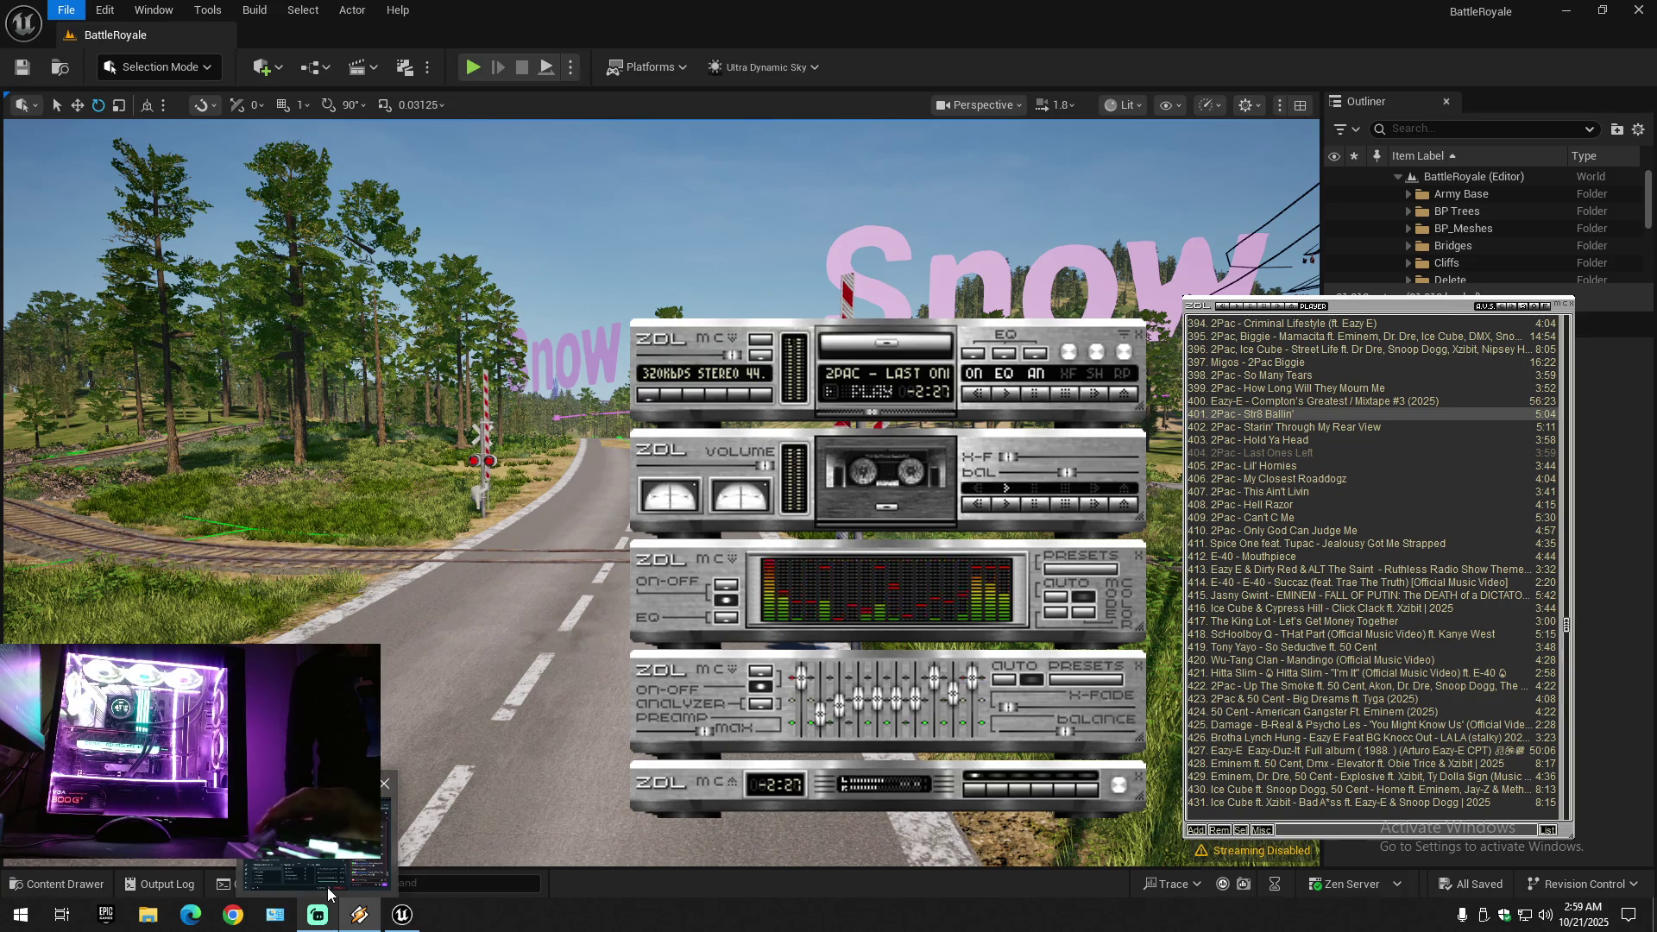
mouse_move(319, 872)
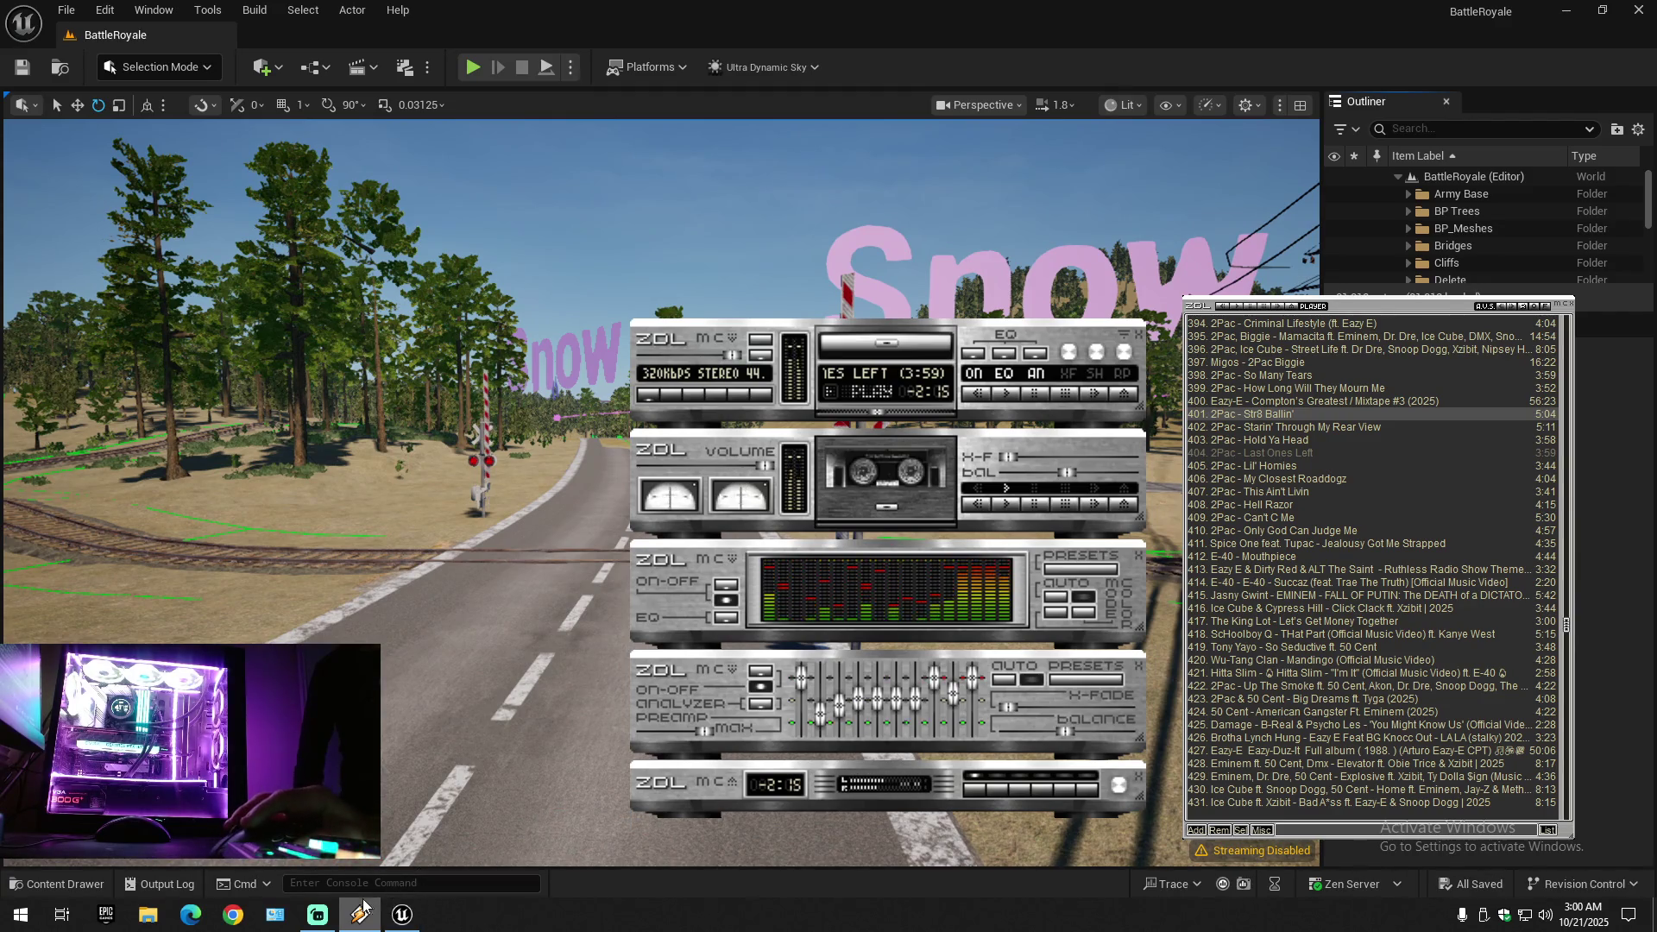
mouse_move(395, 921)
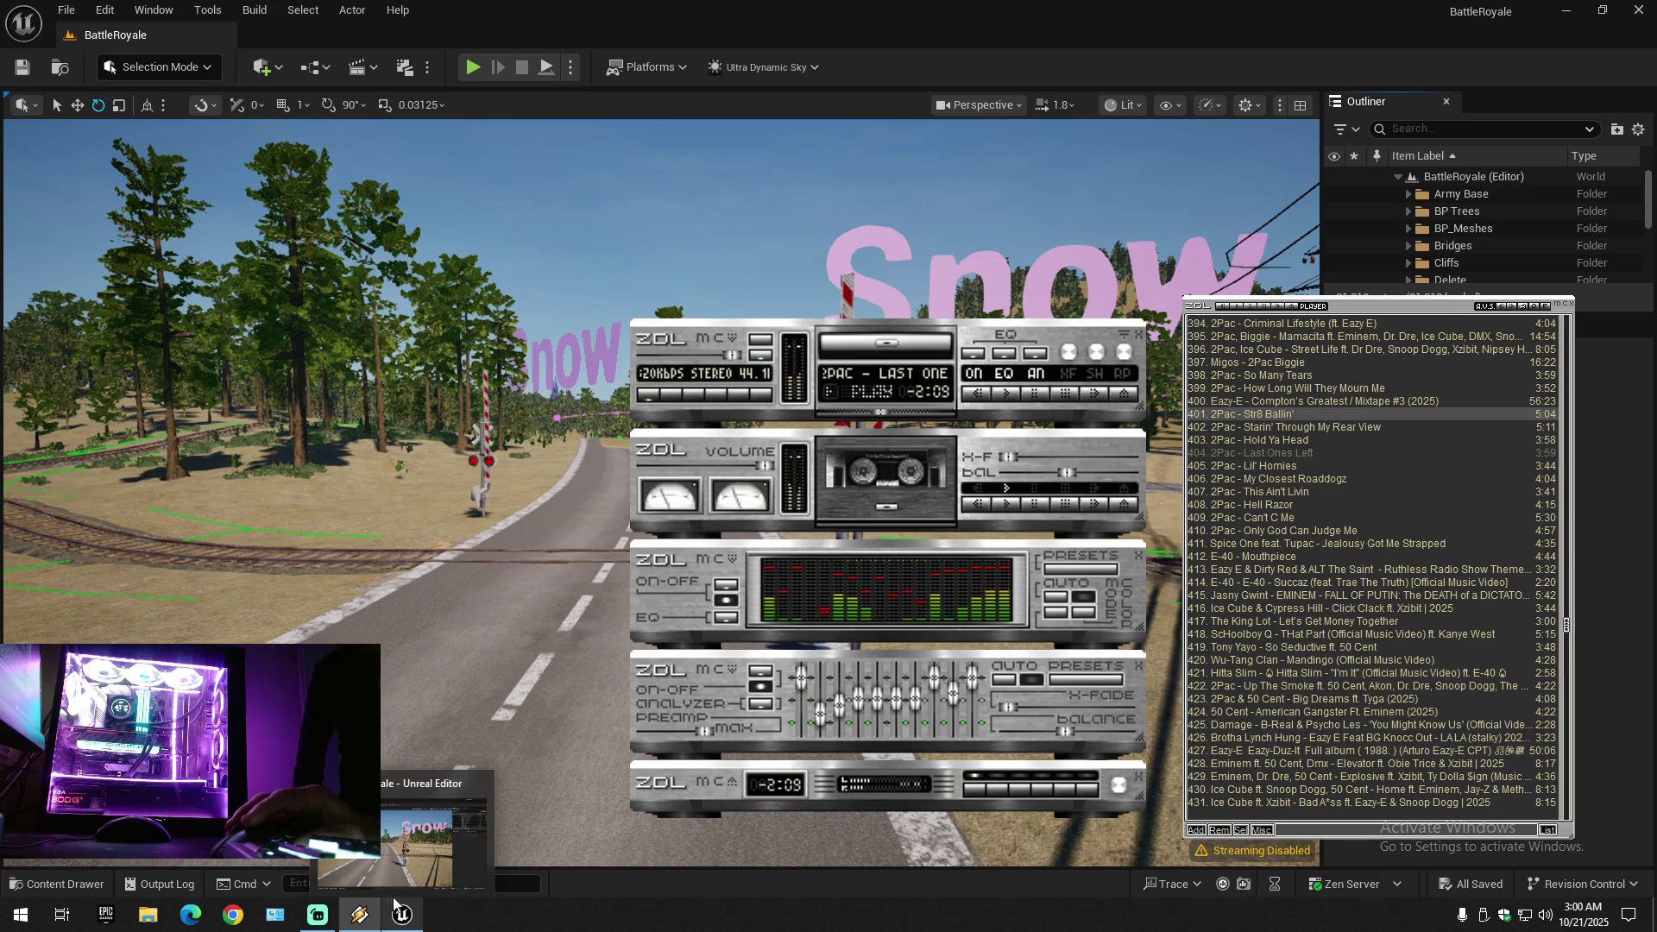
left_click(392, 836)
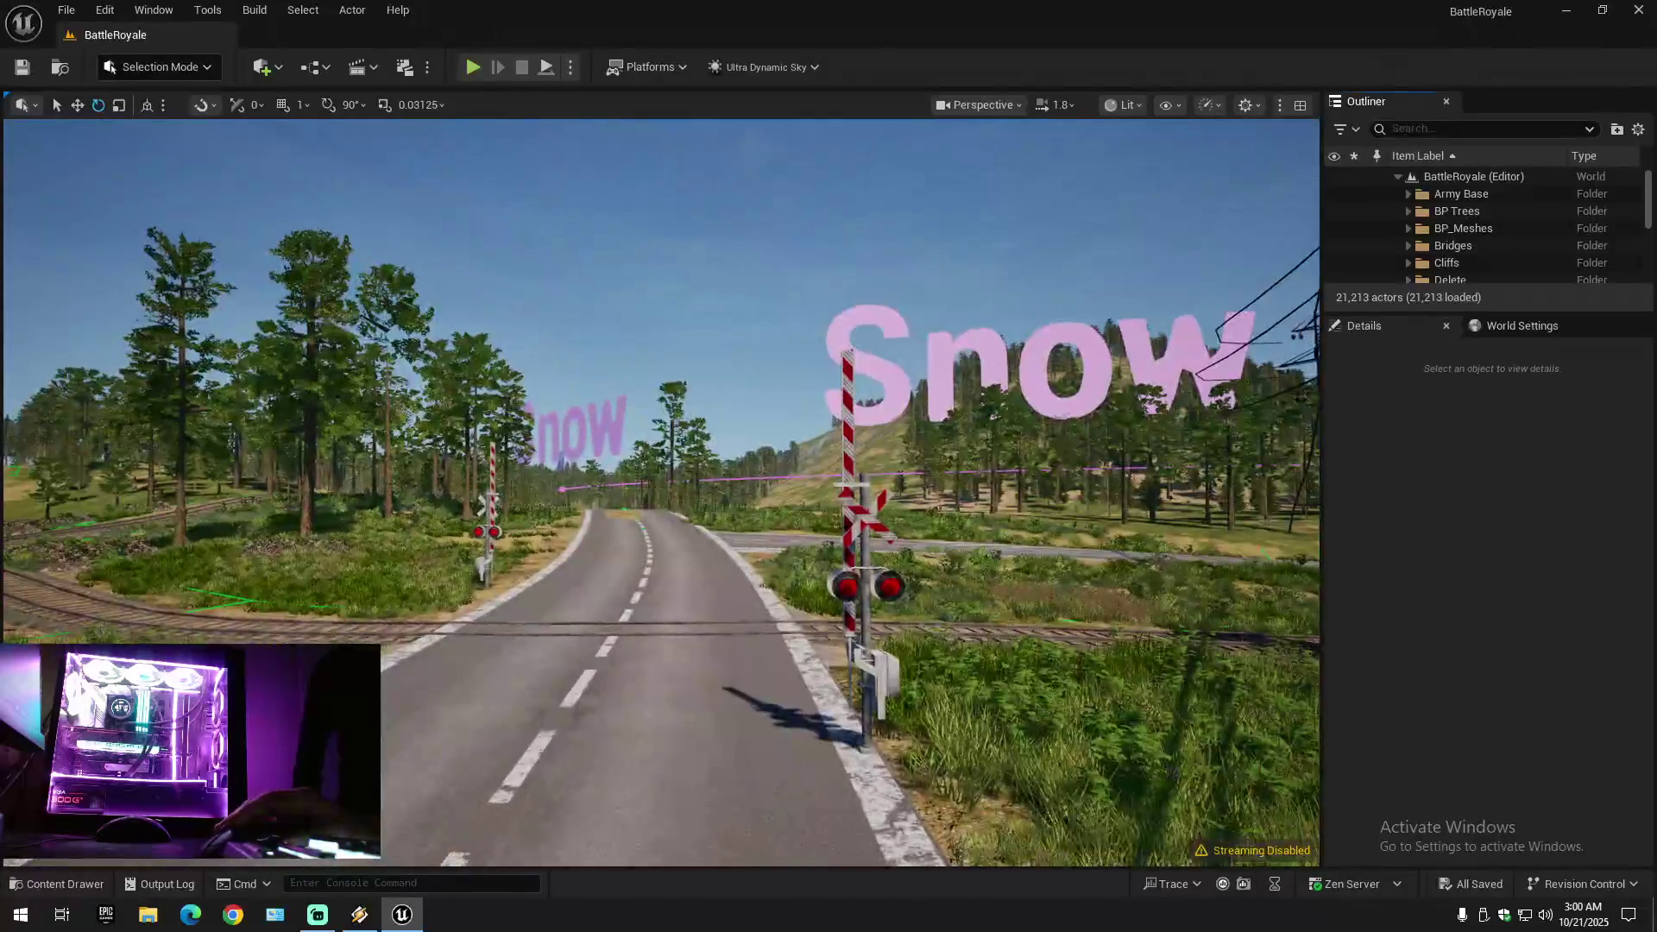
- Browse the Content Drawer from Weapons into the Map folder and load the OverviewMap level
key("Up")
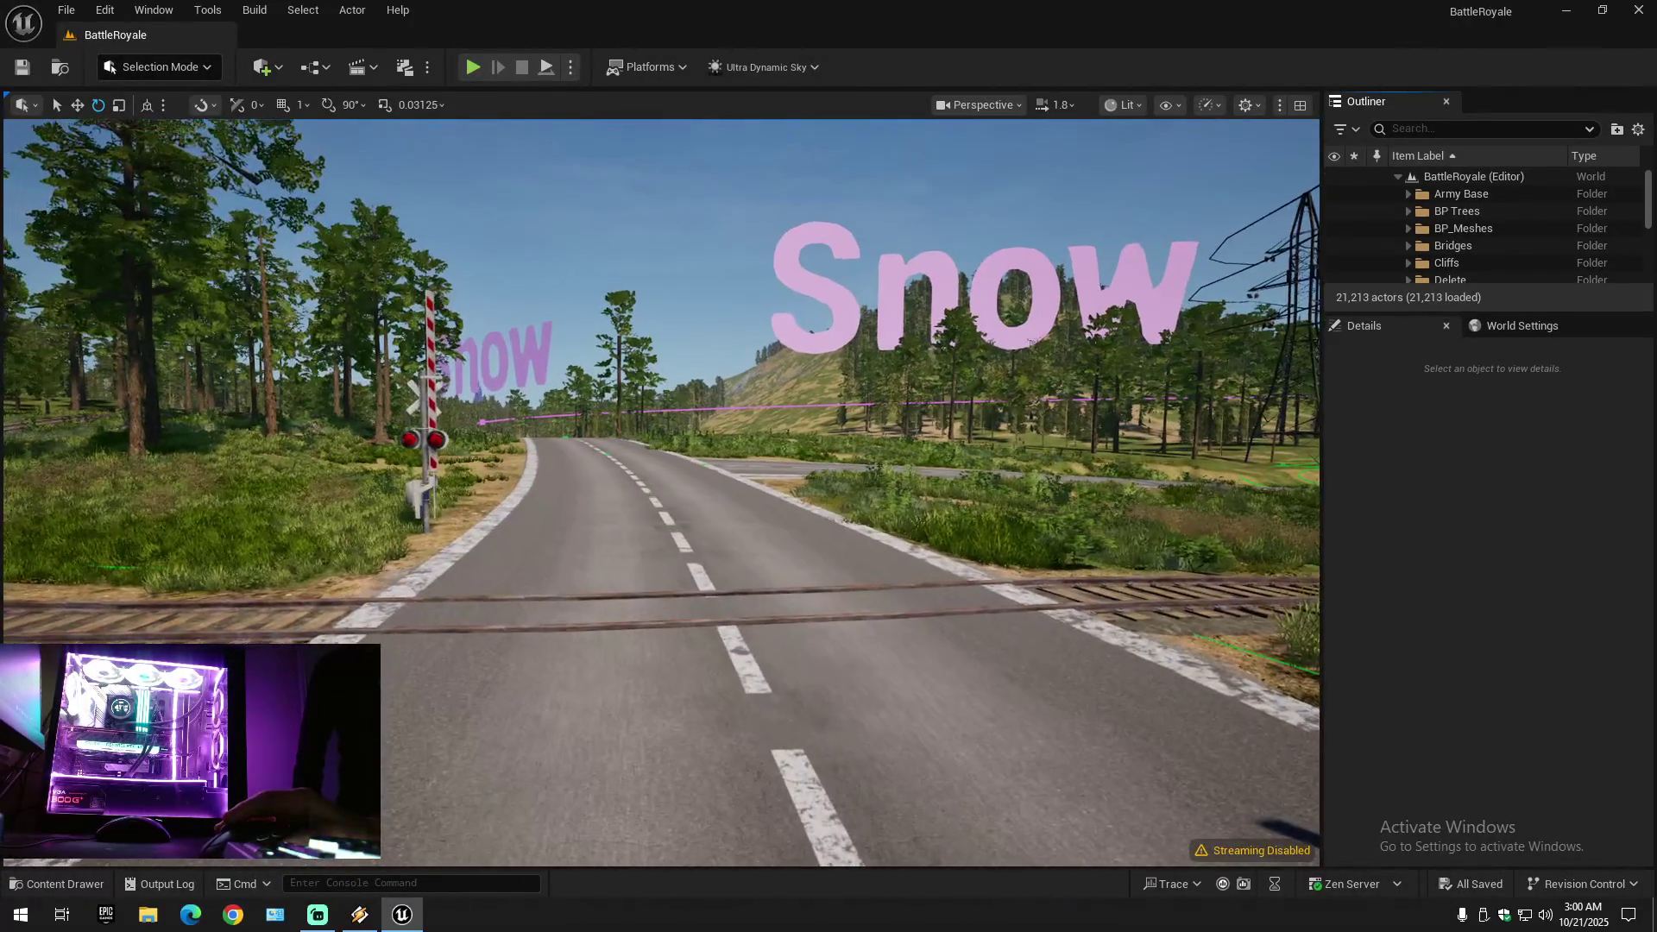
key("ctrl+space")
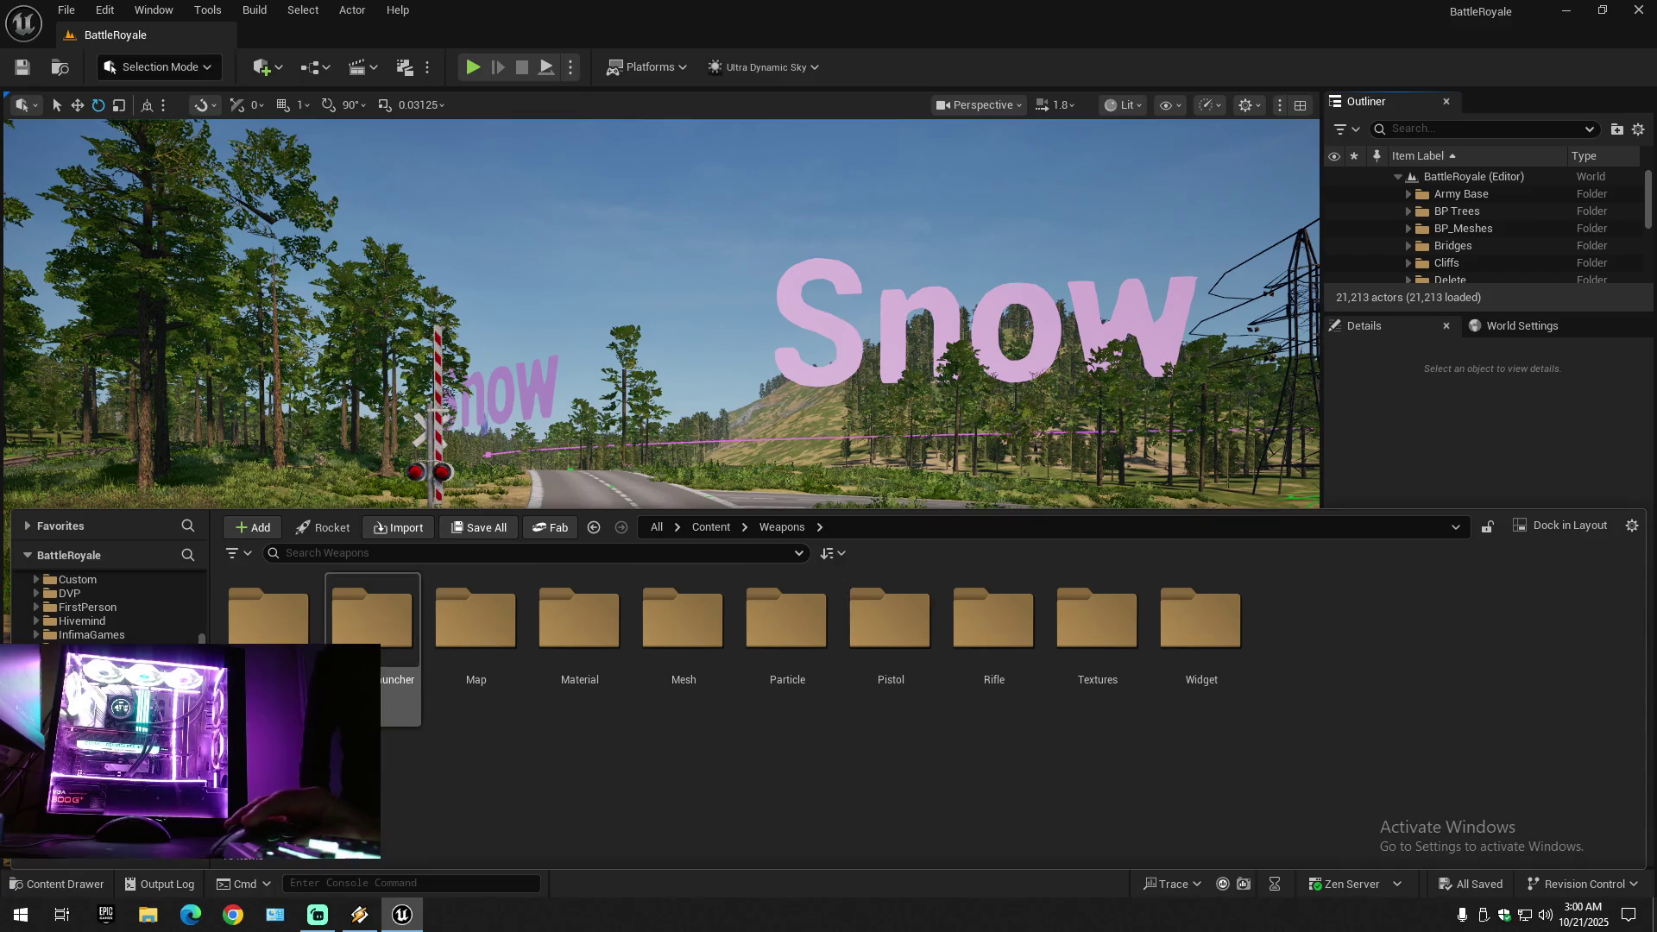
double_click(268, 617)
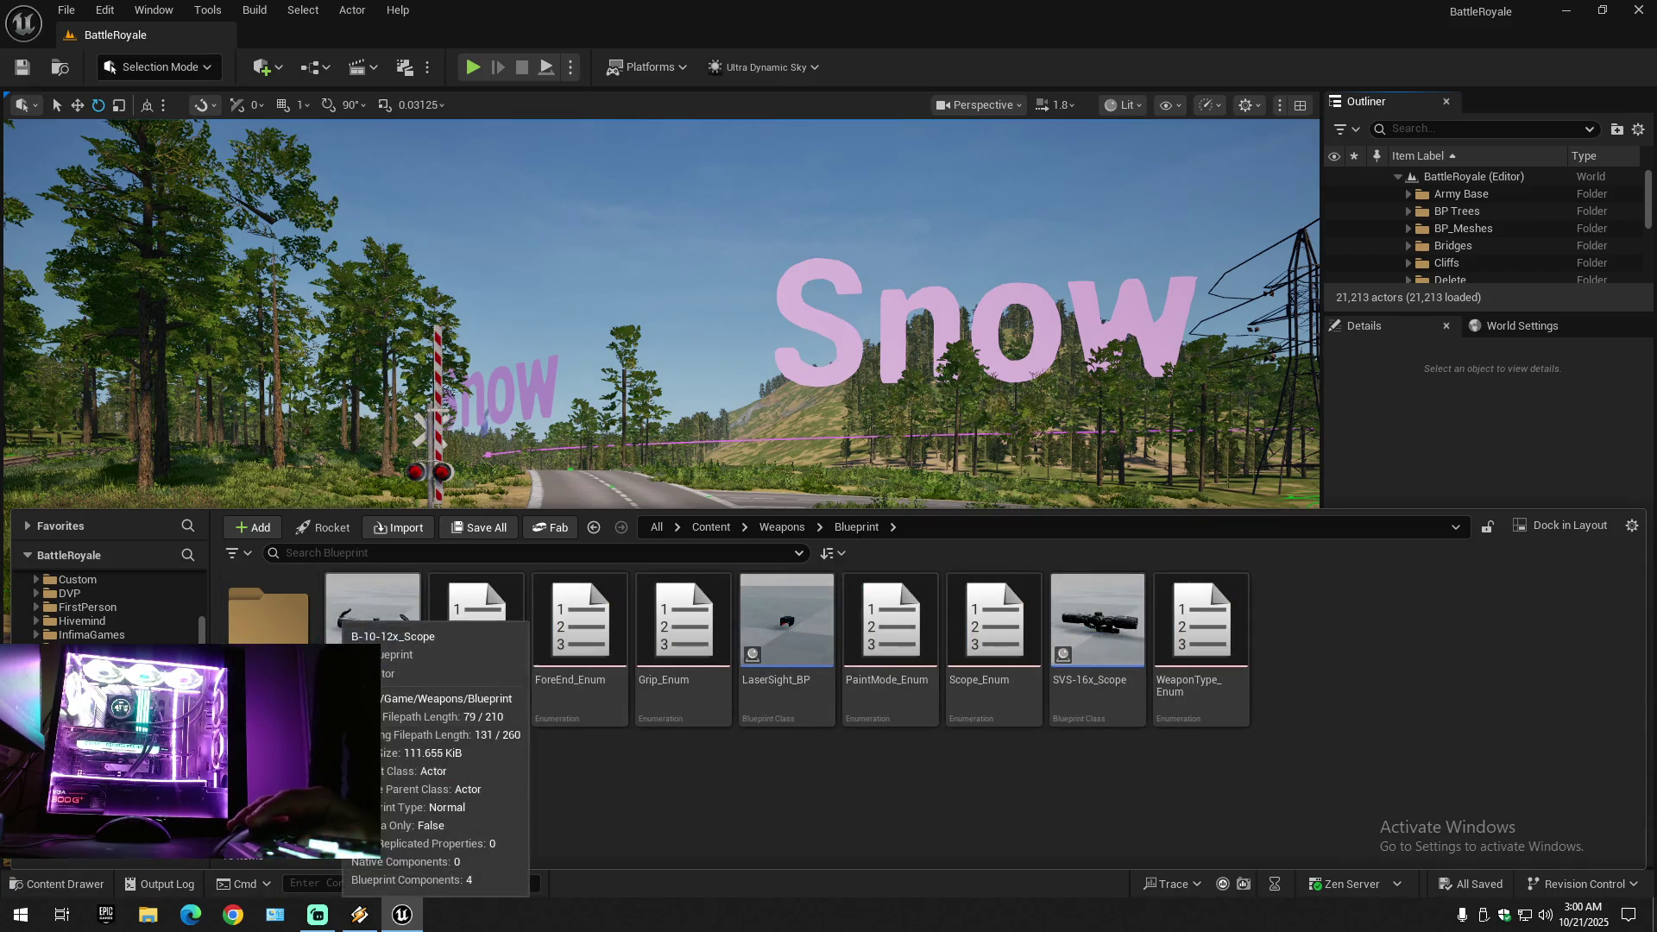
key("alt+Left")
left_click(478, 647)
double_click(477, 647)
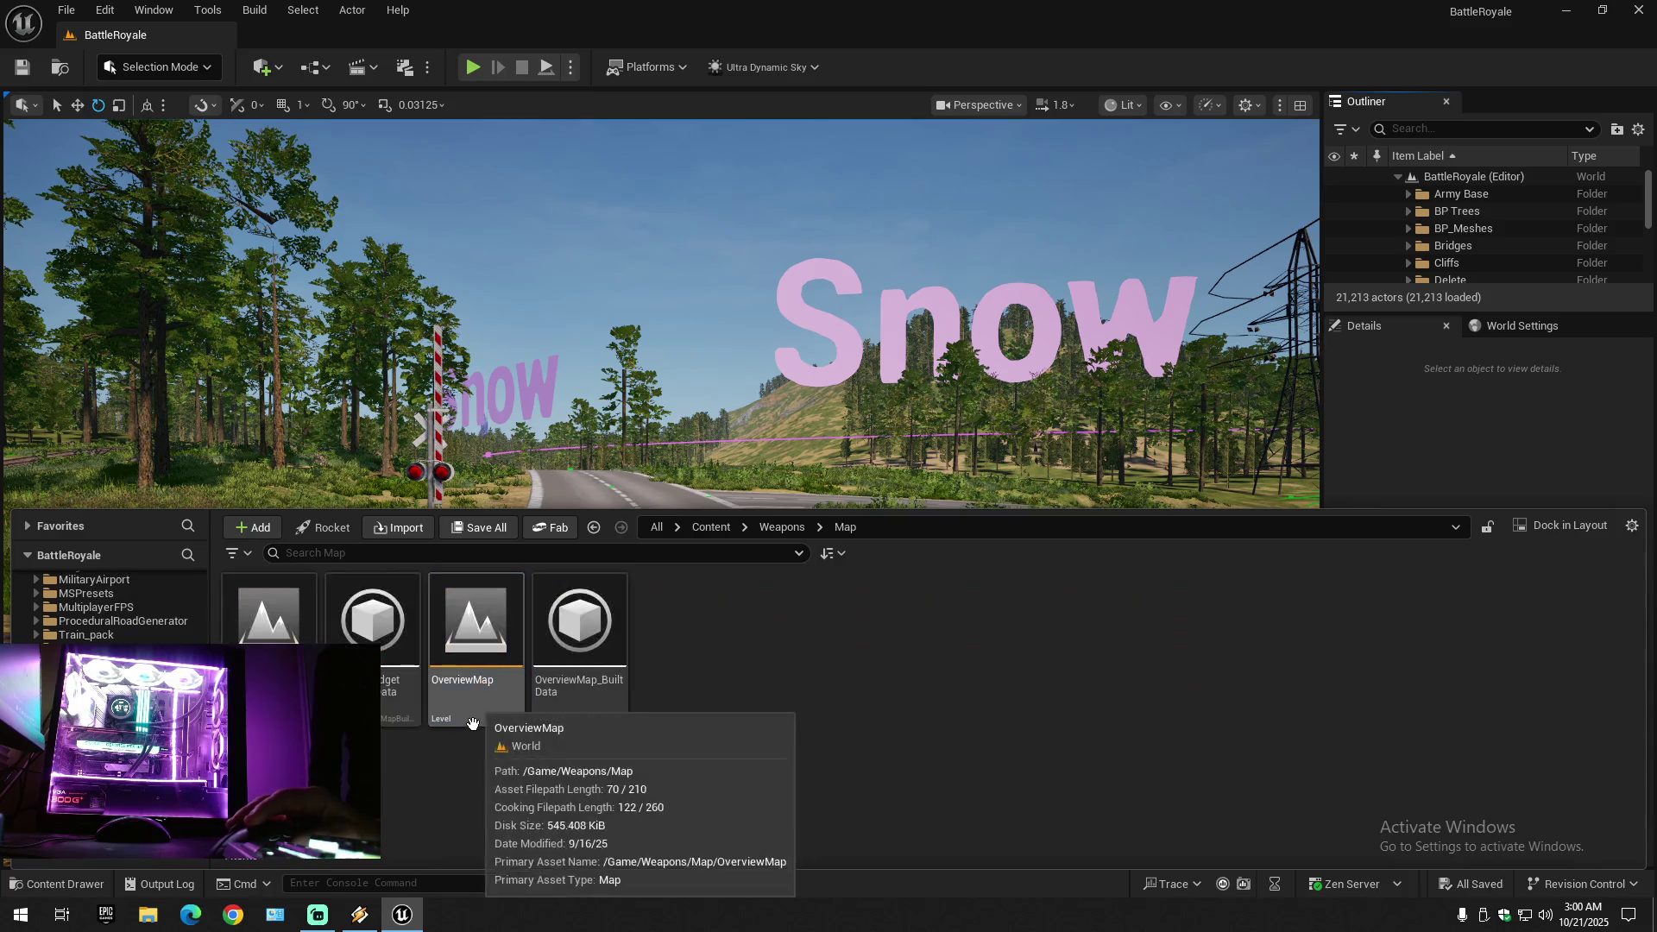
double_click(471, 647)
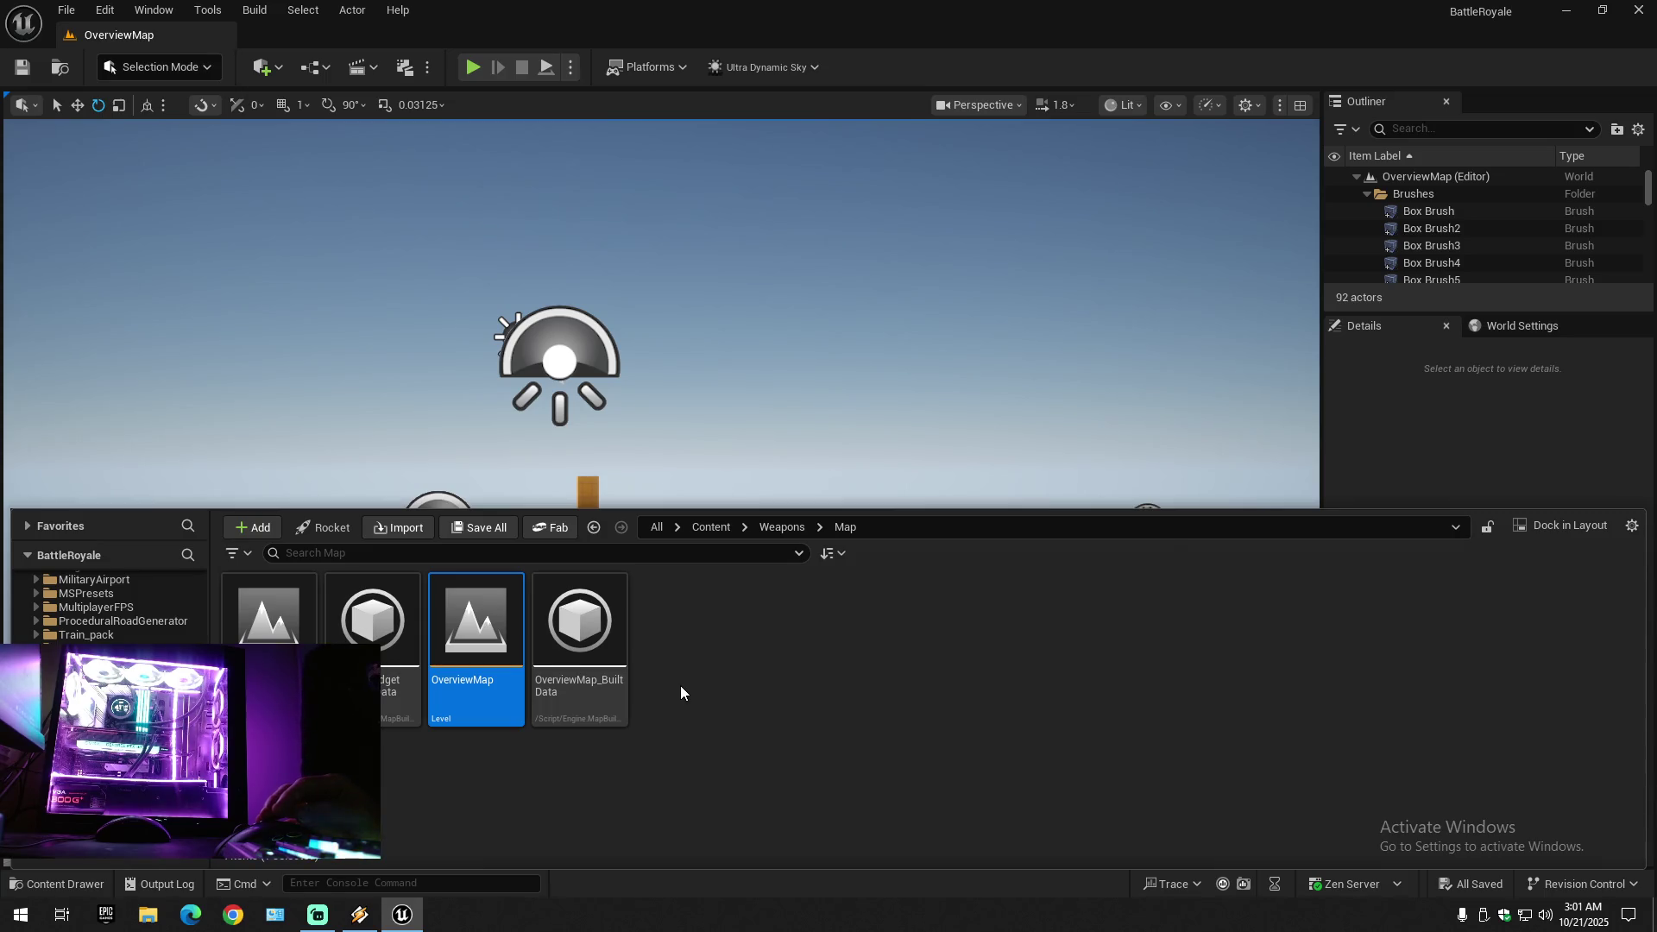
- Swing and pull the view back to take in the whole OverviewMap weapon platform
mouse_move(656, 345)
left_mouse_down()
mouse_move(656, 310)
mouse_move(621, 267)
left_mouse_up()
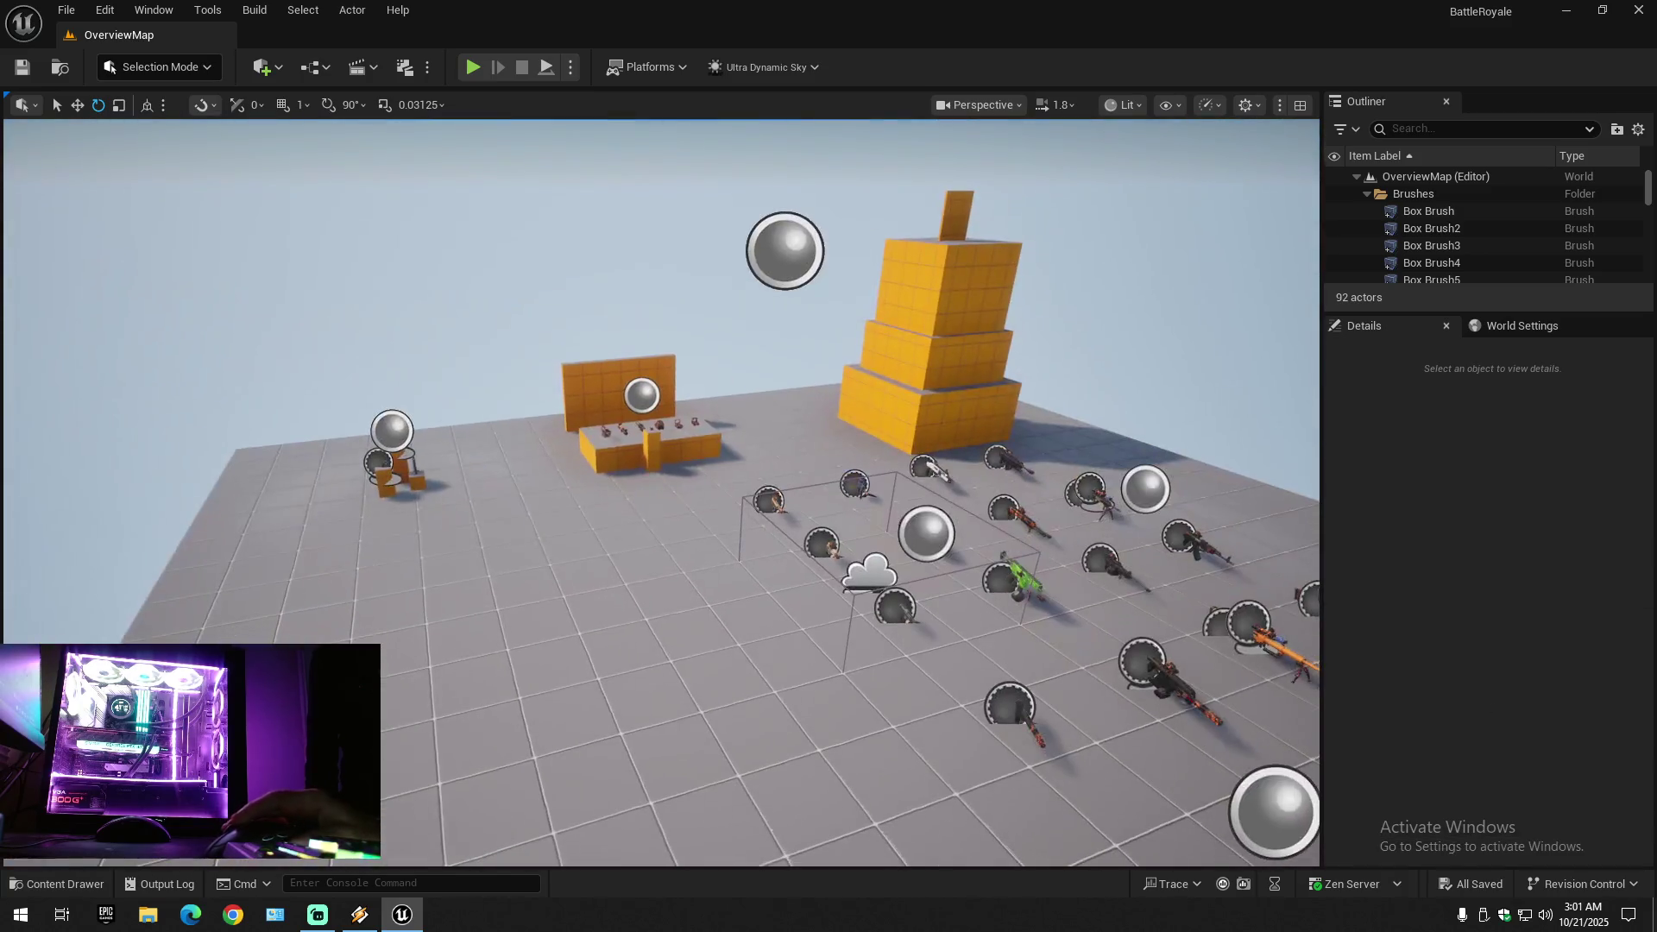
mouse_move(655, 345)
left_mouse_down()
mouse_move(656, 294)
mouse_move(656, 405)
mouse_move(604, 423)
mouse_move(621, 431)
mouse_move(600, 345)
left_mouse_up()
scroll(638, 410, "down", 2)
scroll(608, 423, "down", 3)
scroll(621, 422, "down", 2)
- Move close to the pink sniper rifle ACWI_Assault_BP4, select it and check its context actions
left_click_drag(828, 475, 835, 477)
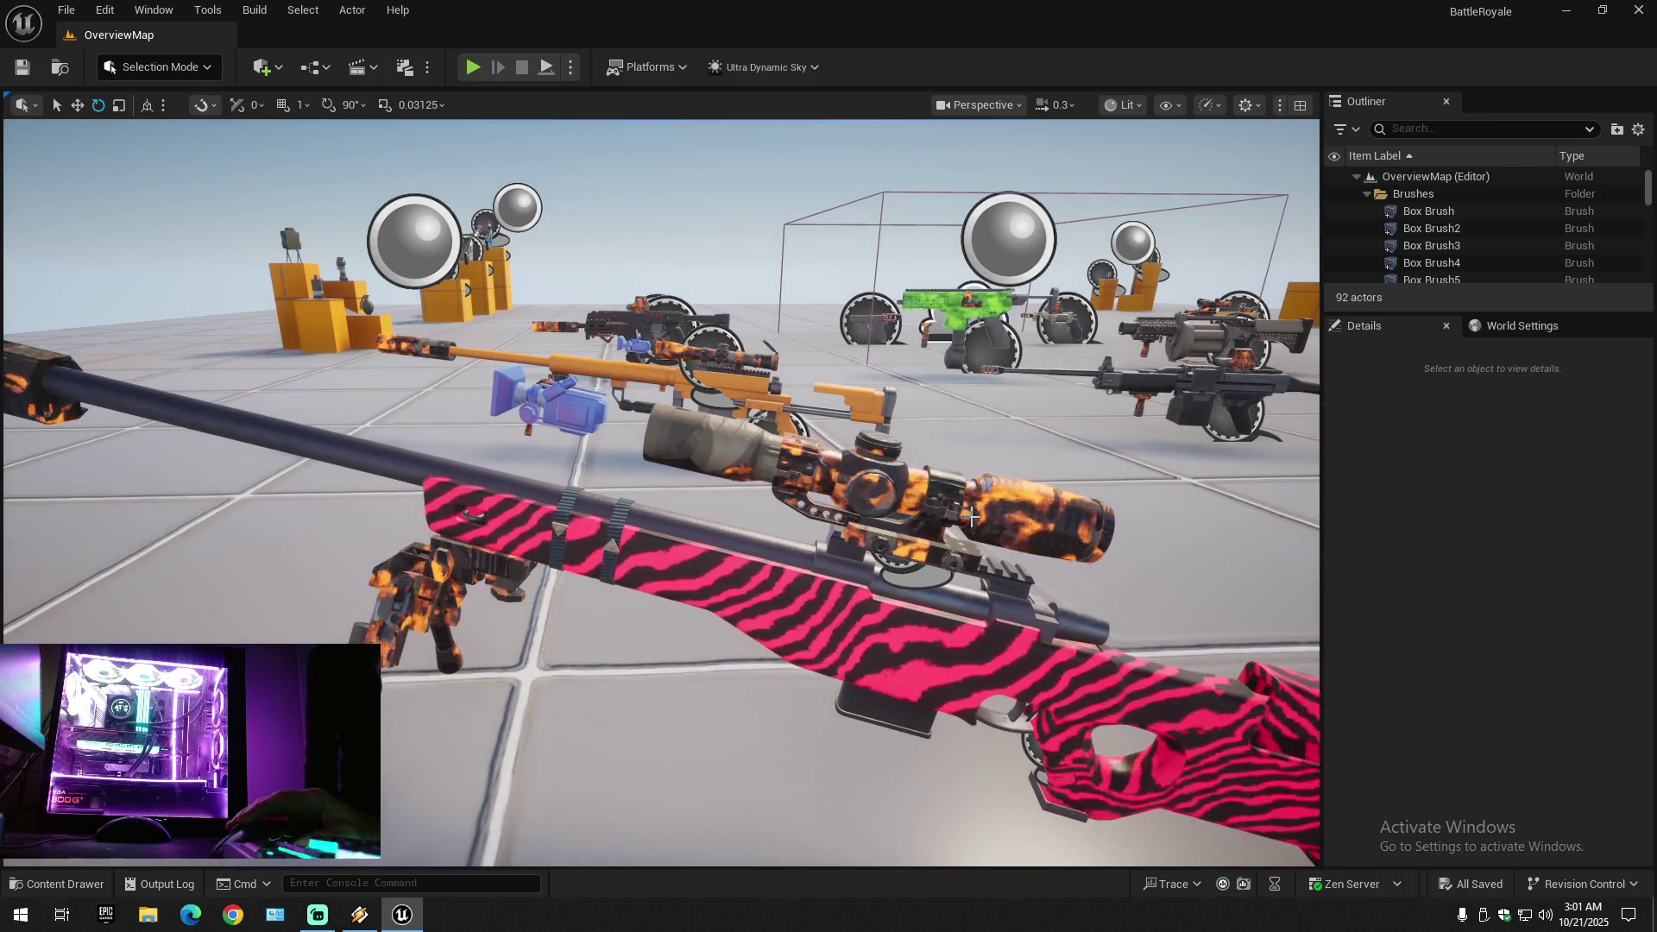
left_click(820, 475)
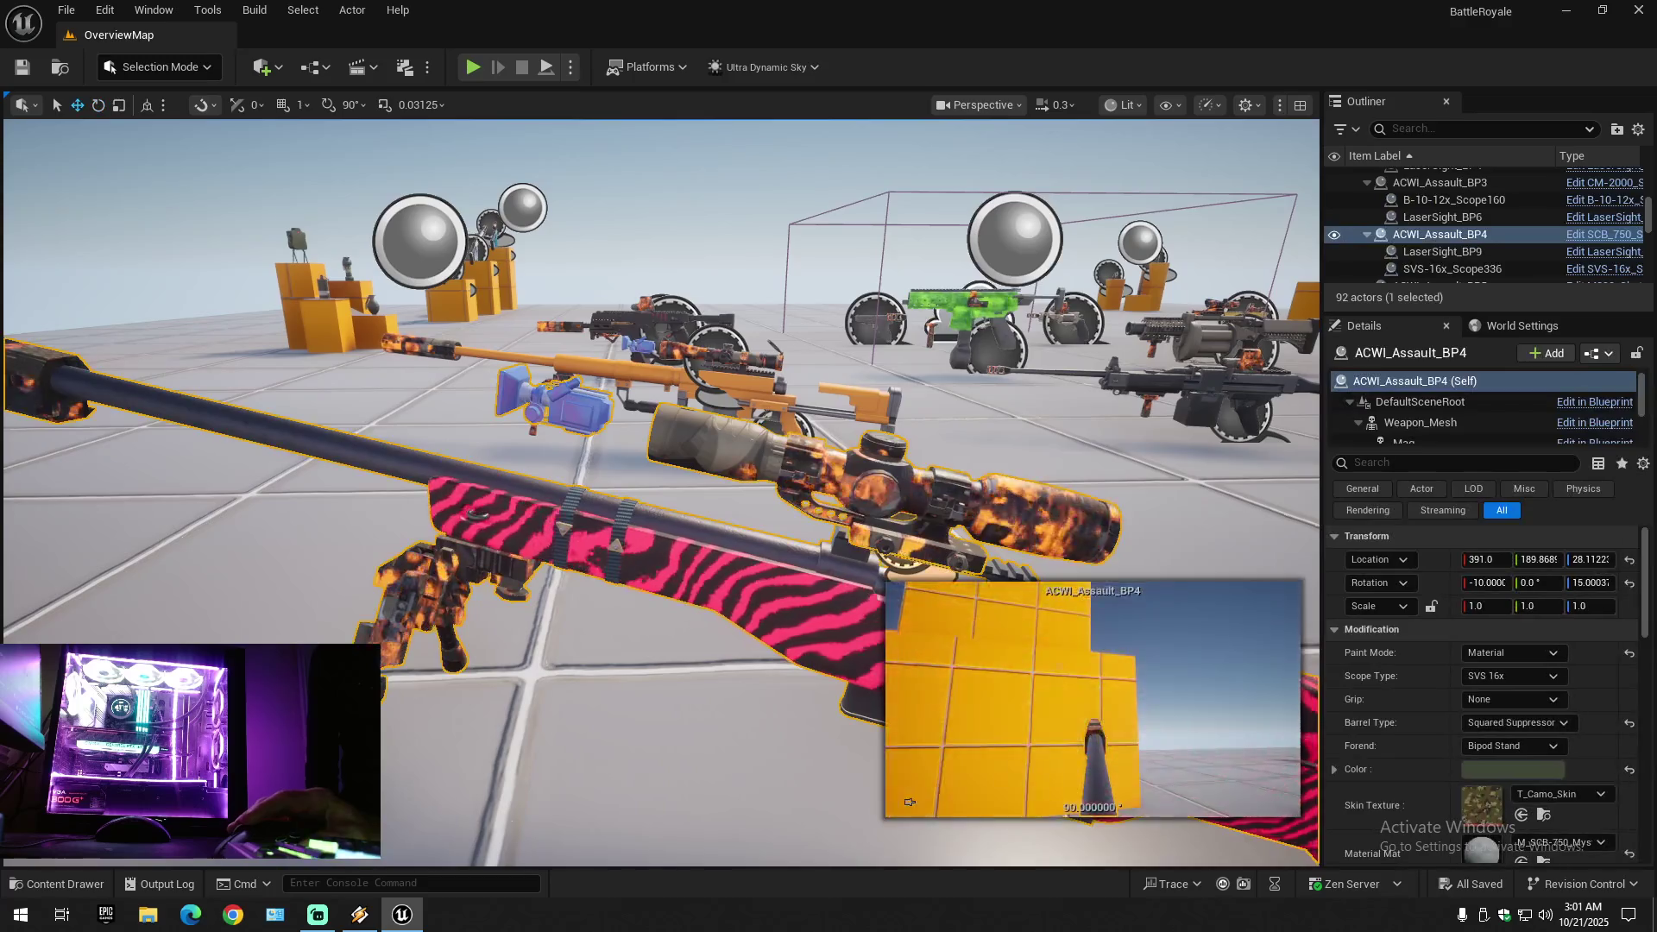
right_click(813, 473)
left_click(647, 401)
scroll(1157, 285, "down", 5)
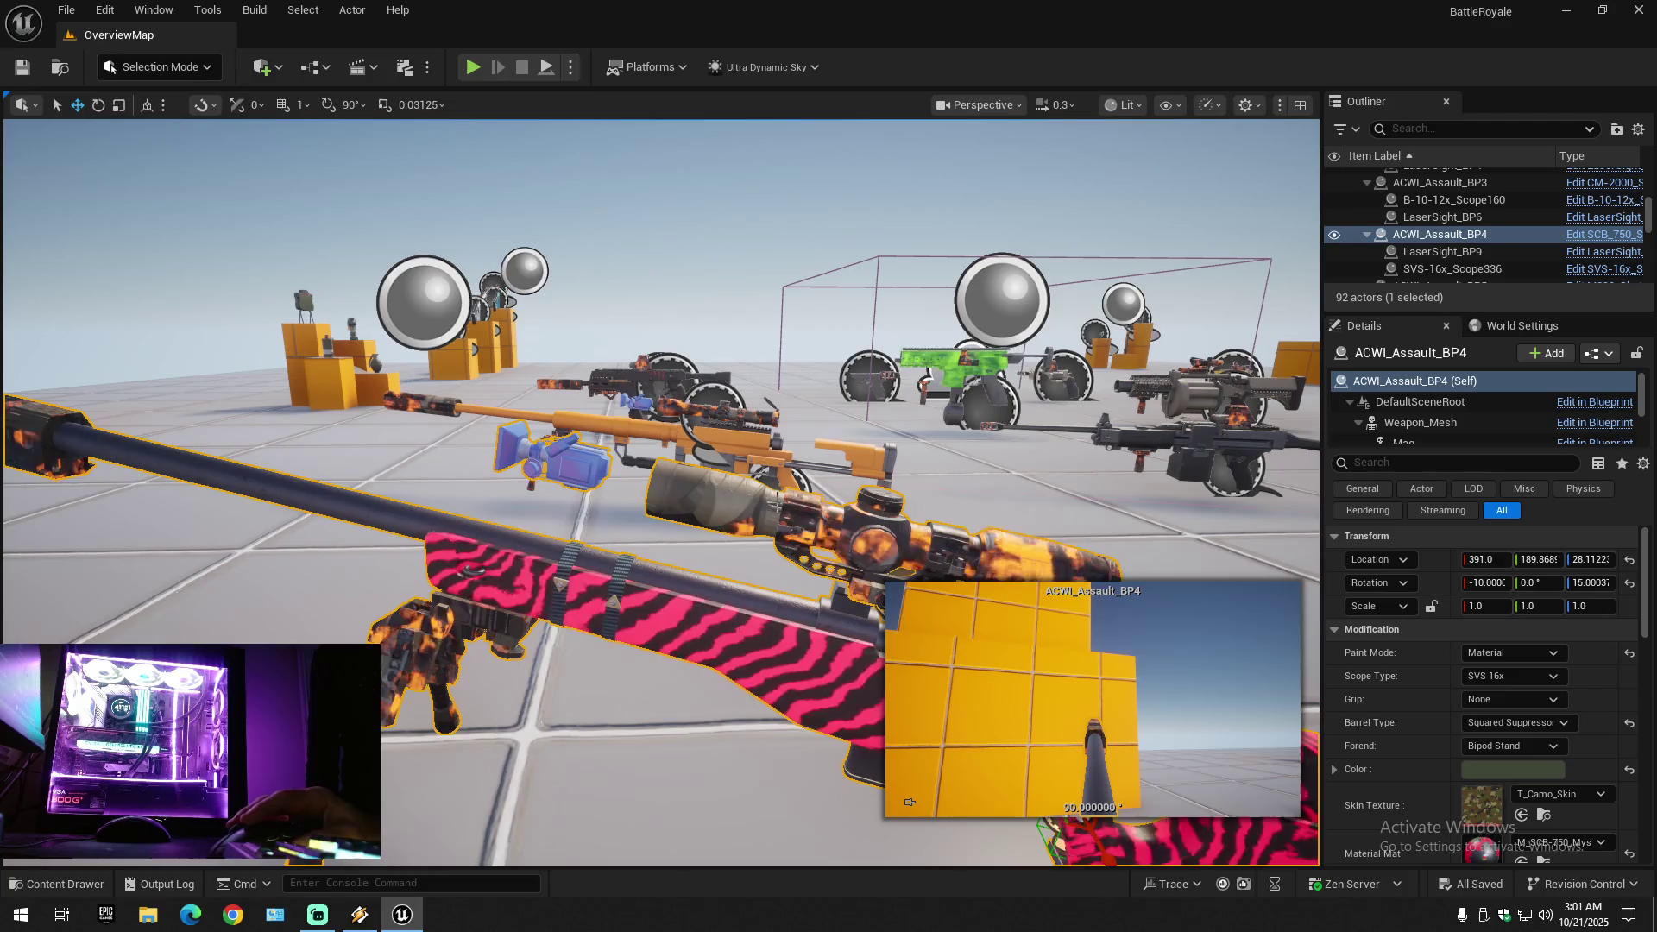
- Collapse the outliner tree, clear the rifle selection, and re-expand OverviewMap
left_click(1637, 129)
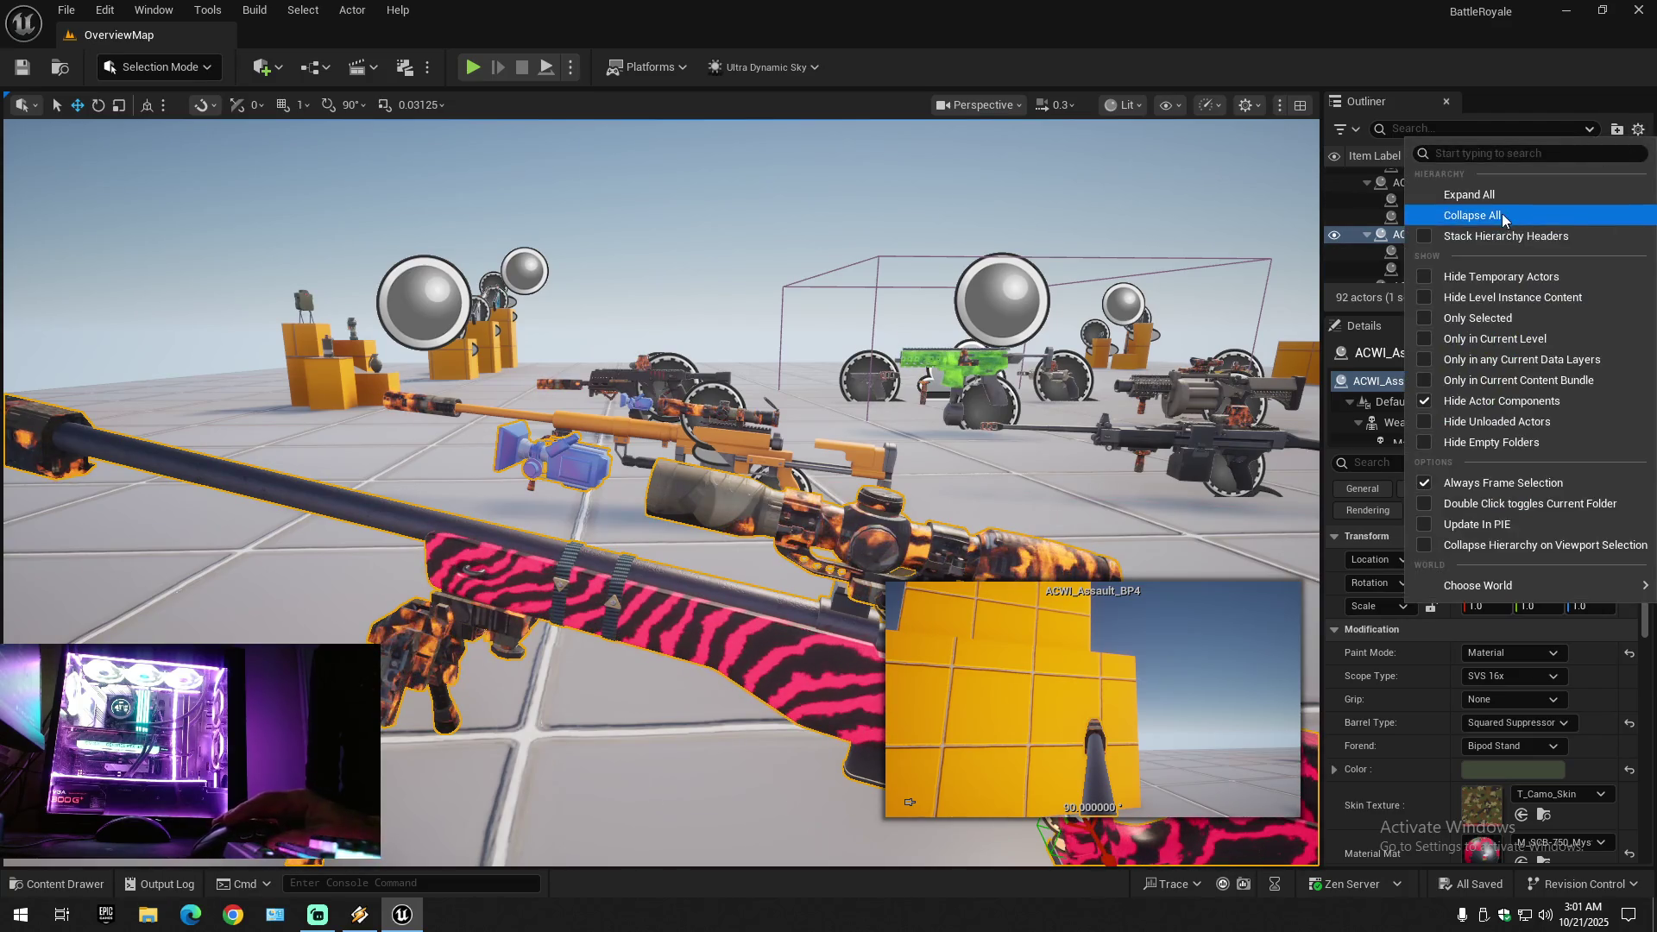
left_click(1458, 215)
left_click(1386, 197)
left_click(1356, 177)
- Fly toward the yellow wall and inspect the yellow-striped pistol from several angles
mouse_move(656, 483)
left_mouse_down()
mouse_move(587, 453)
mouse_move(690, 480)
mouse_move(738, 674)
left_mouse_up()
scroll(661, 492, "down", 1)
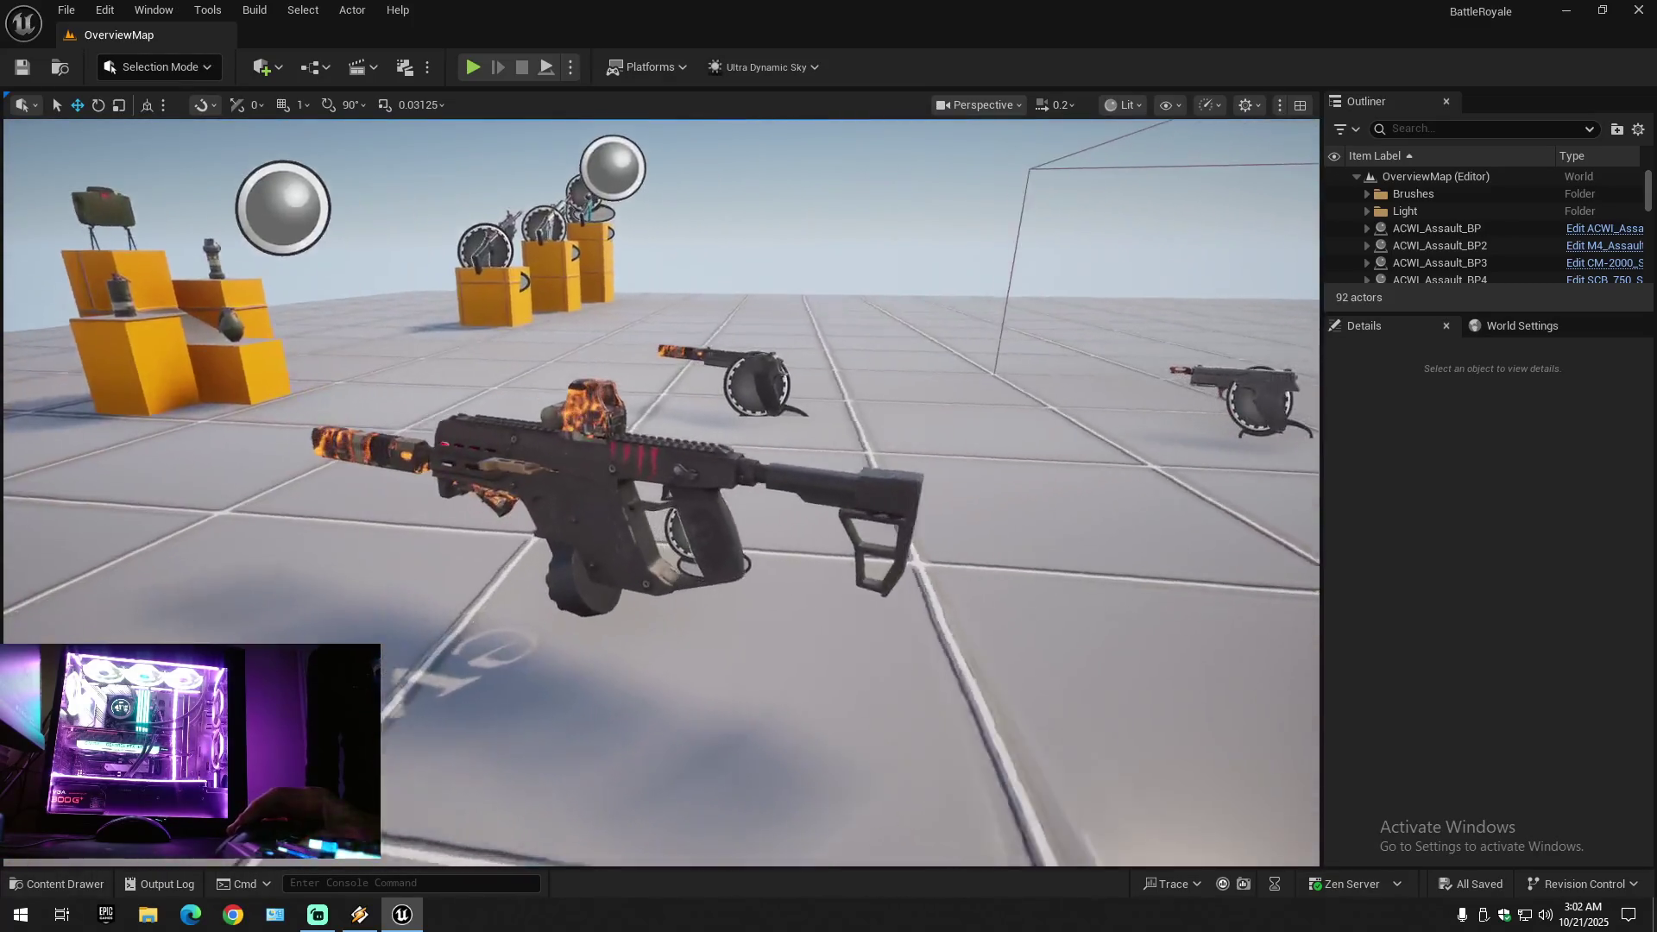
scroll(661, 492, "up", 1)
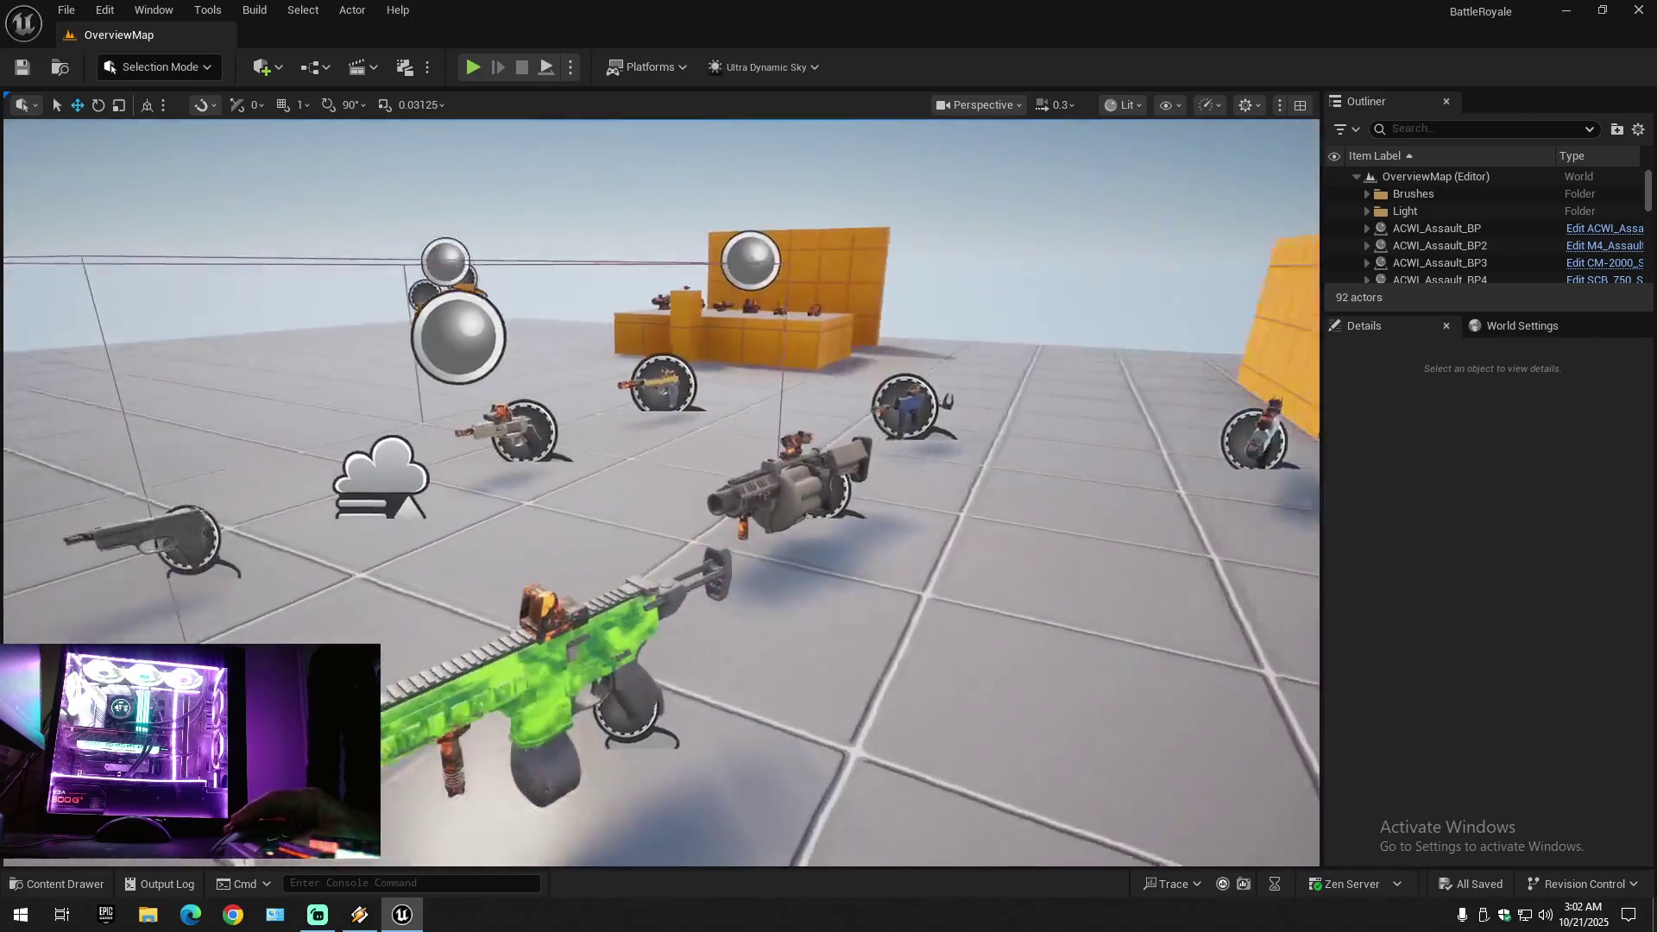
scroll(661, 492, "down", 1)
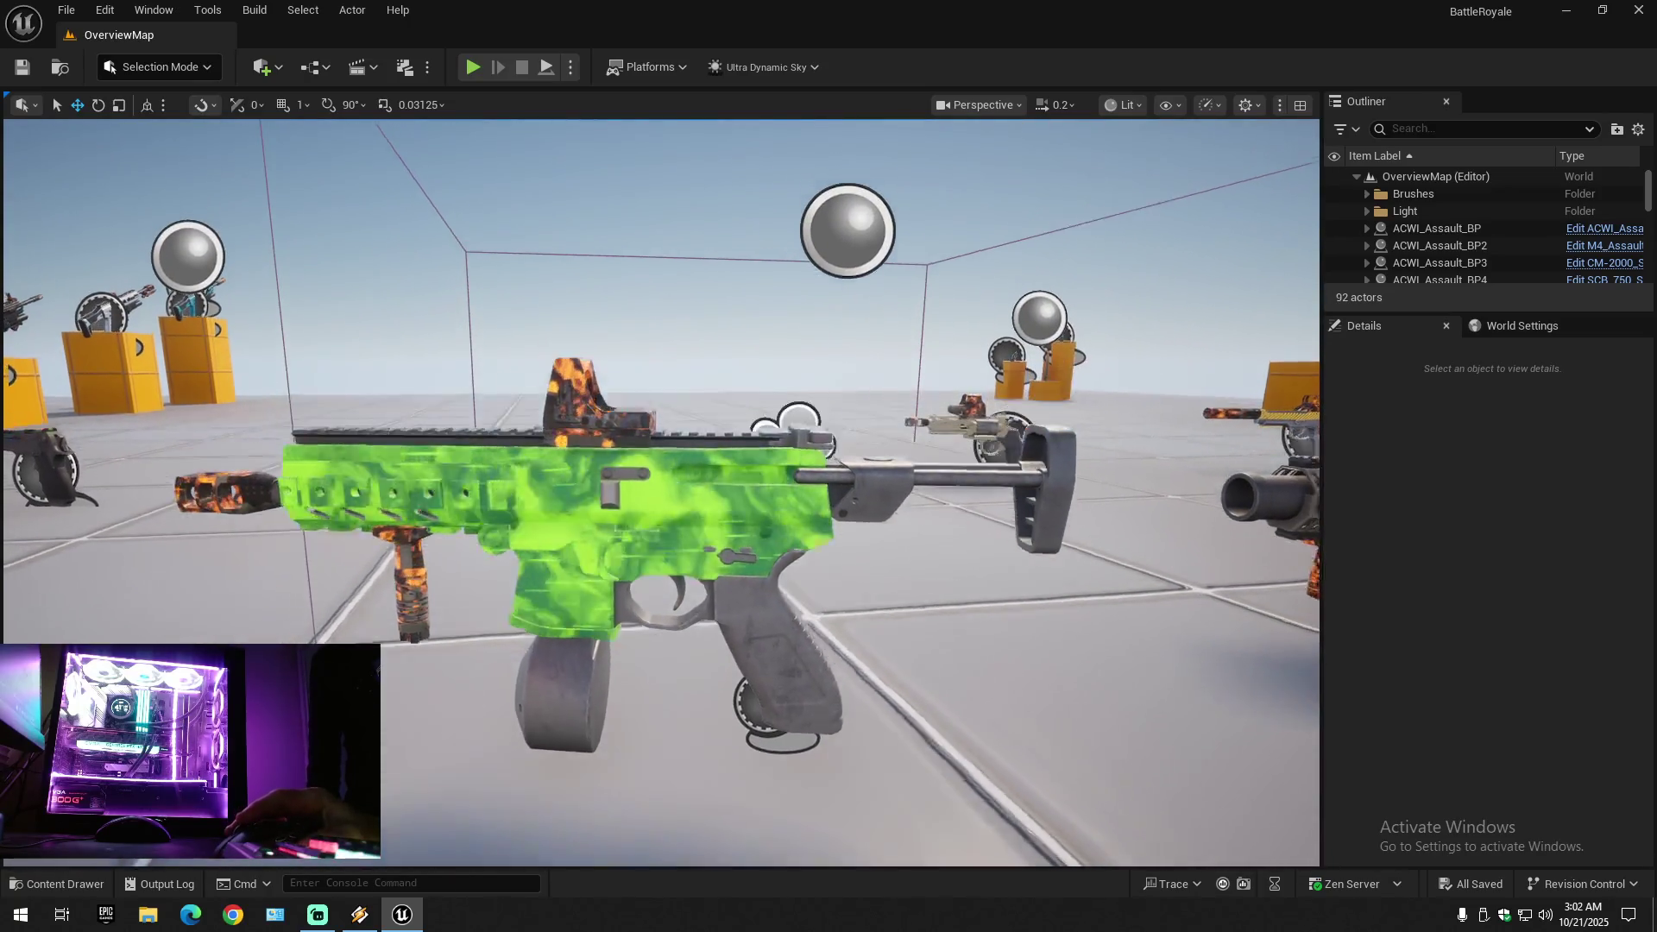
scroll(661, 492, "up", 2)
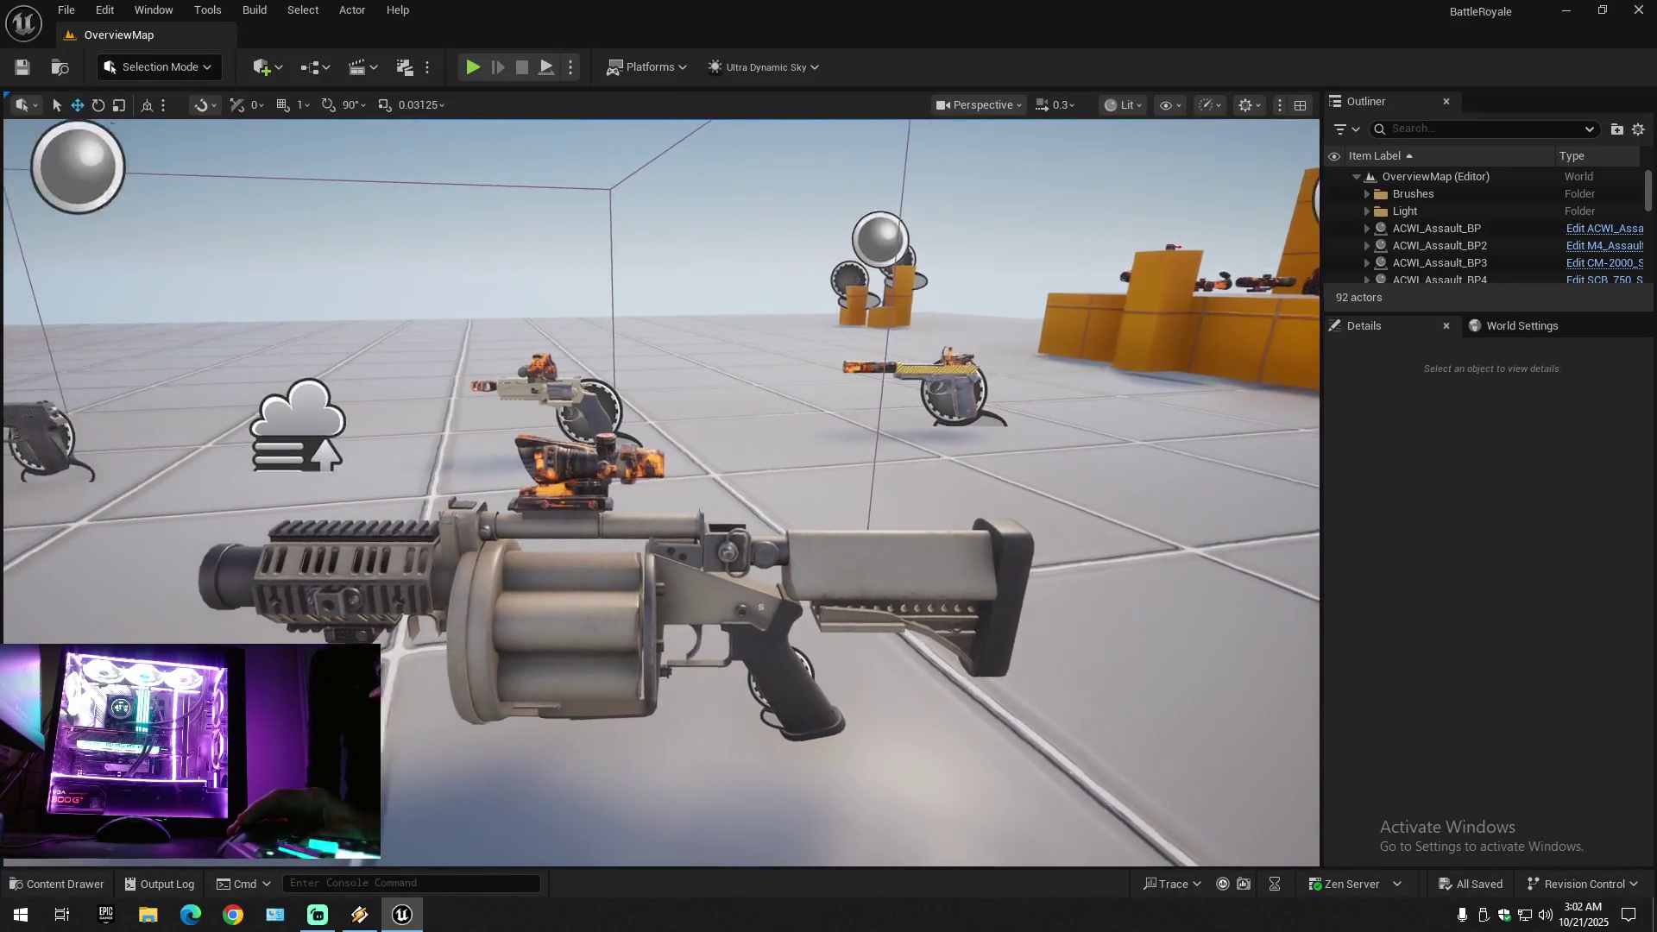
scroll(661, 492, "down", 1)
key("s")
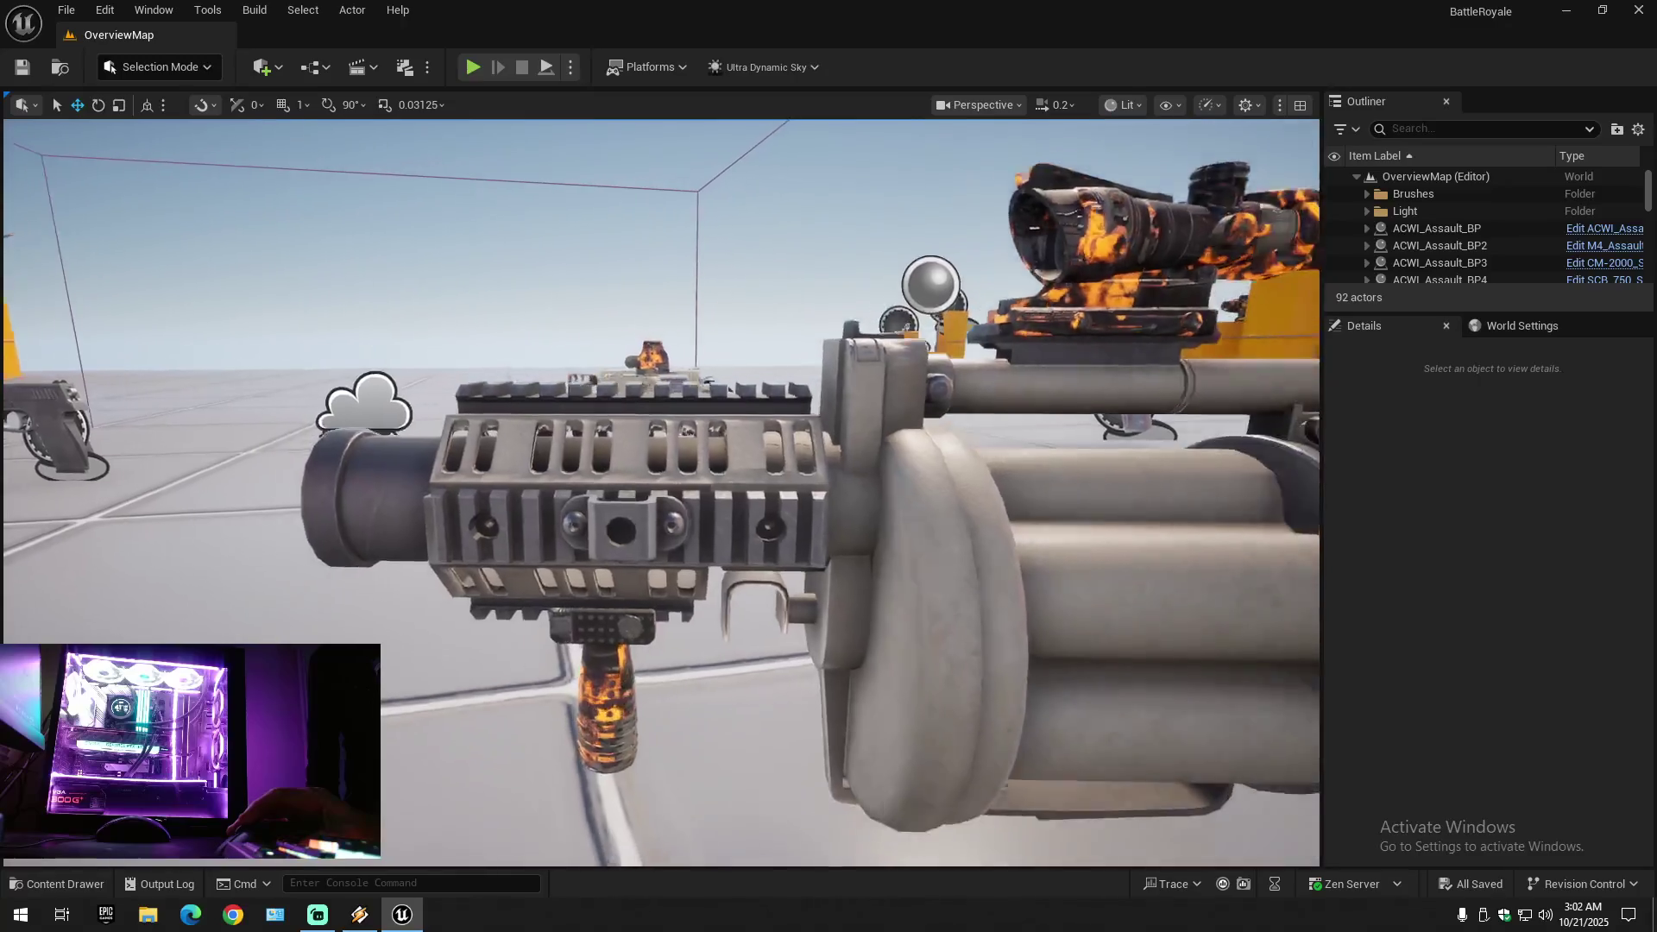
key("a")
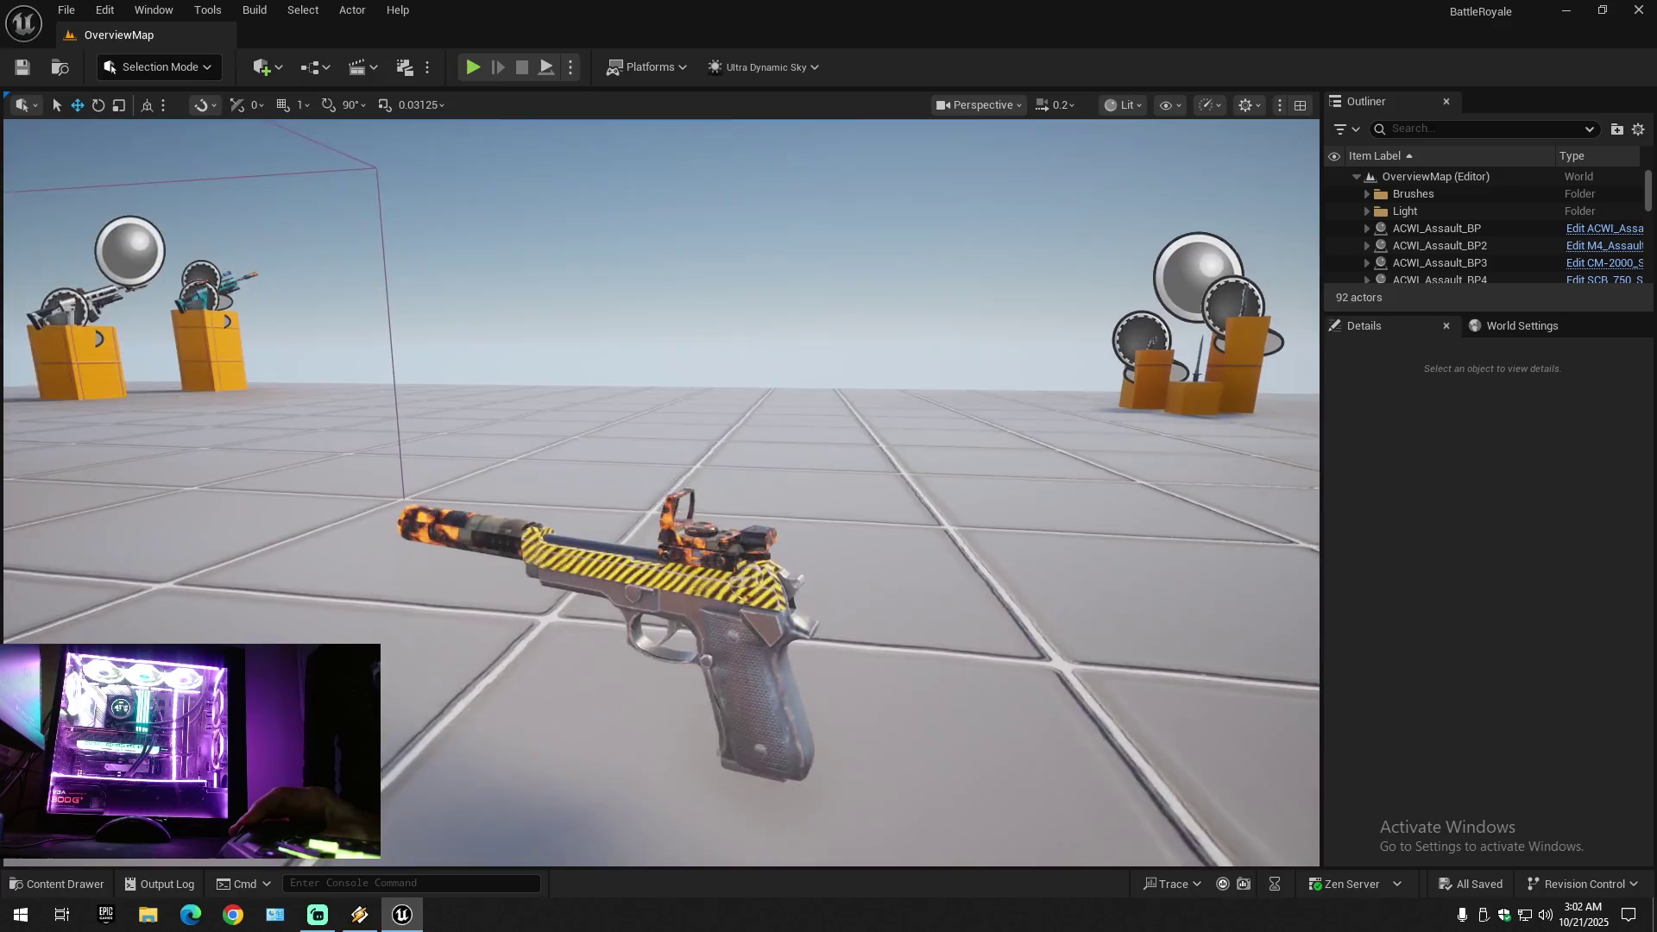
key("w")
key("d")
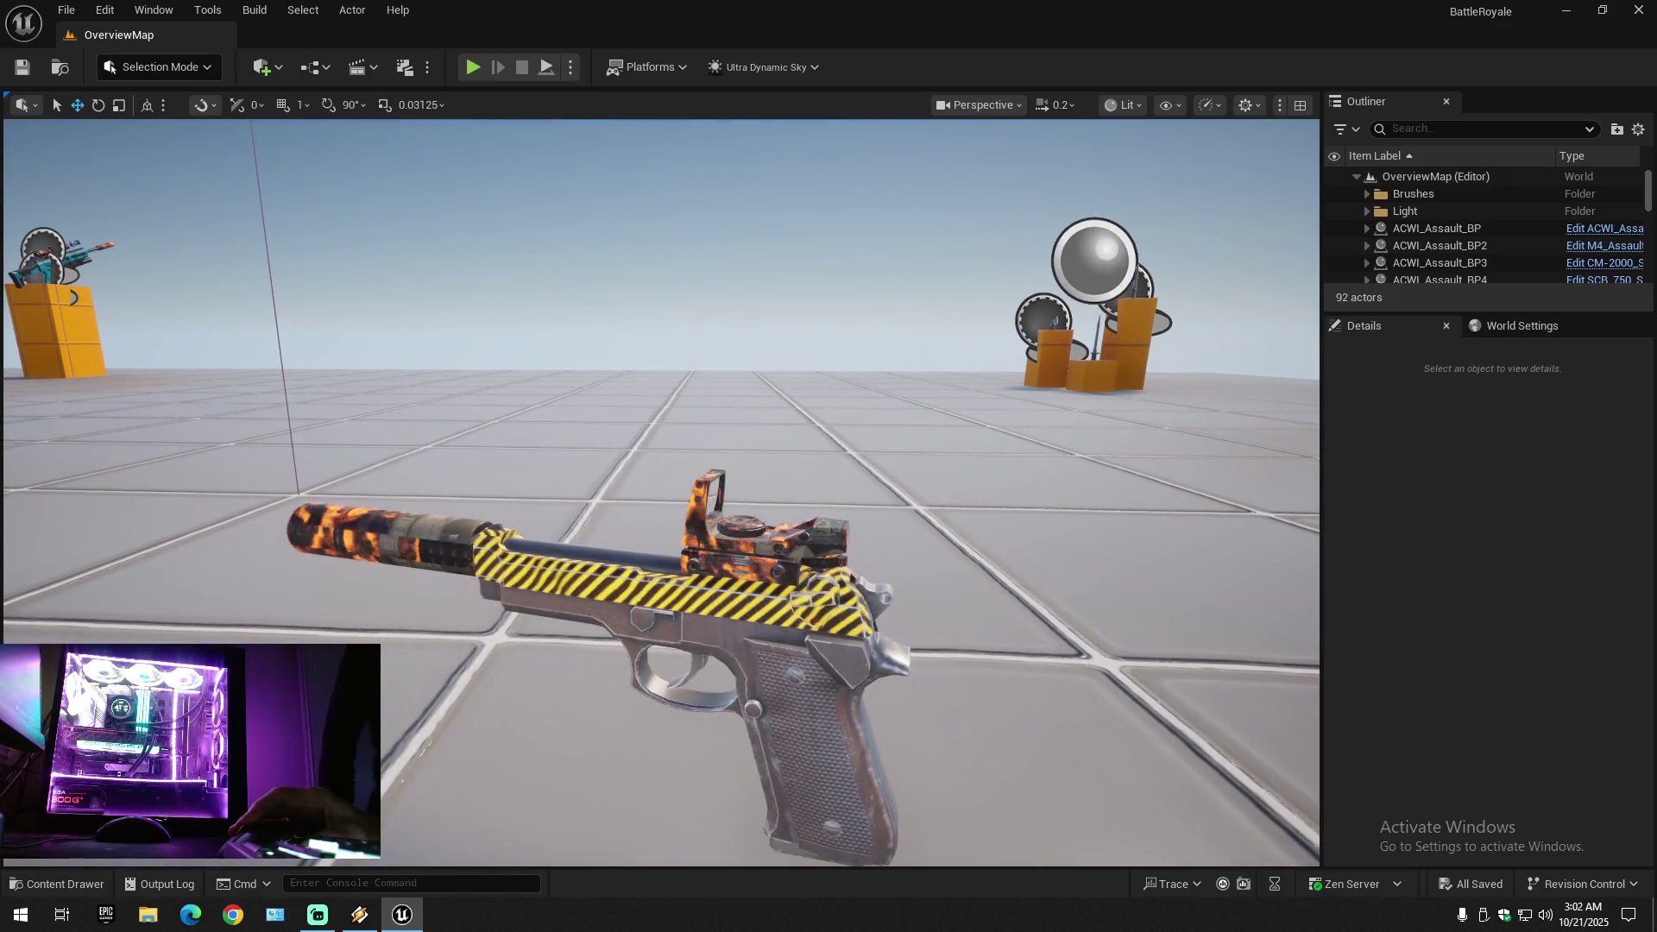
left_click_drag(900, 604, 905, 625)
key("a")
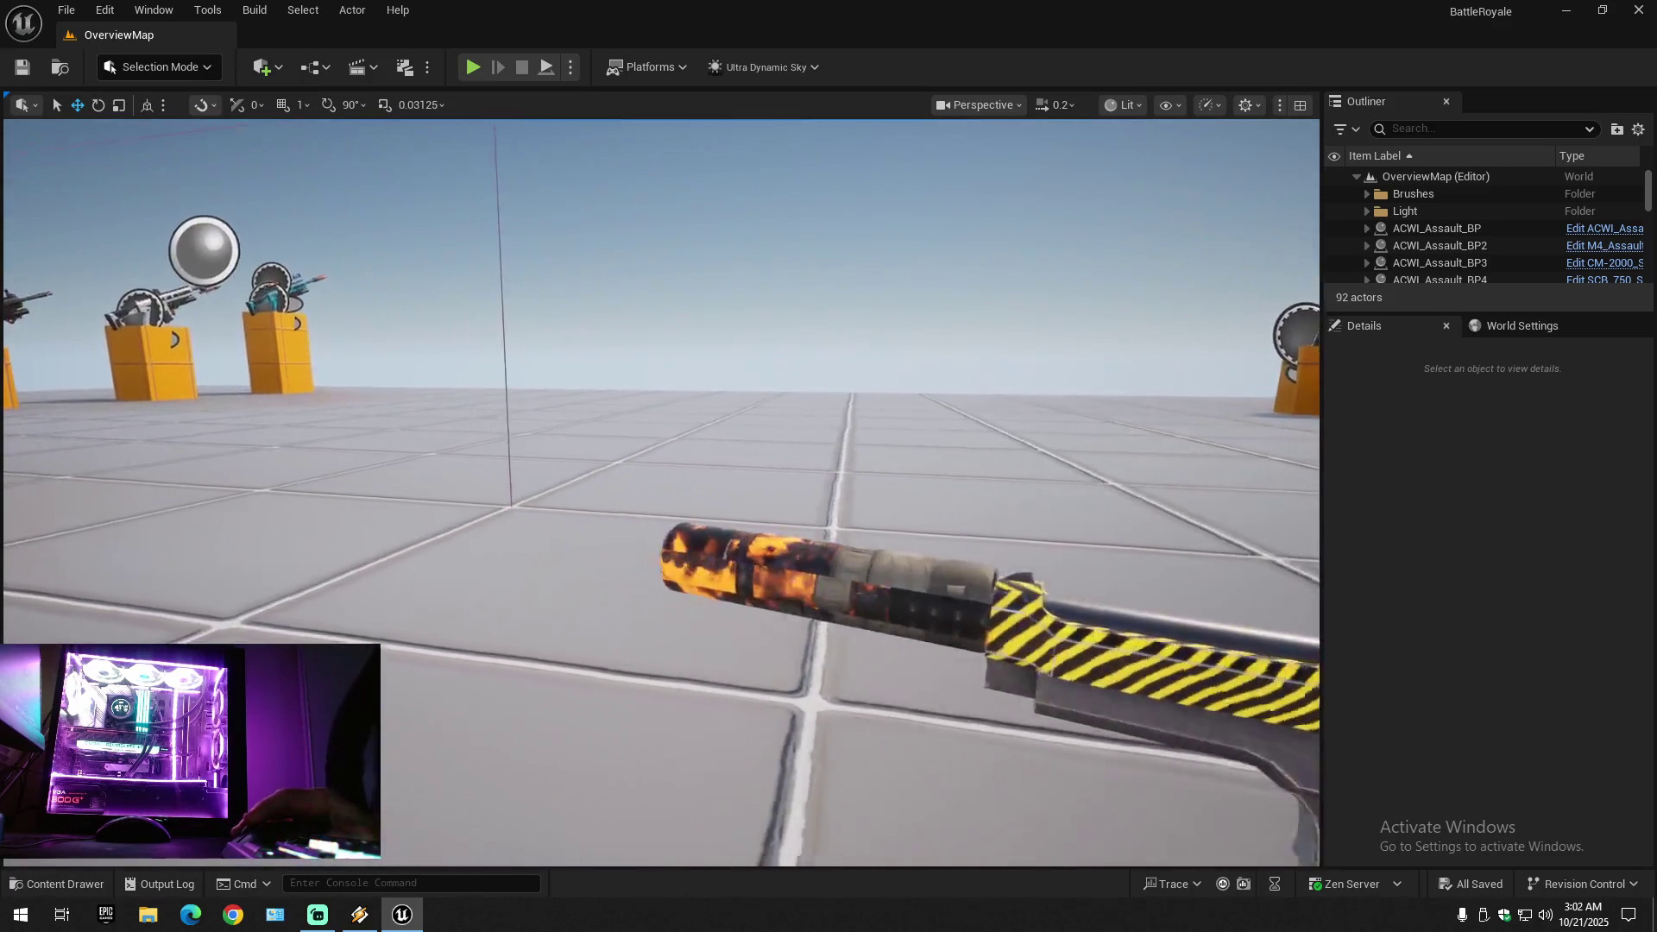
- Fly past the revolver and weapon stands to the four grenades, then toward the rifle stands
scroll(661, 492, "down", 1)
key("w")
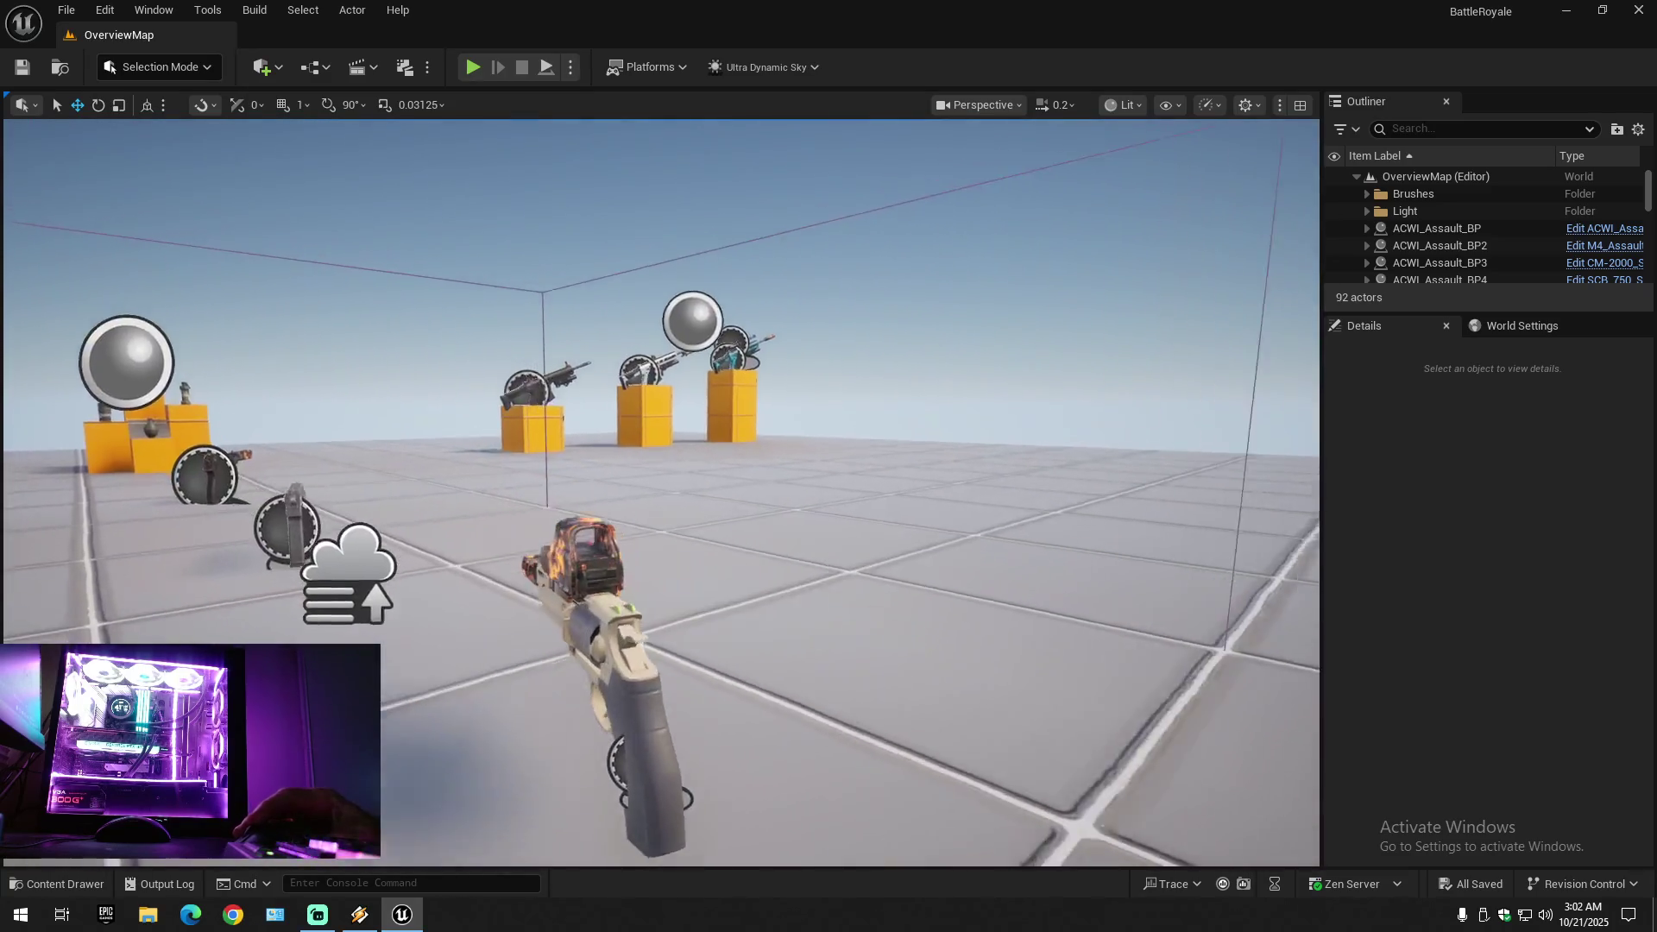
scroll(661, 491, "up", 2)
key("s")
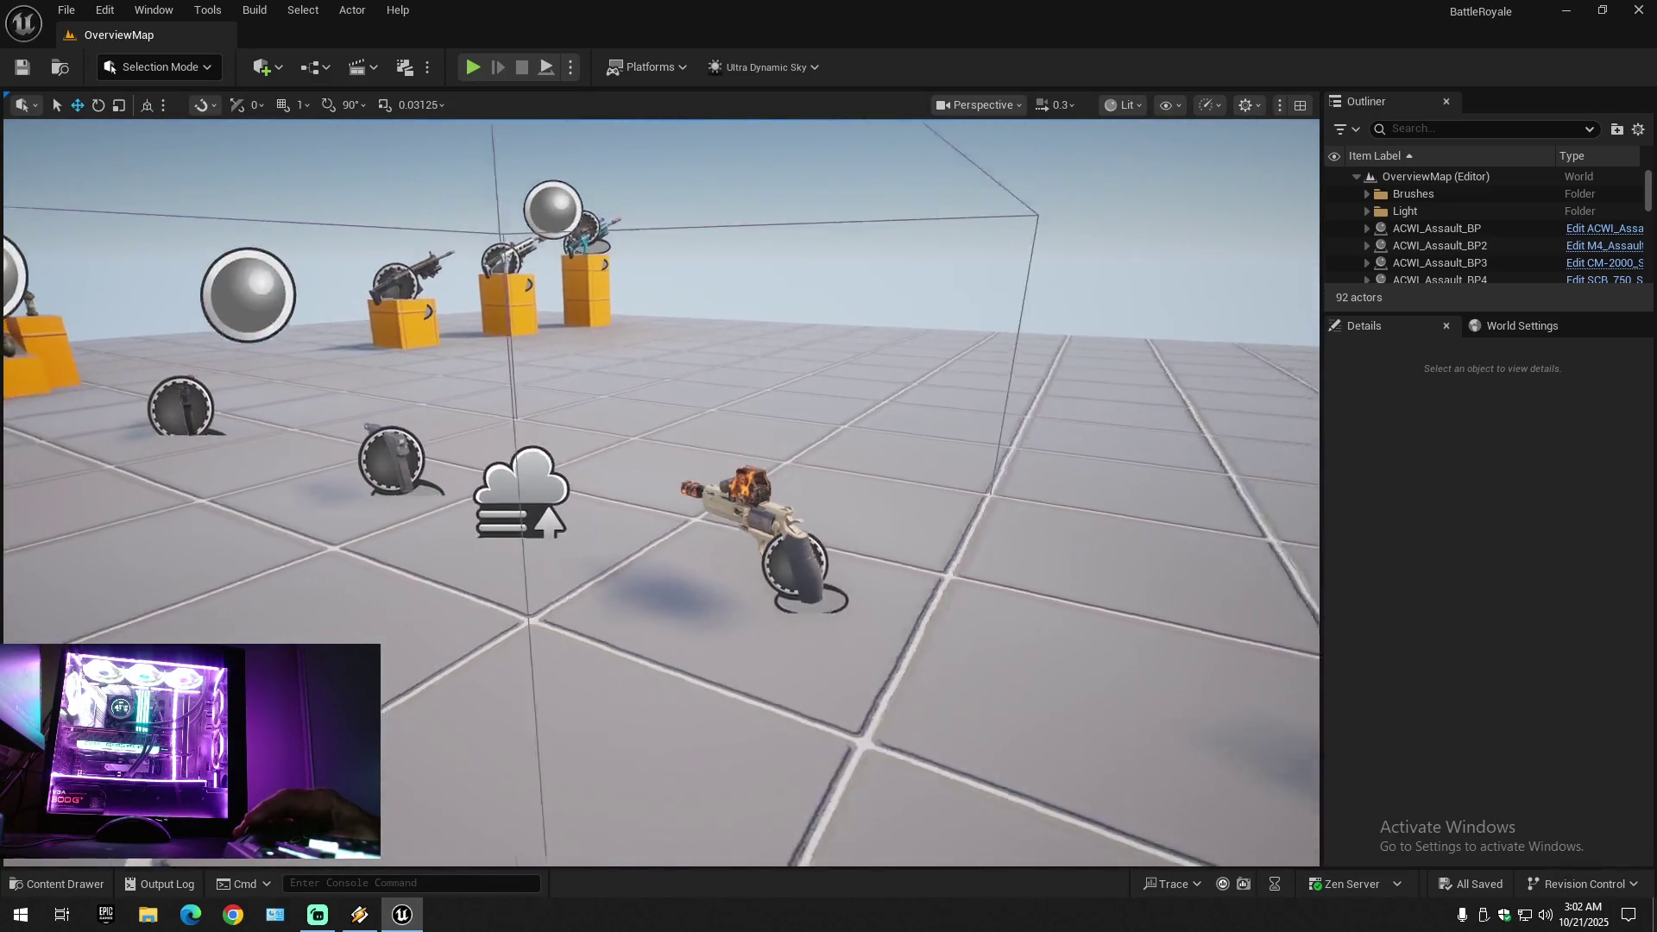
scroll(661, 492, "down", 1)
key("w")
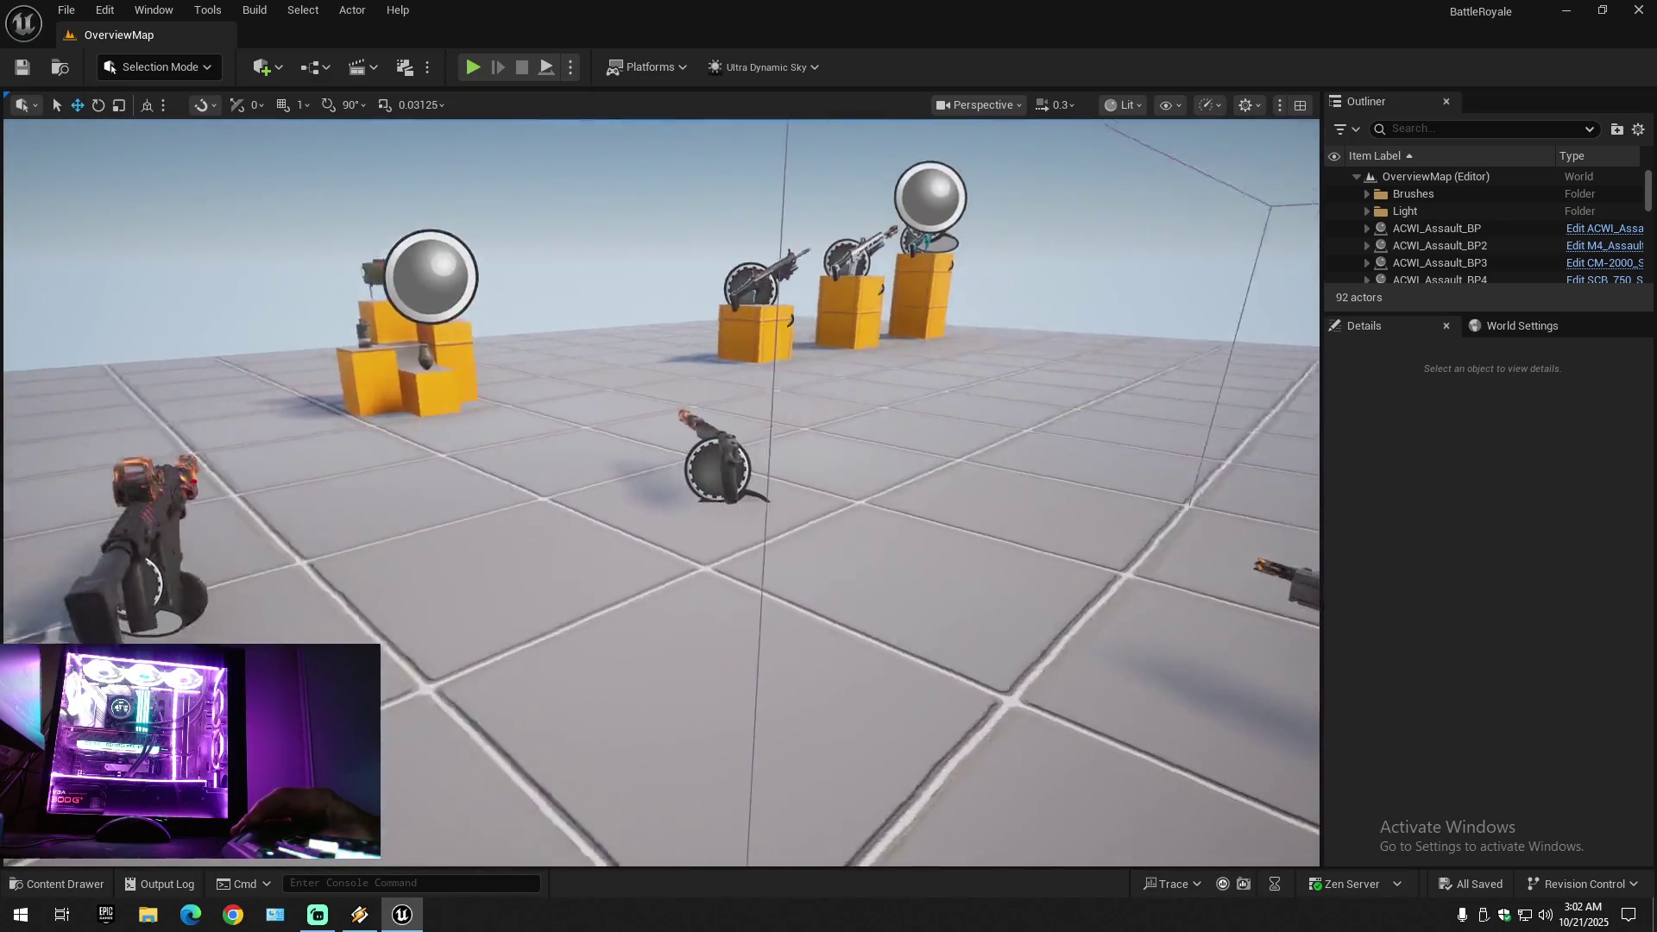
key("a")
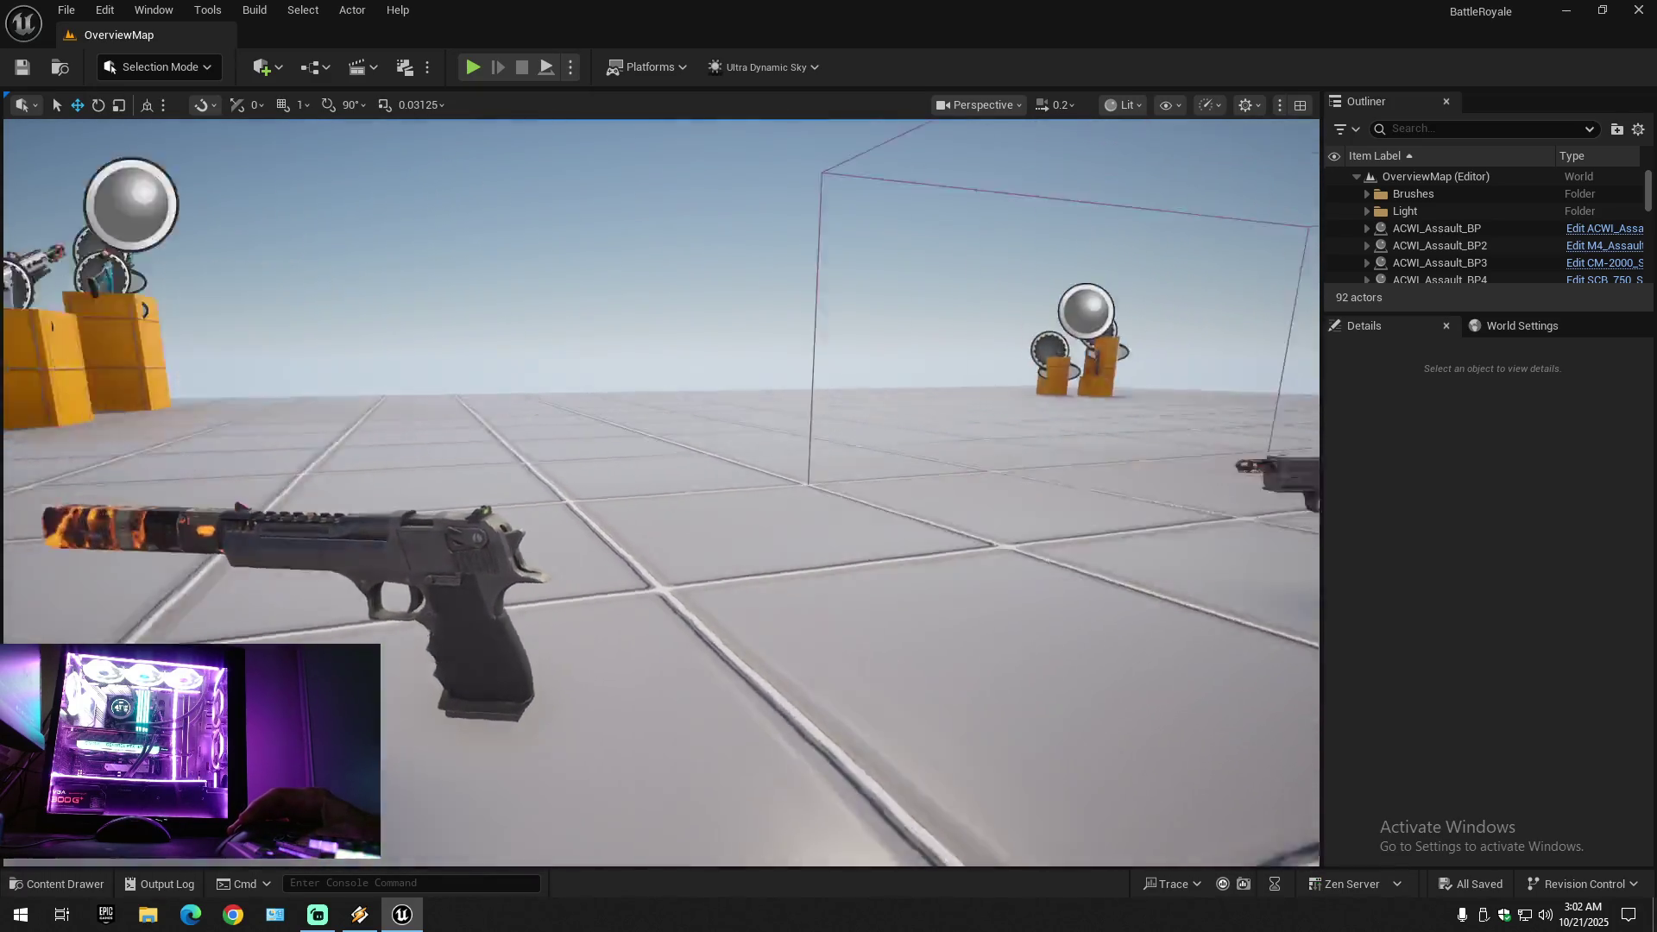
scroll(661, 492, "up", 1)
key("w")
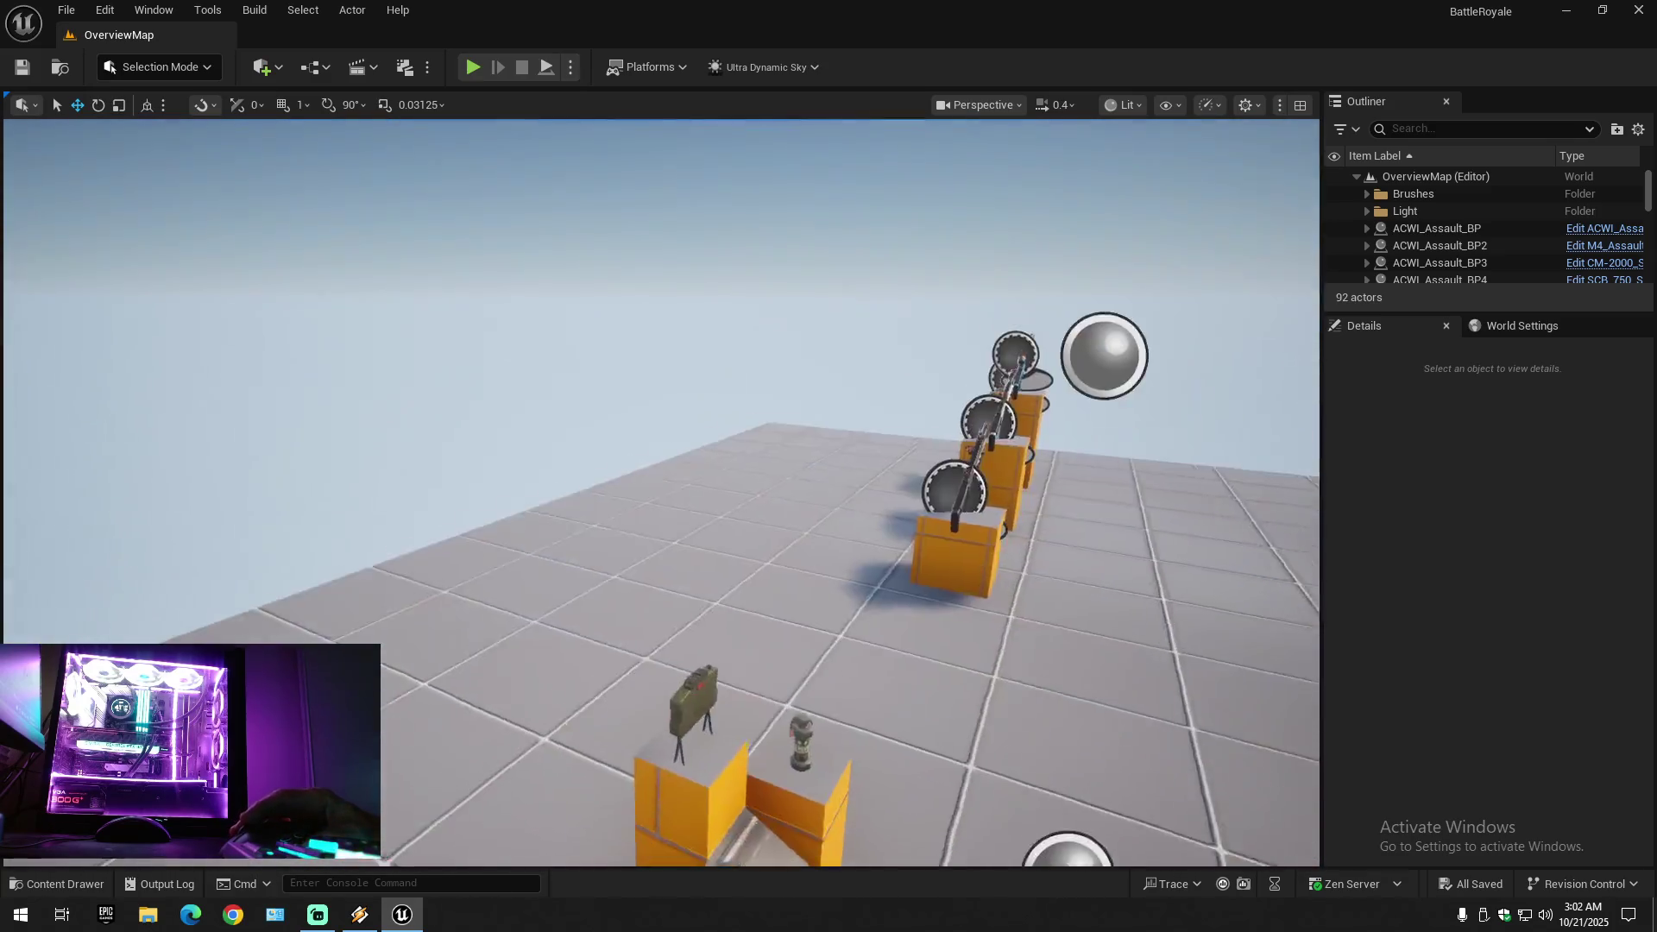
key("s")
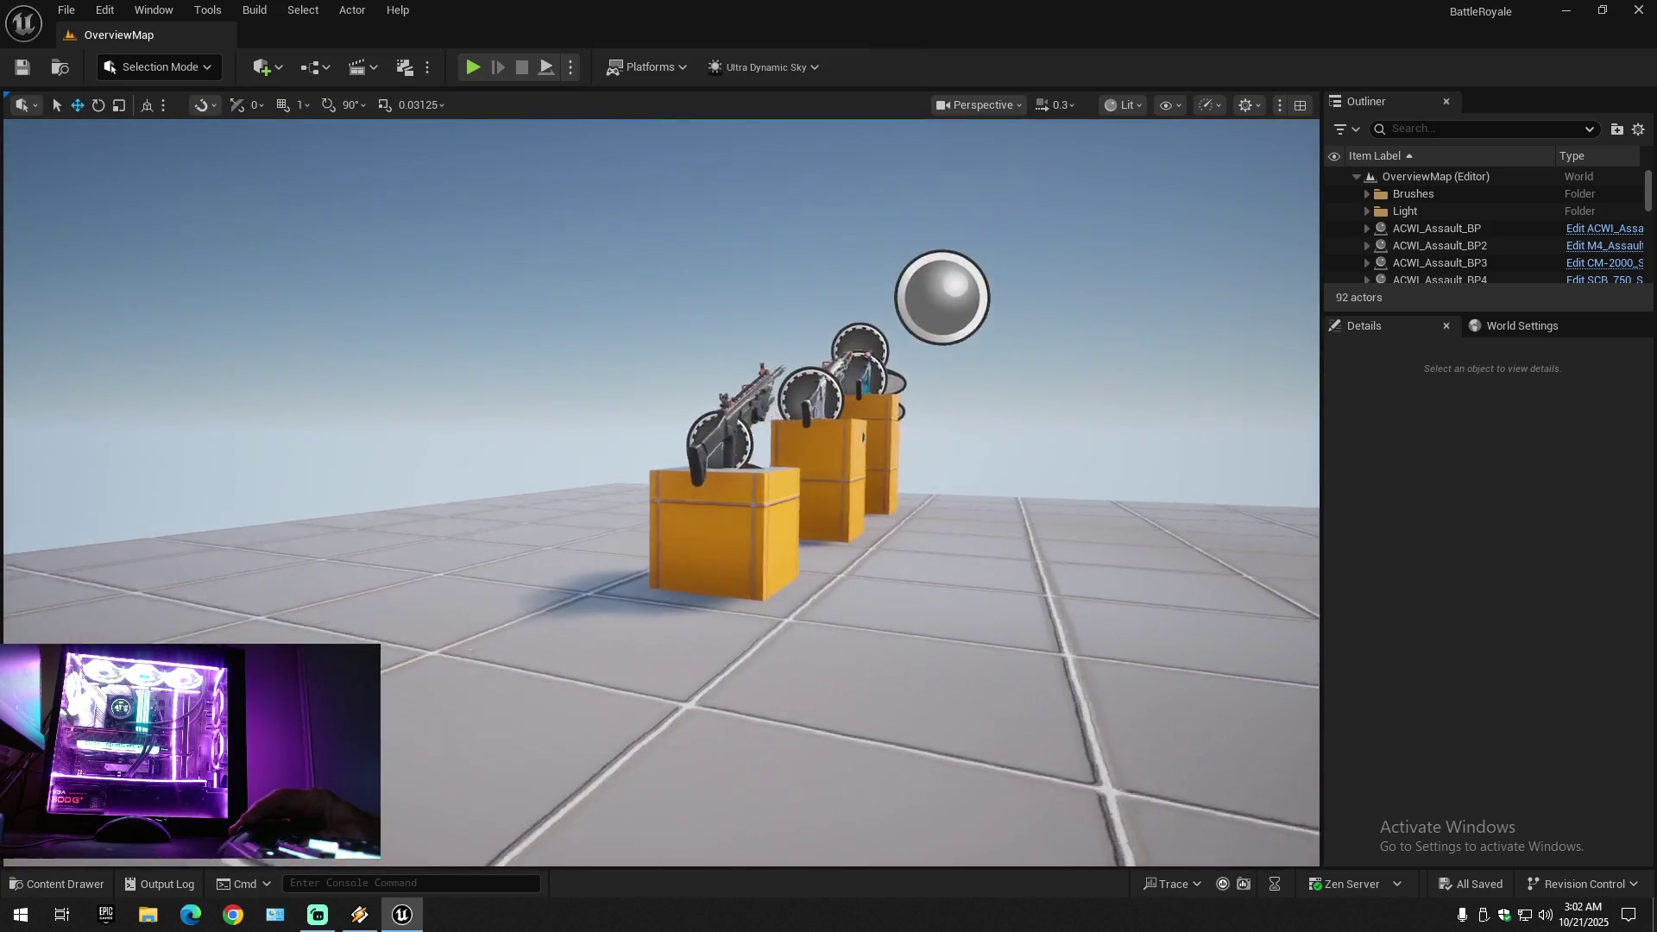
key("w")
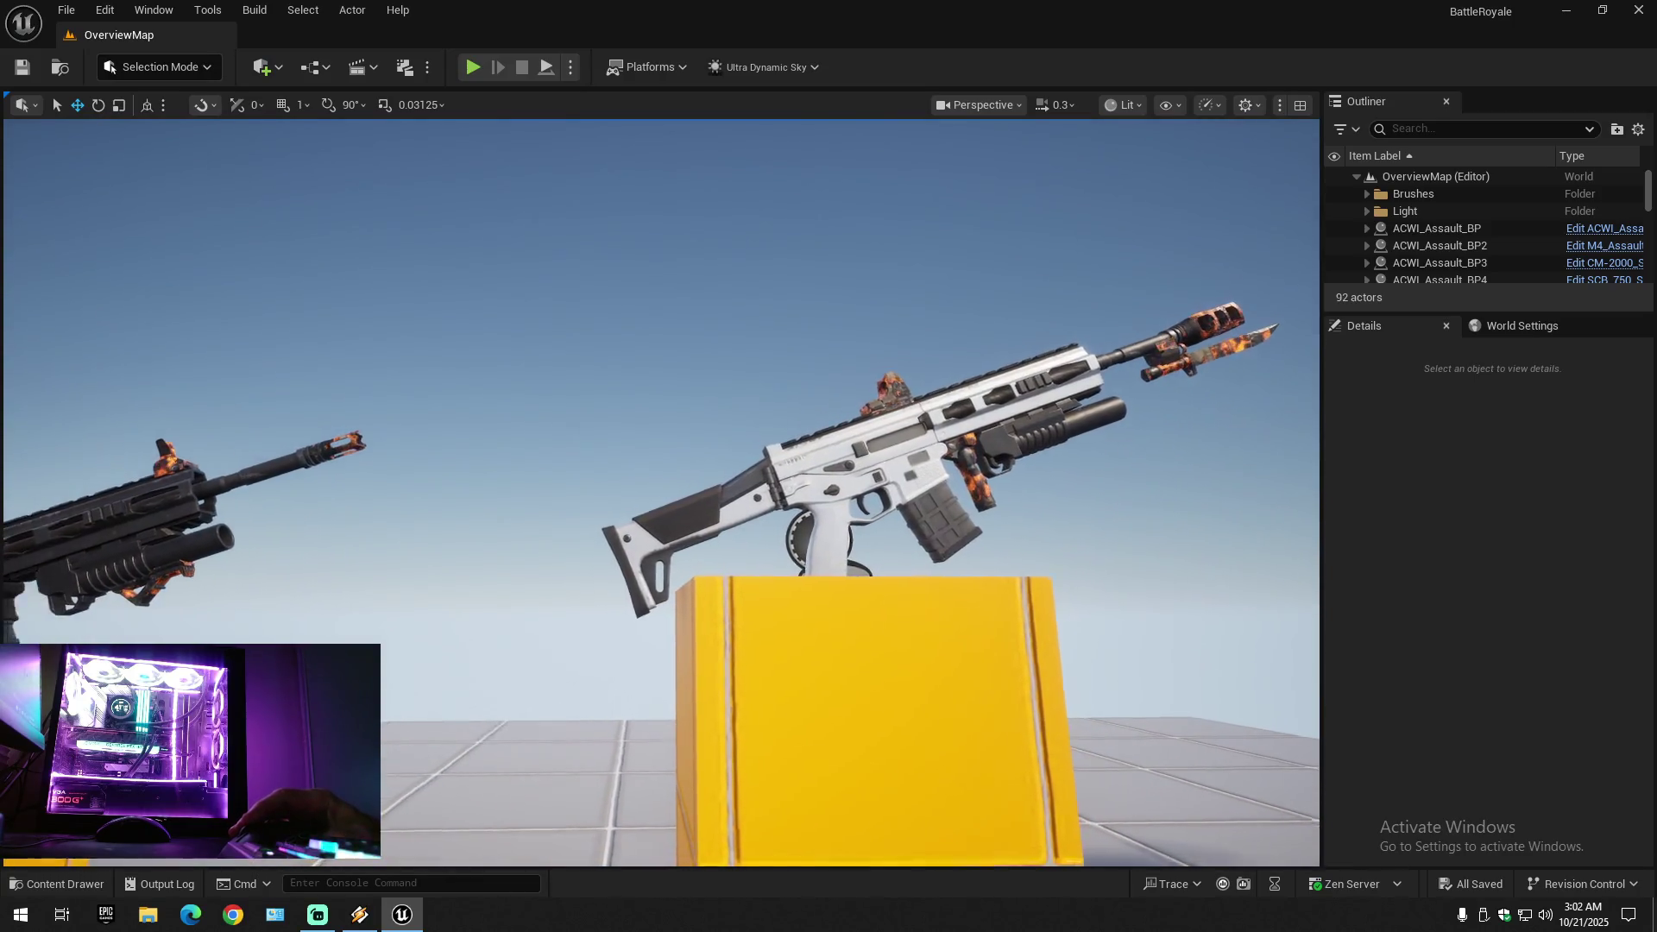
- Fly past the blue and sniper rifles to the AK rifle and select SM_AK-110_Mag2
key("d")
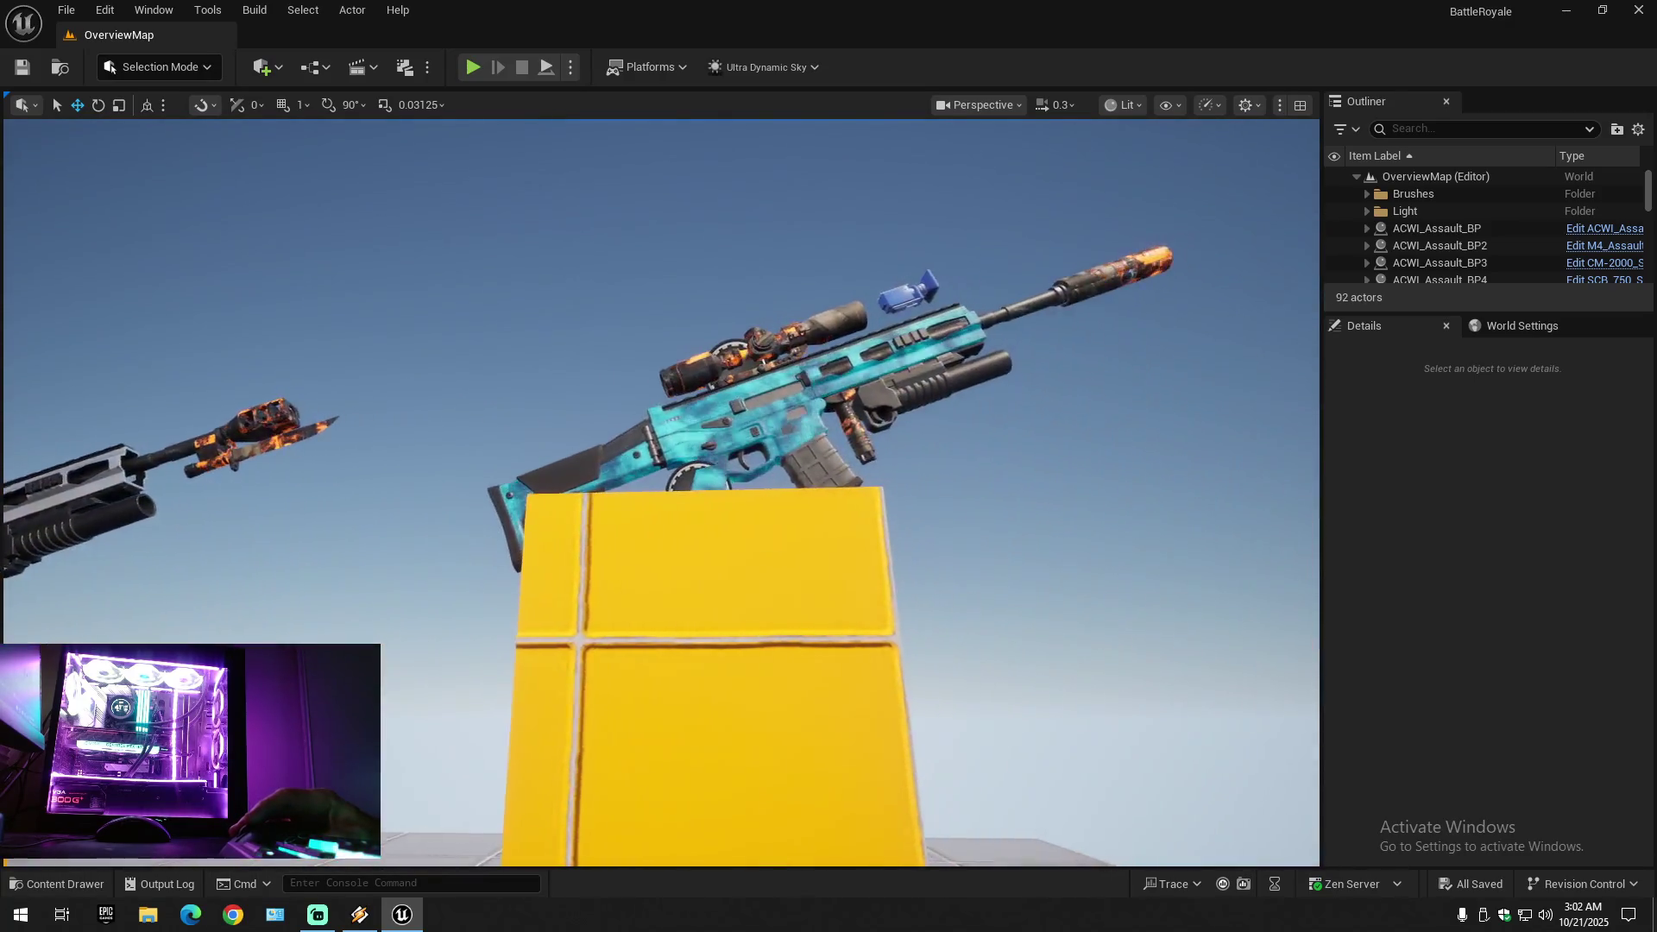
key("w")
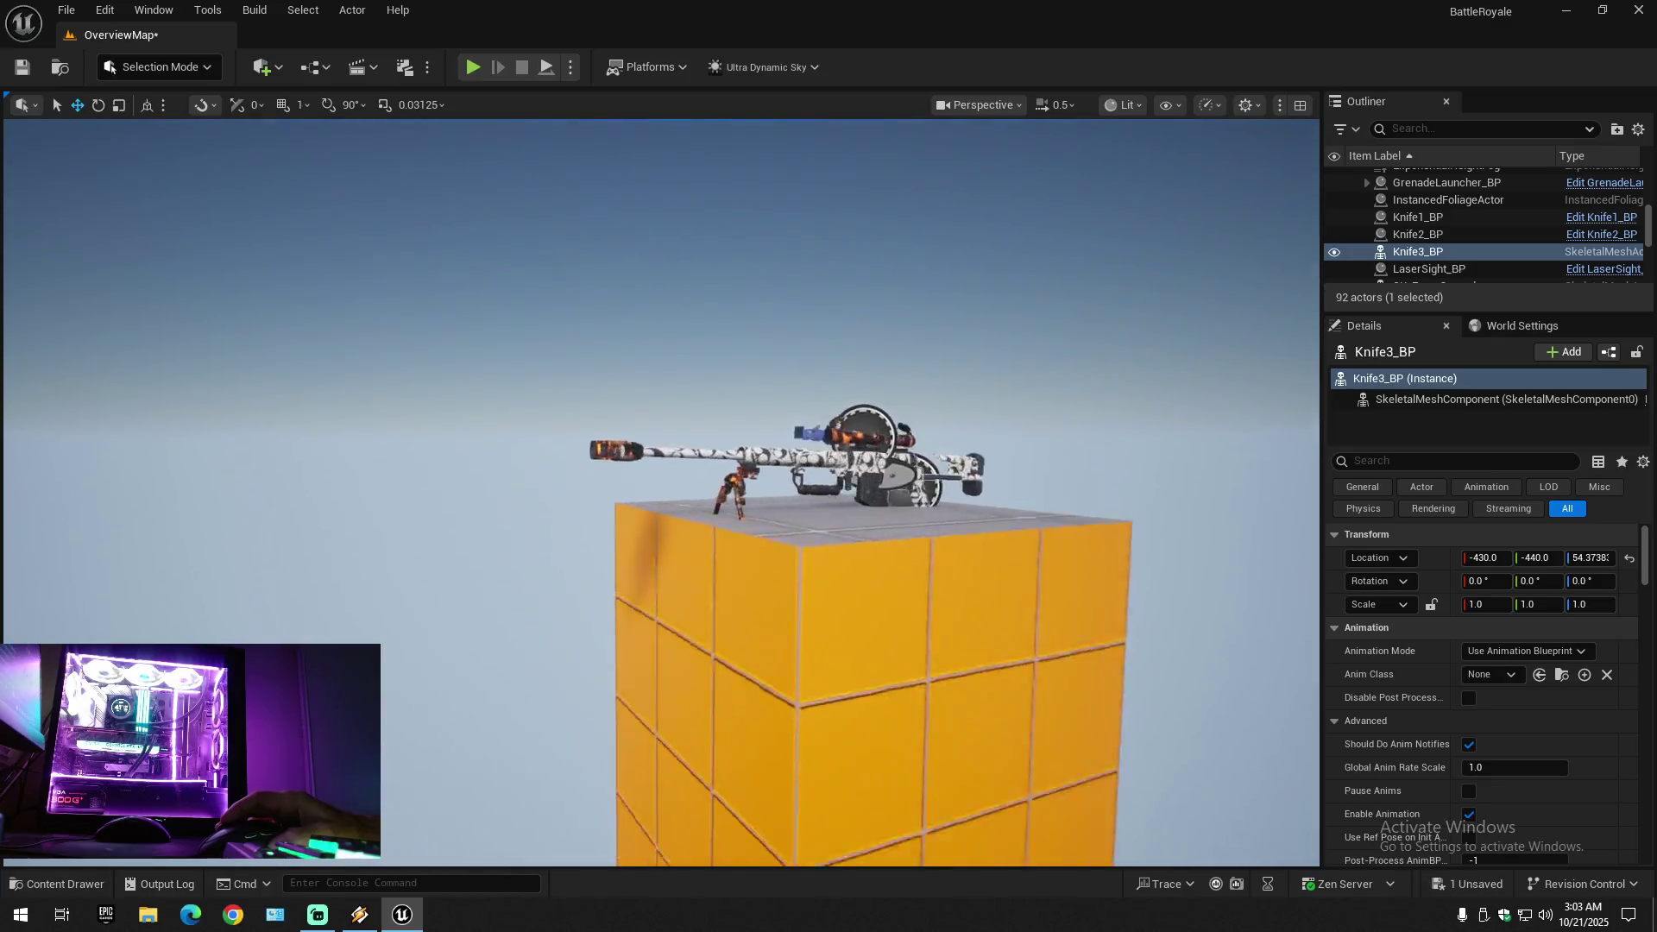
key("w")
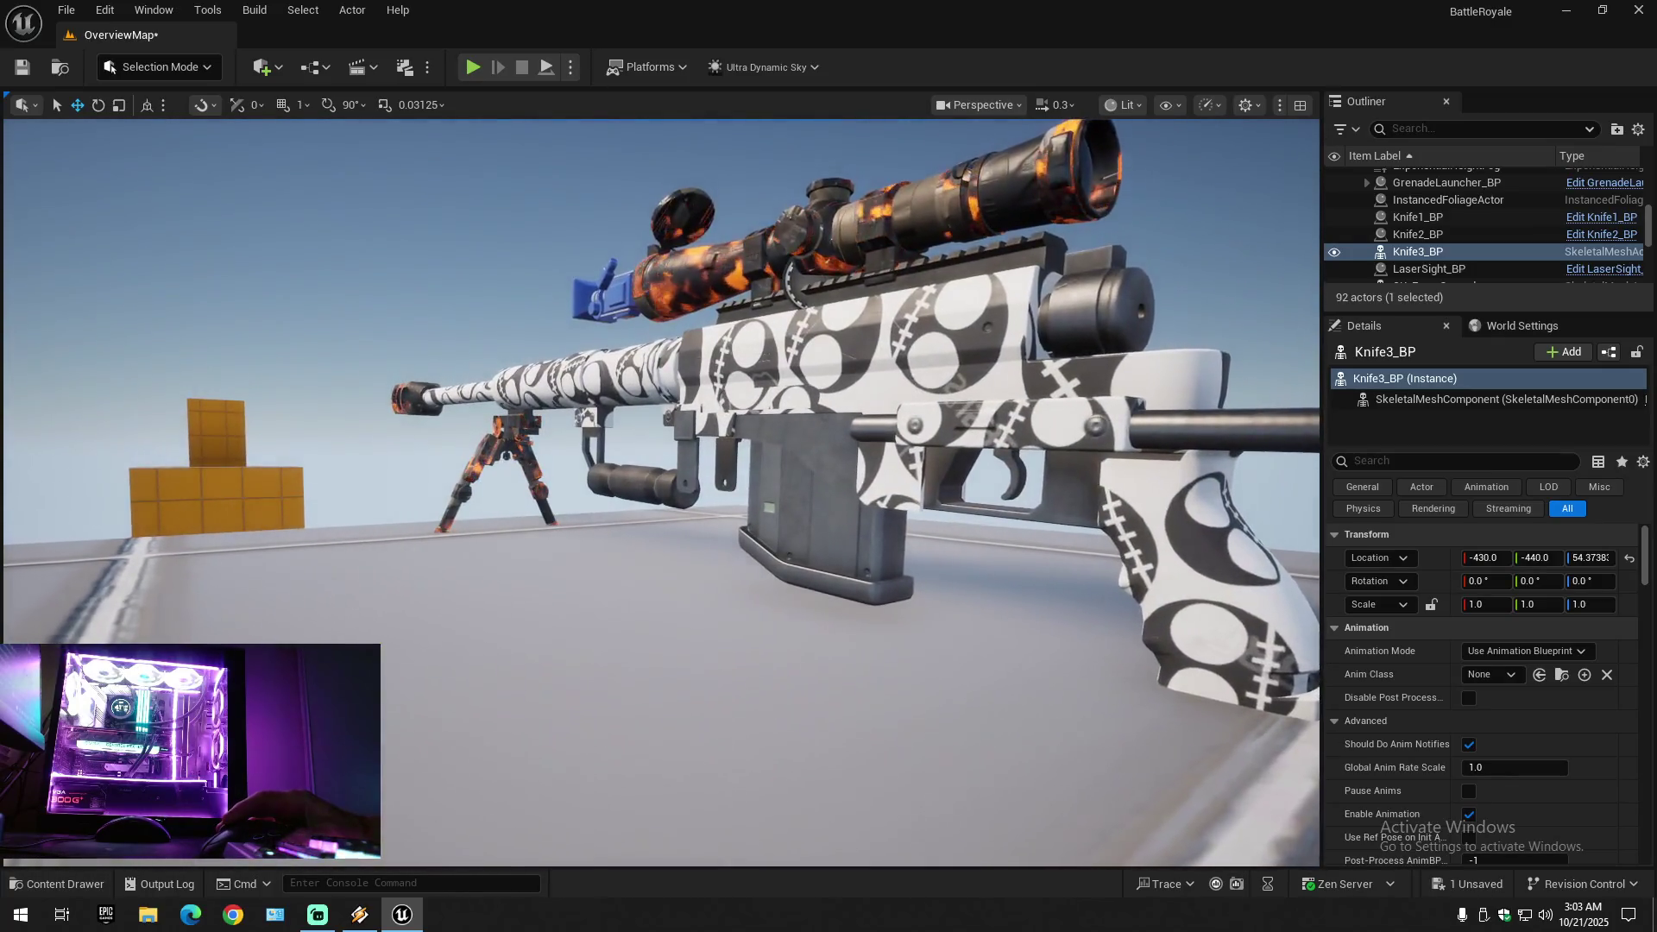
key("s")
key("w")
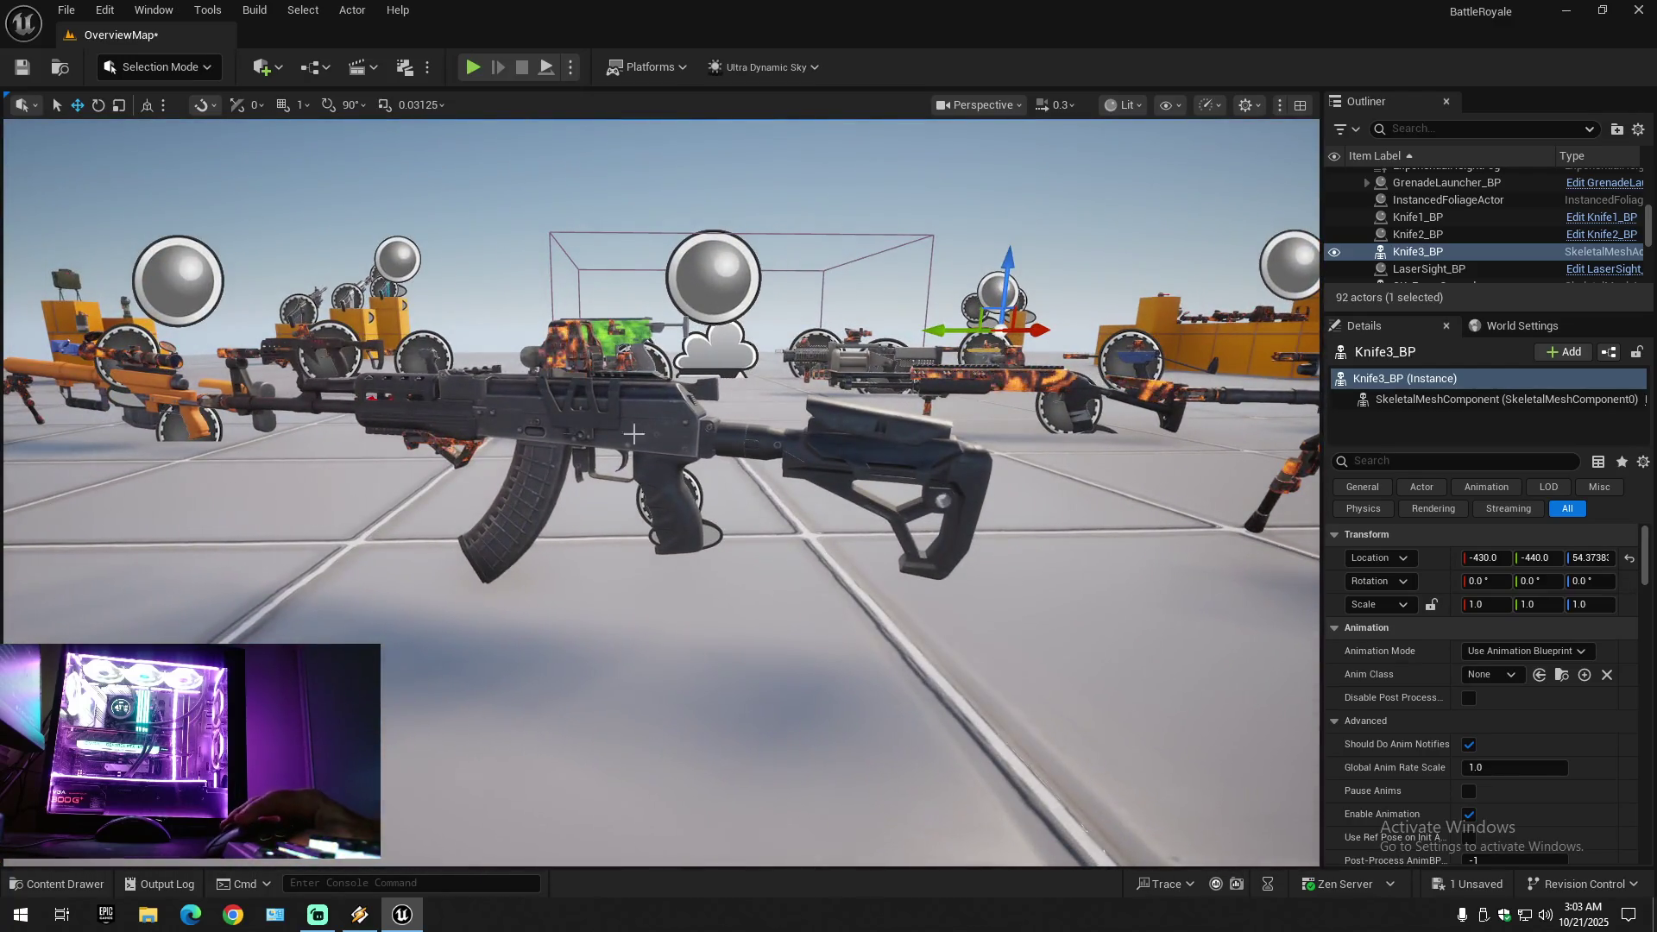
left_click(597, 412)
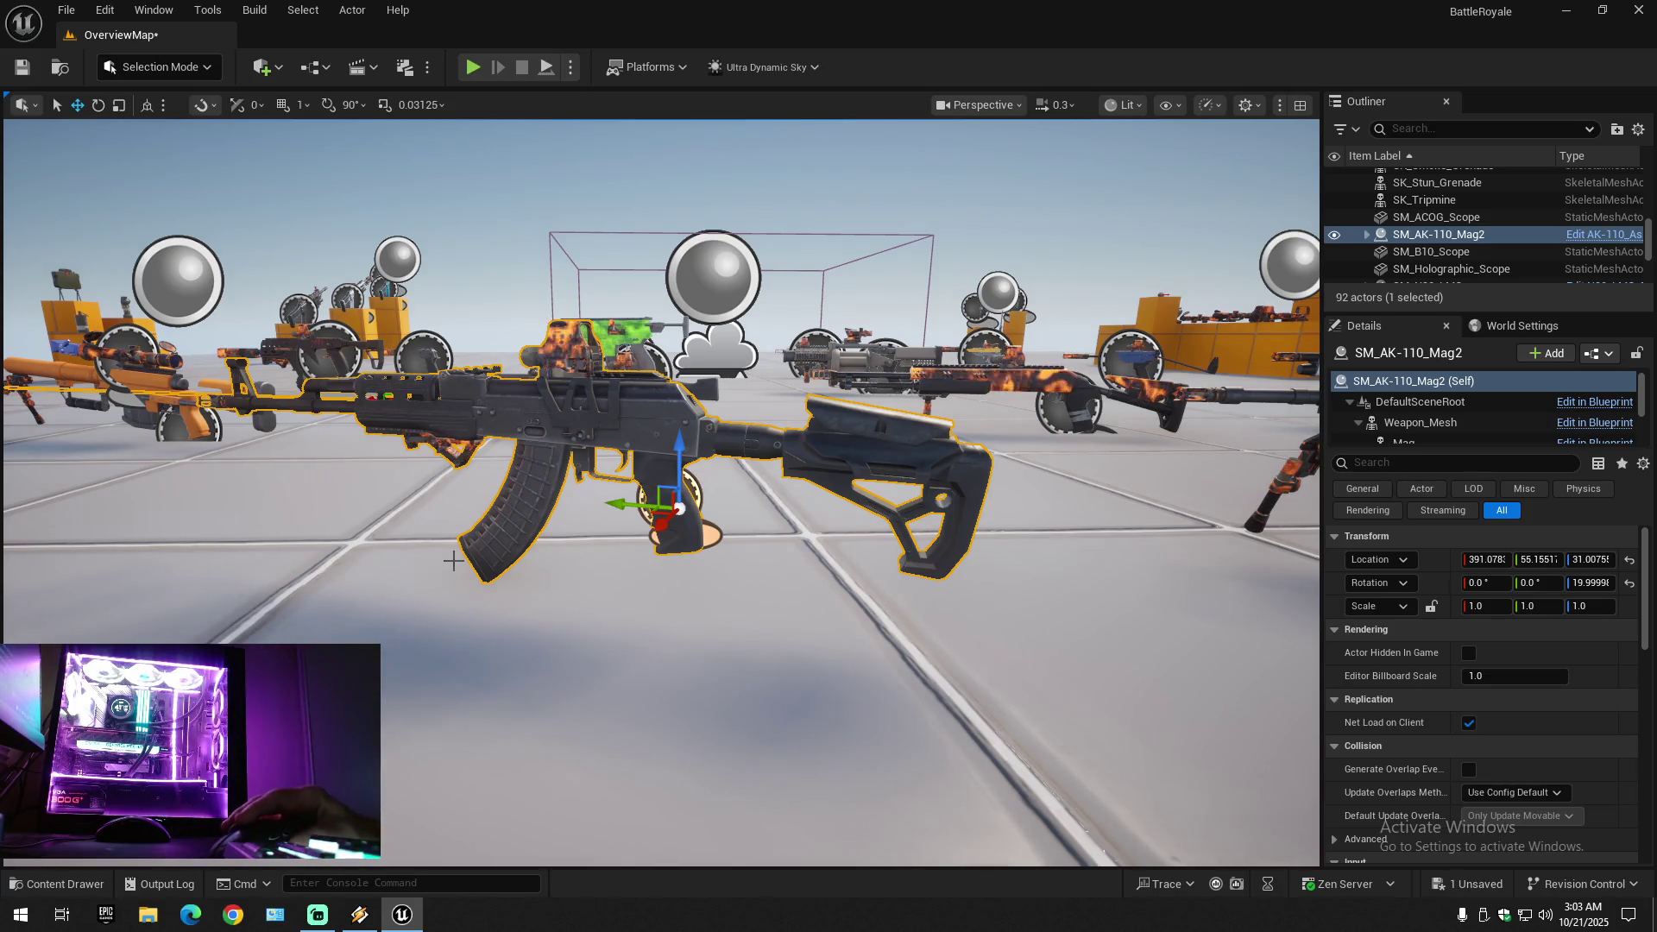
- Browse the content drawer to the Weapons/Map folder and orbit out over the weapon floor
left_click(57, 884)
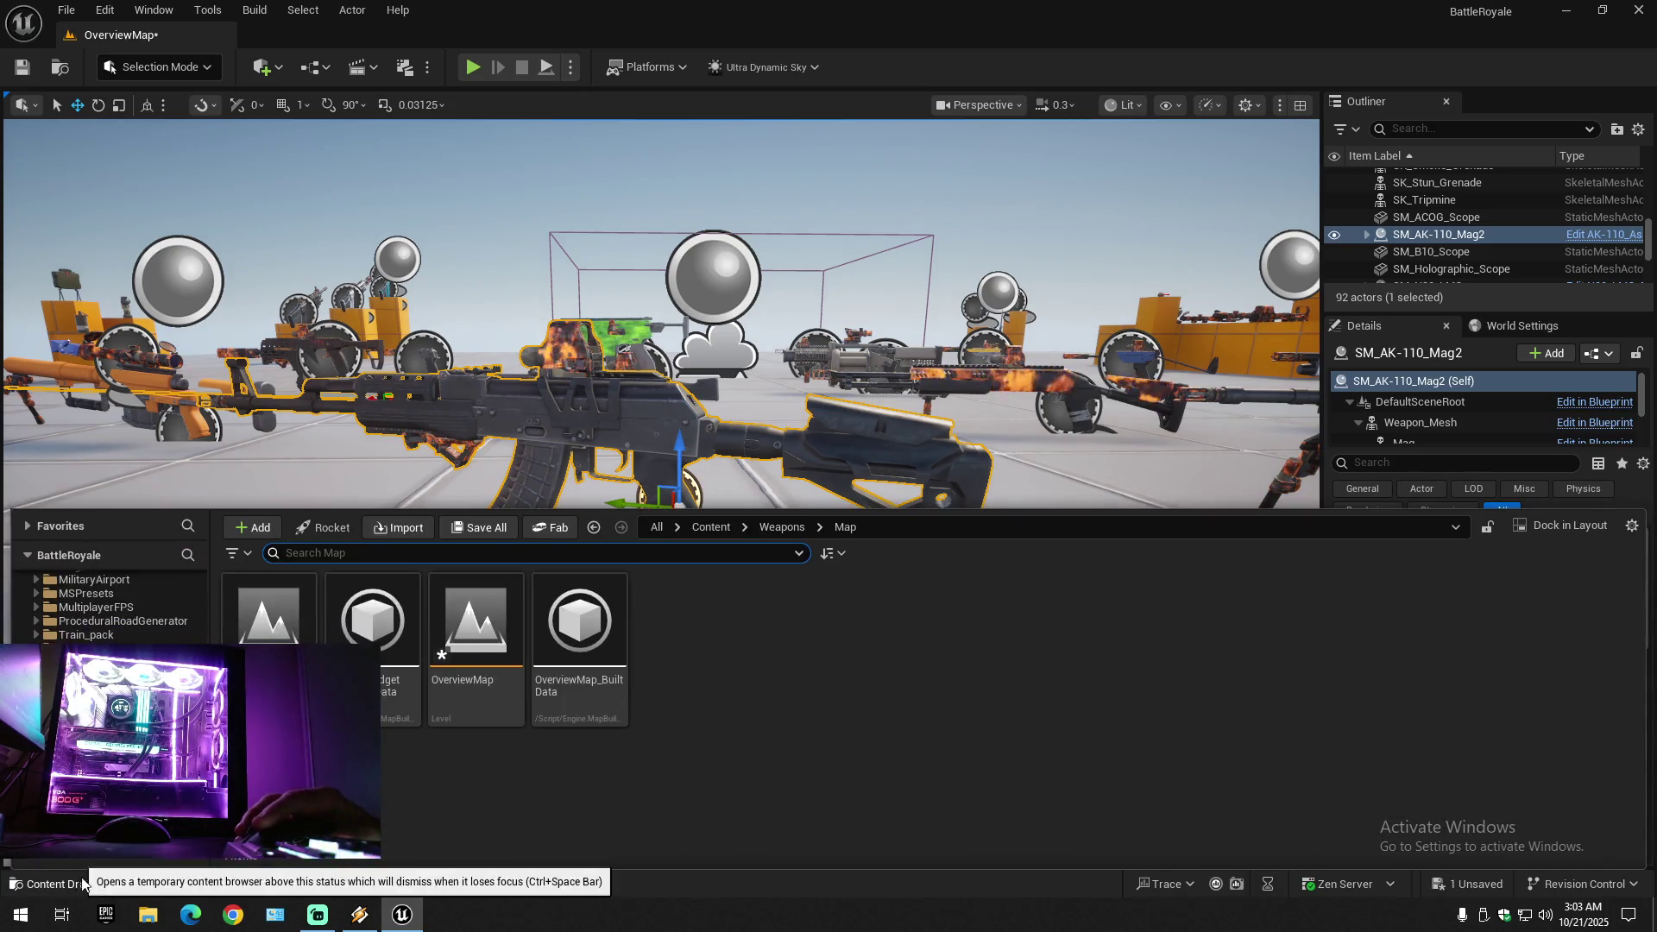
scroll(661, 492, "down", 5)
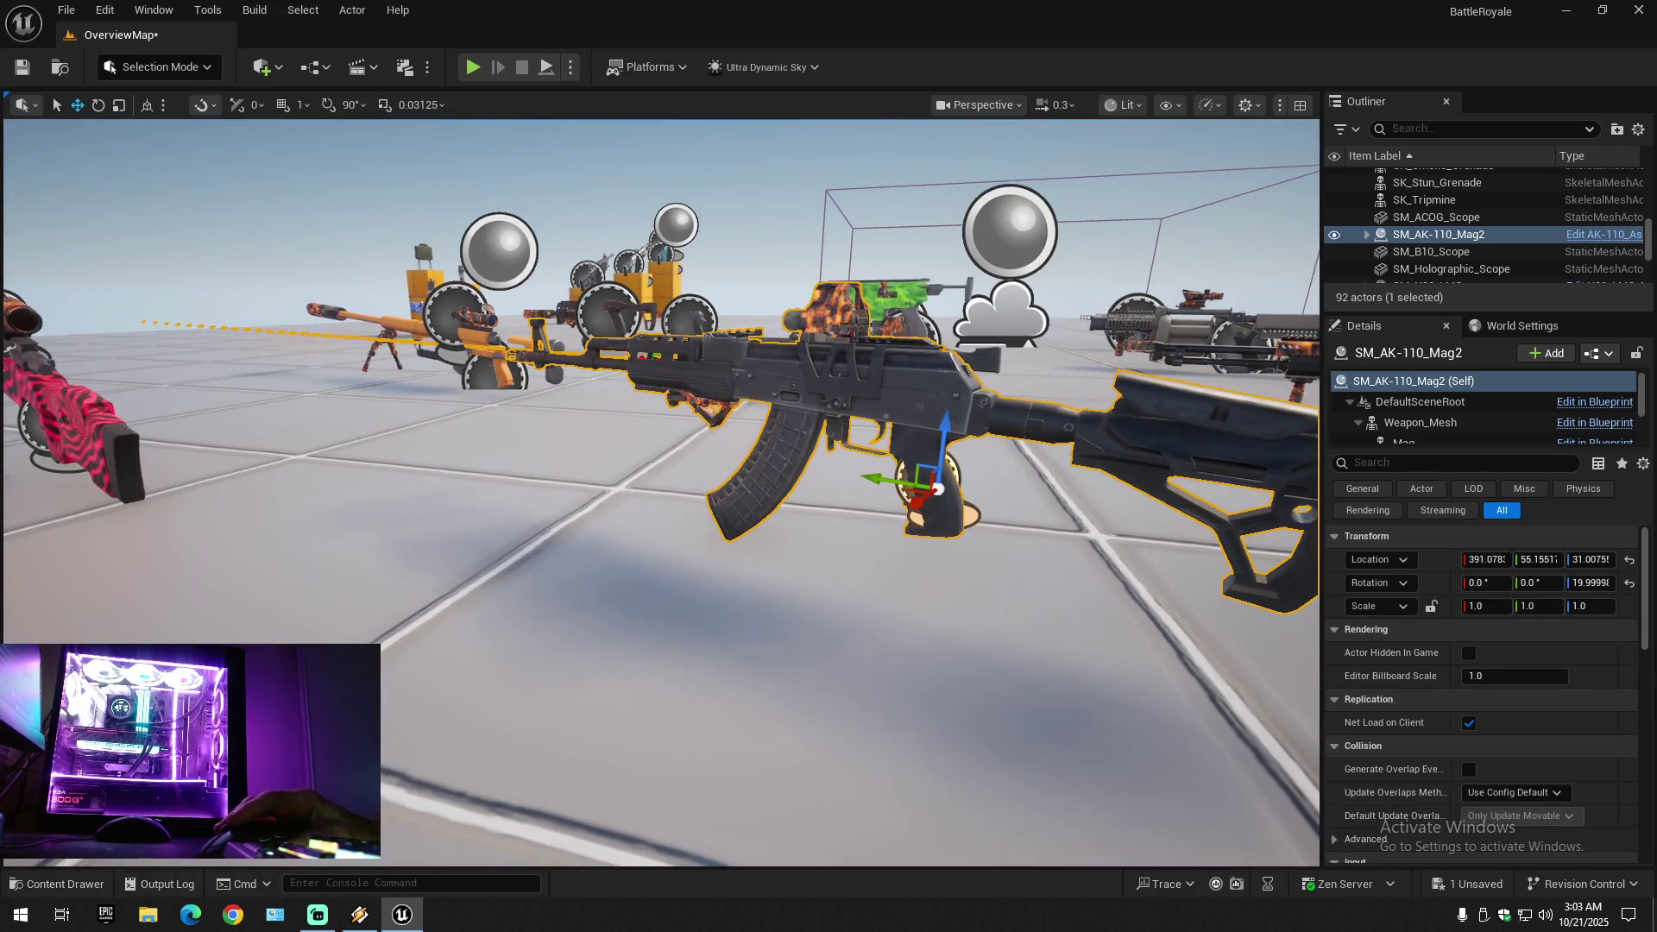
scroll(433, 312, "down", 2)
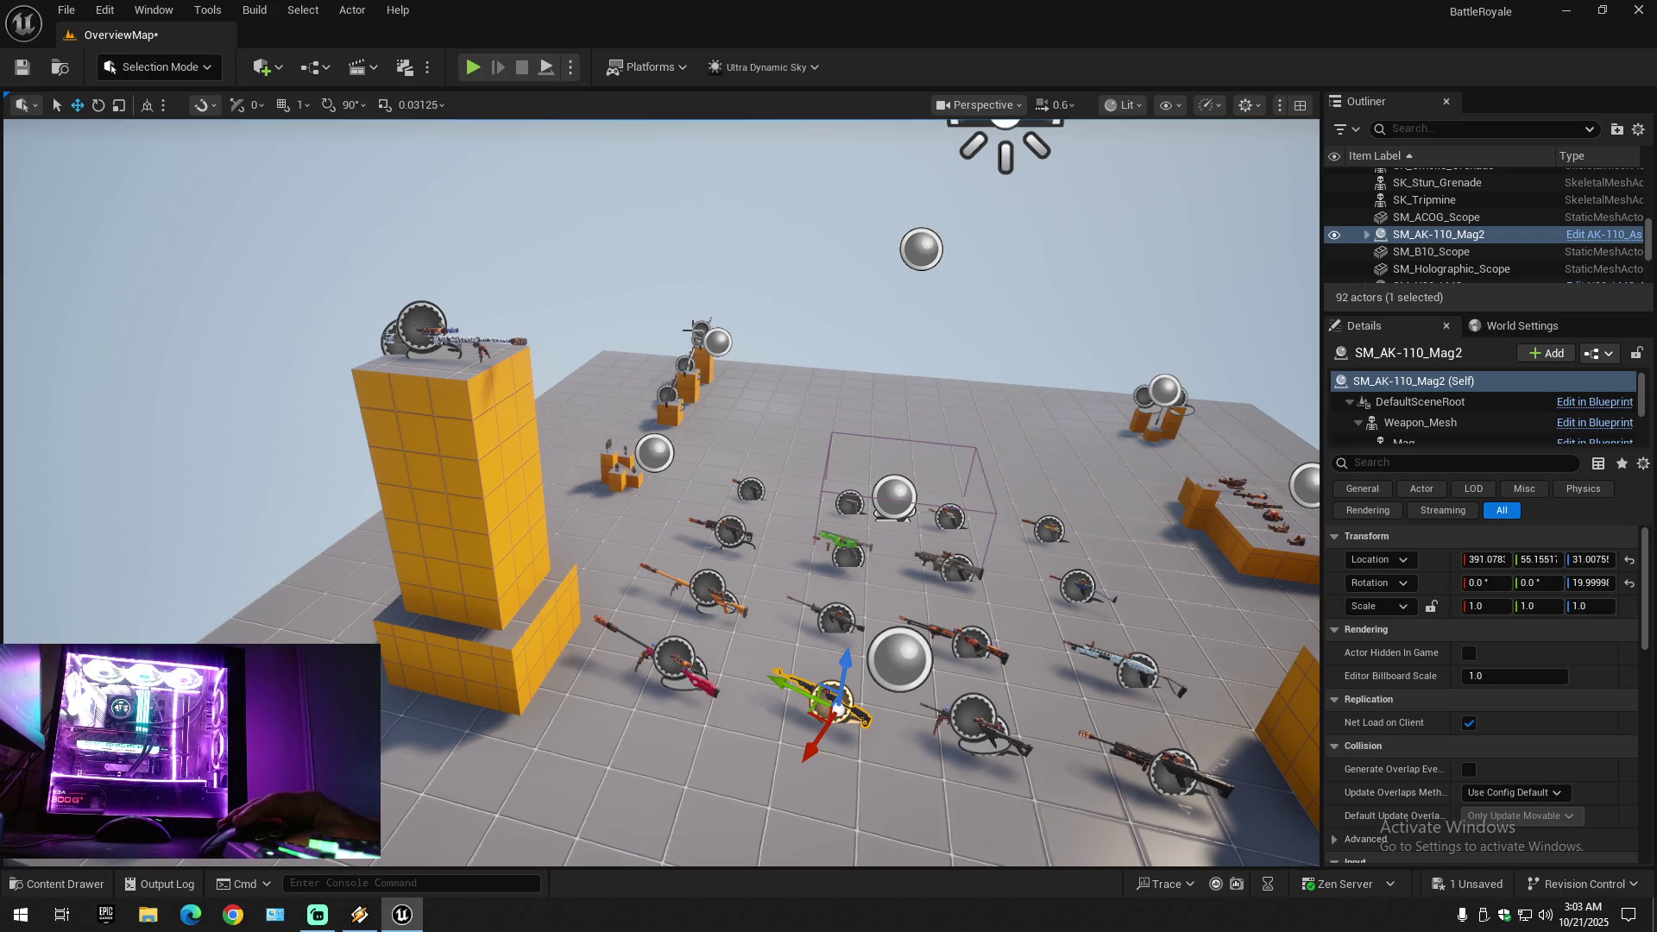
mouse_move(870, 468)
left_mouse_down()
mouse_move(829, 466)
mouse_move(863, 466)
mouse_move(638, 583)
left_mouse_up()
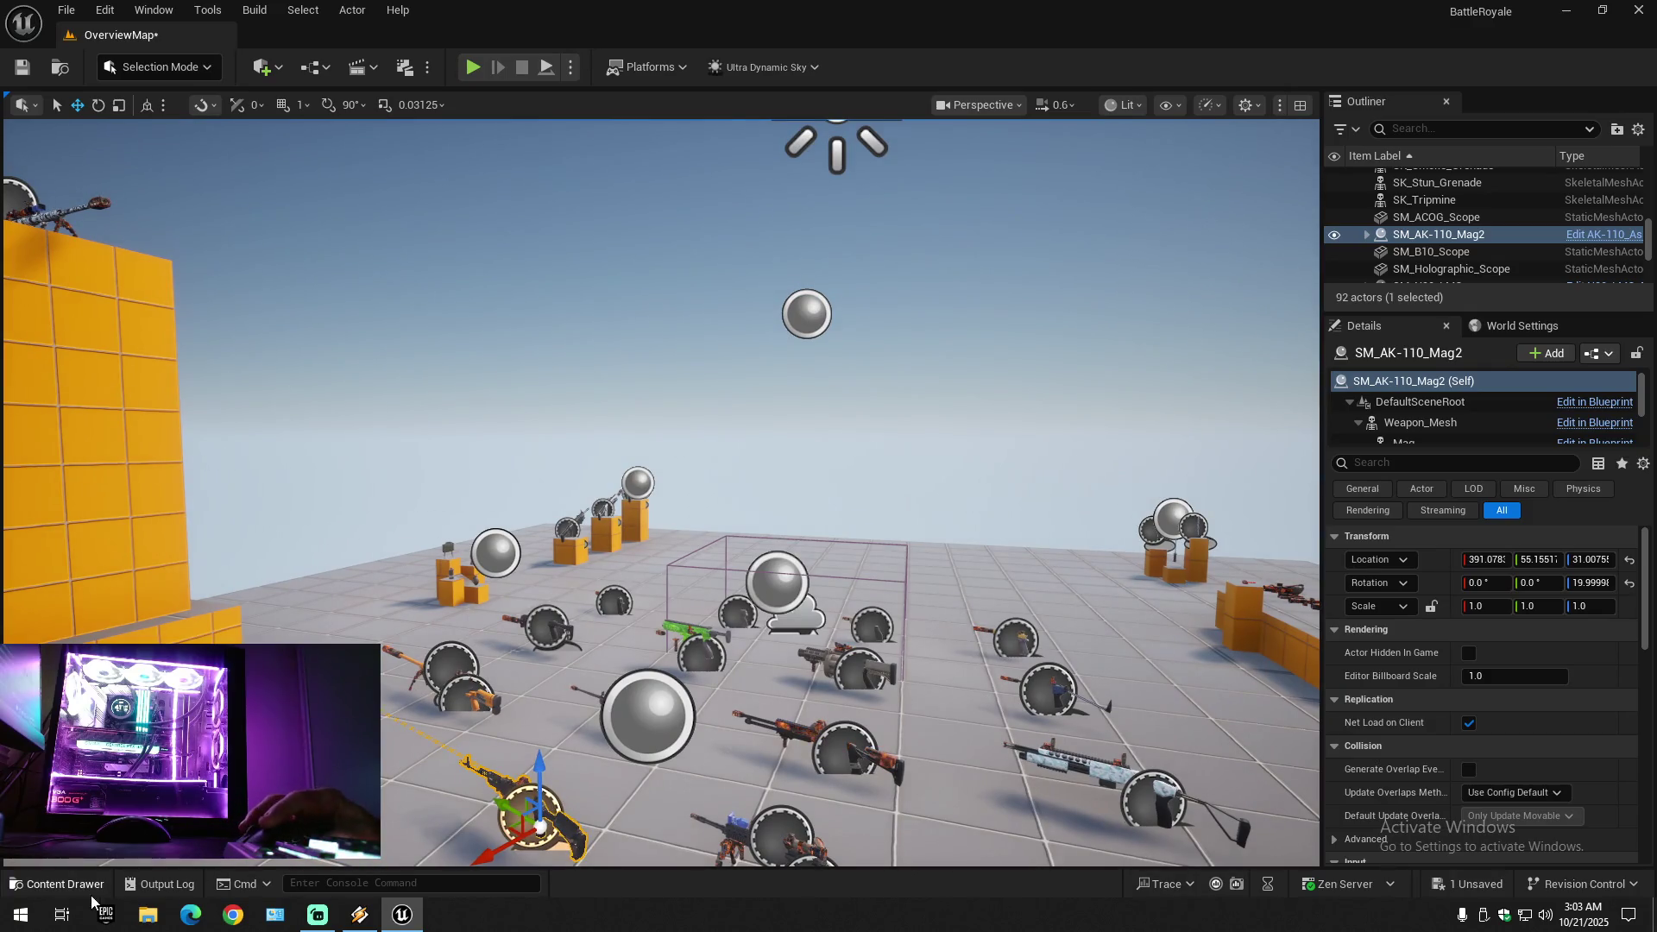
left_click(64, 883)
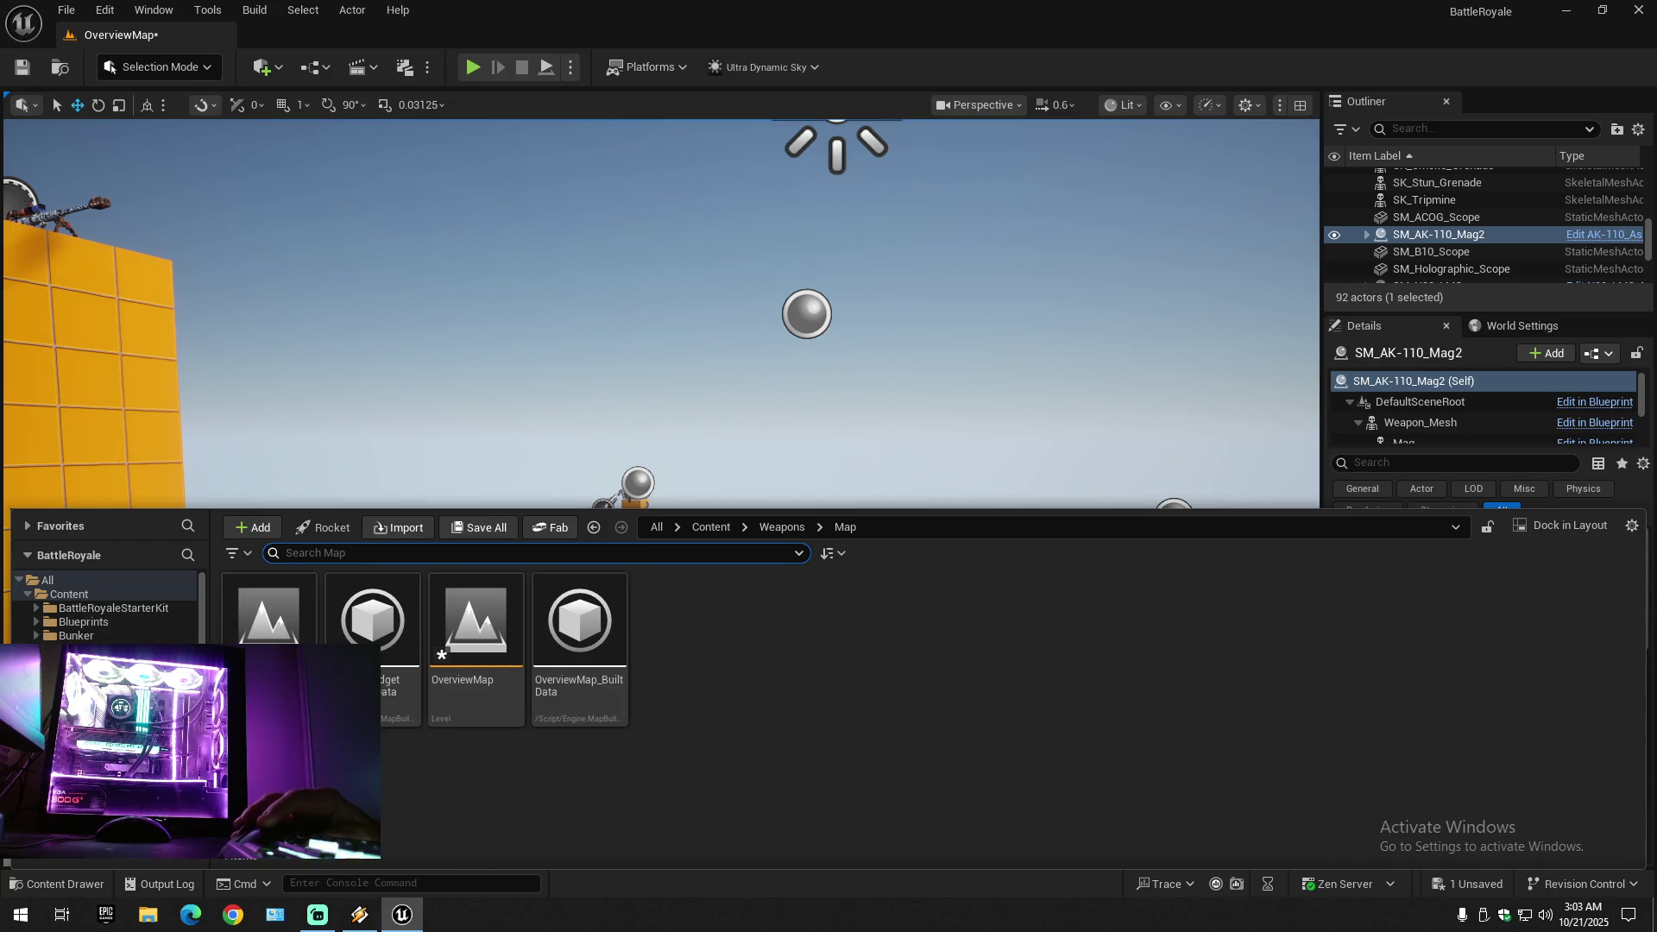
- Open the Custom content folder and fly the view lower toward the weapon displays
left_click(78, 649)
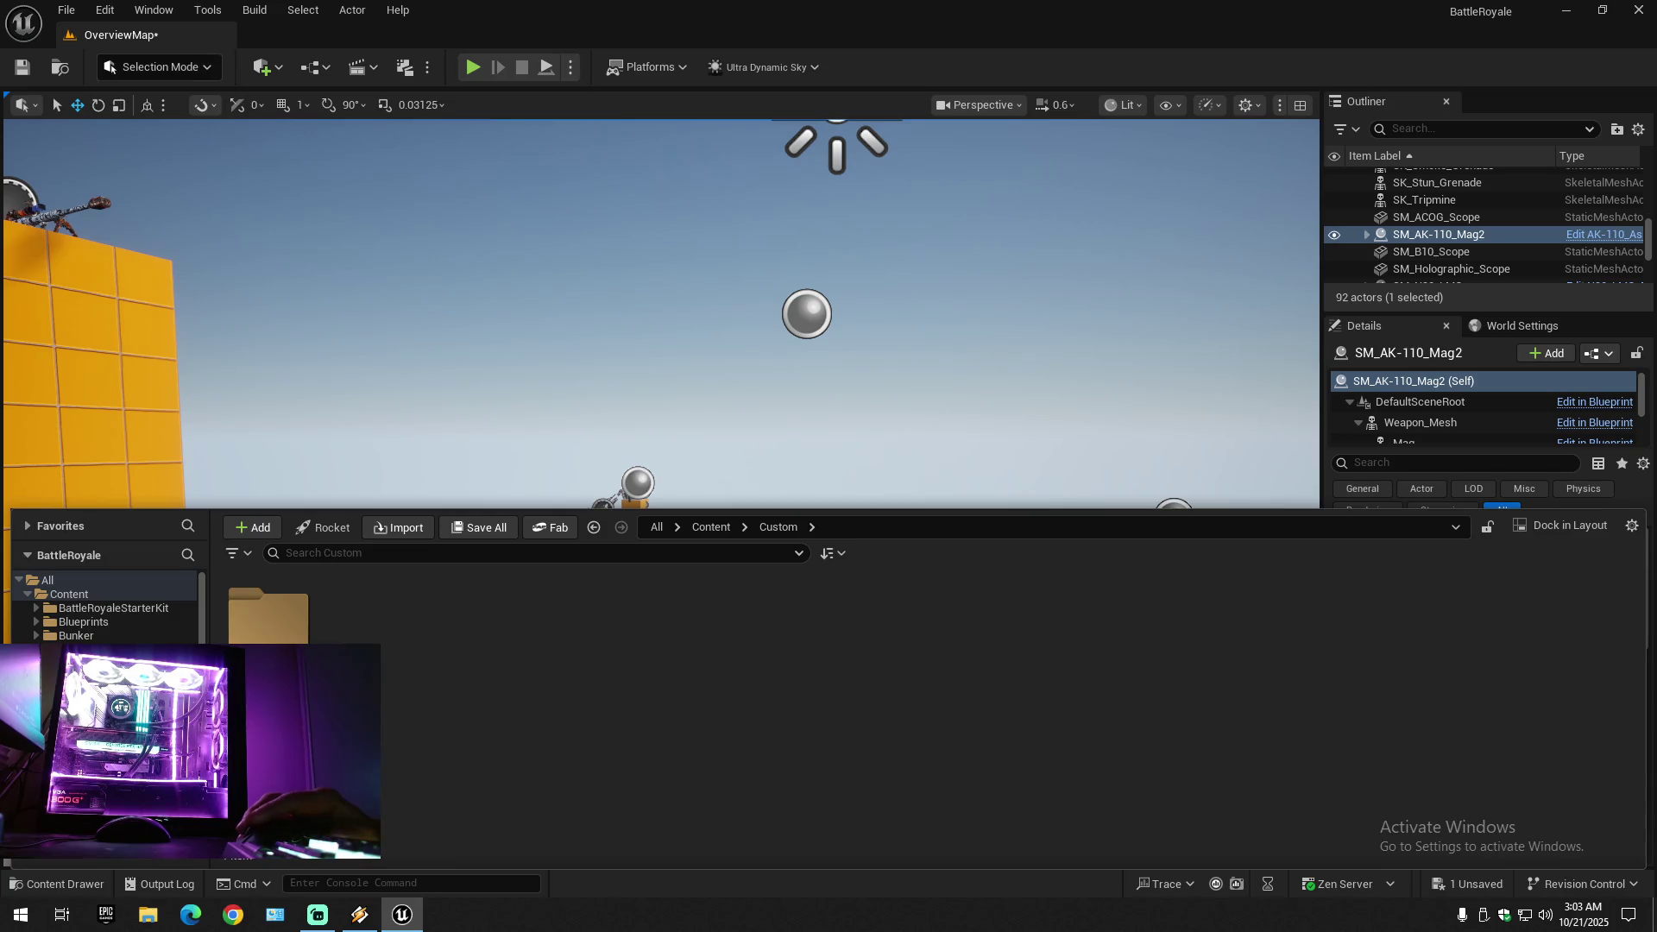
left_click_drag(712, 320, 713, 319)
left_click_drag(571, 474, 549, 494)
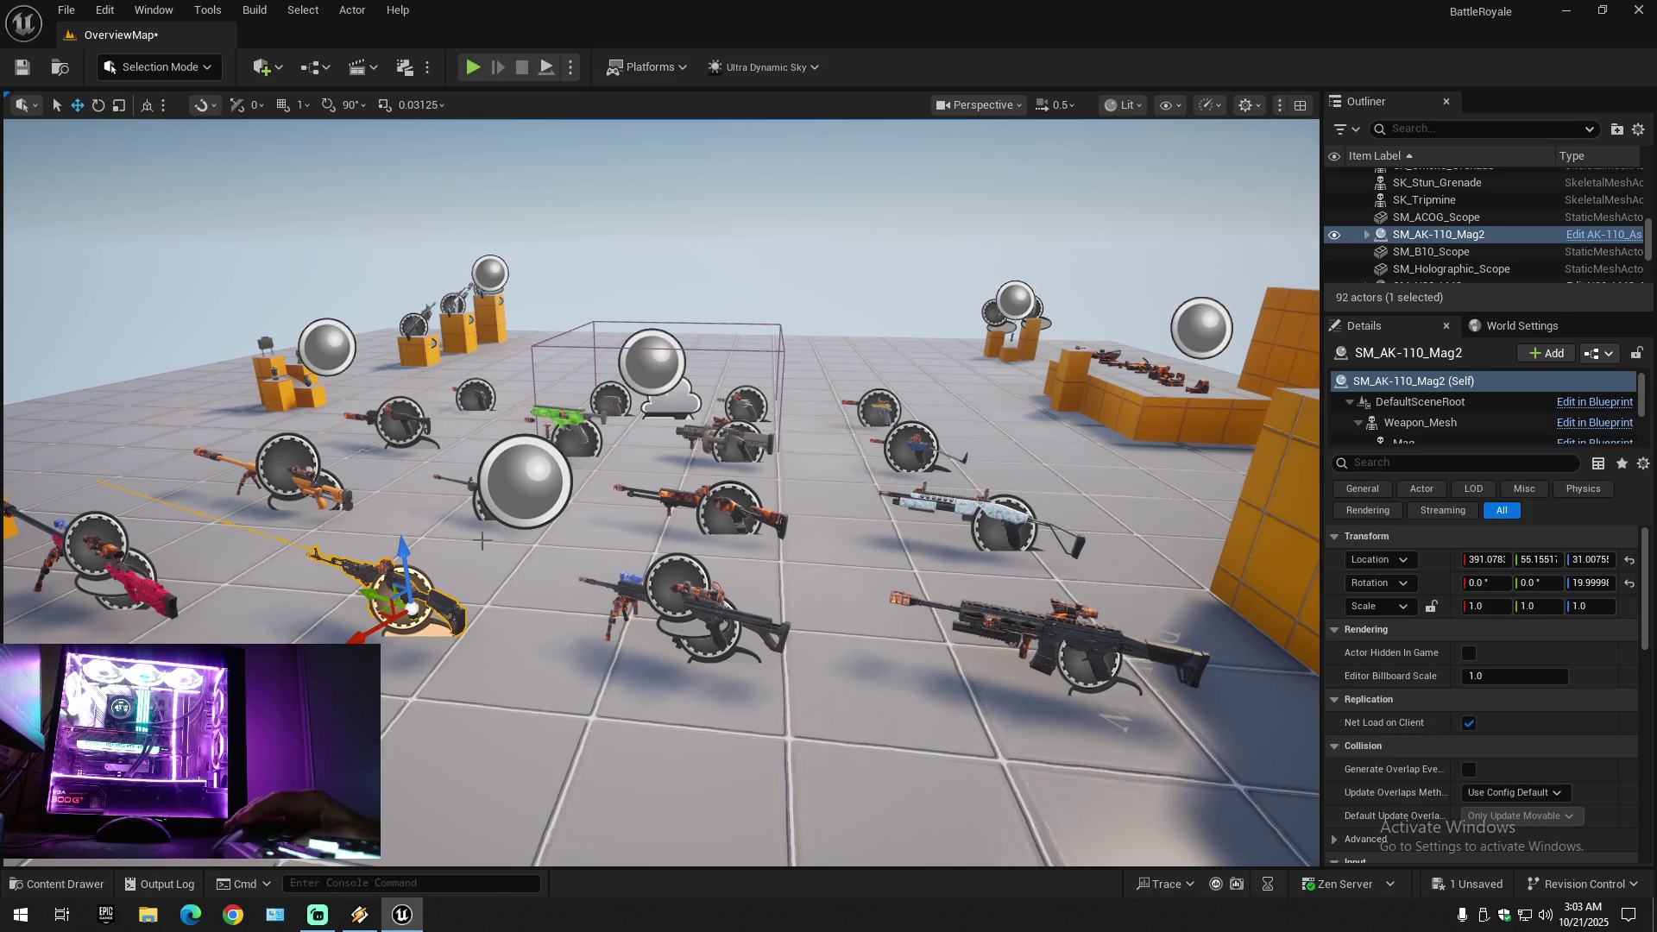
left_click_drag(549, 495, 549, 494)
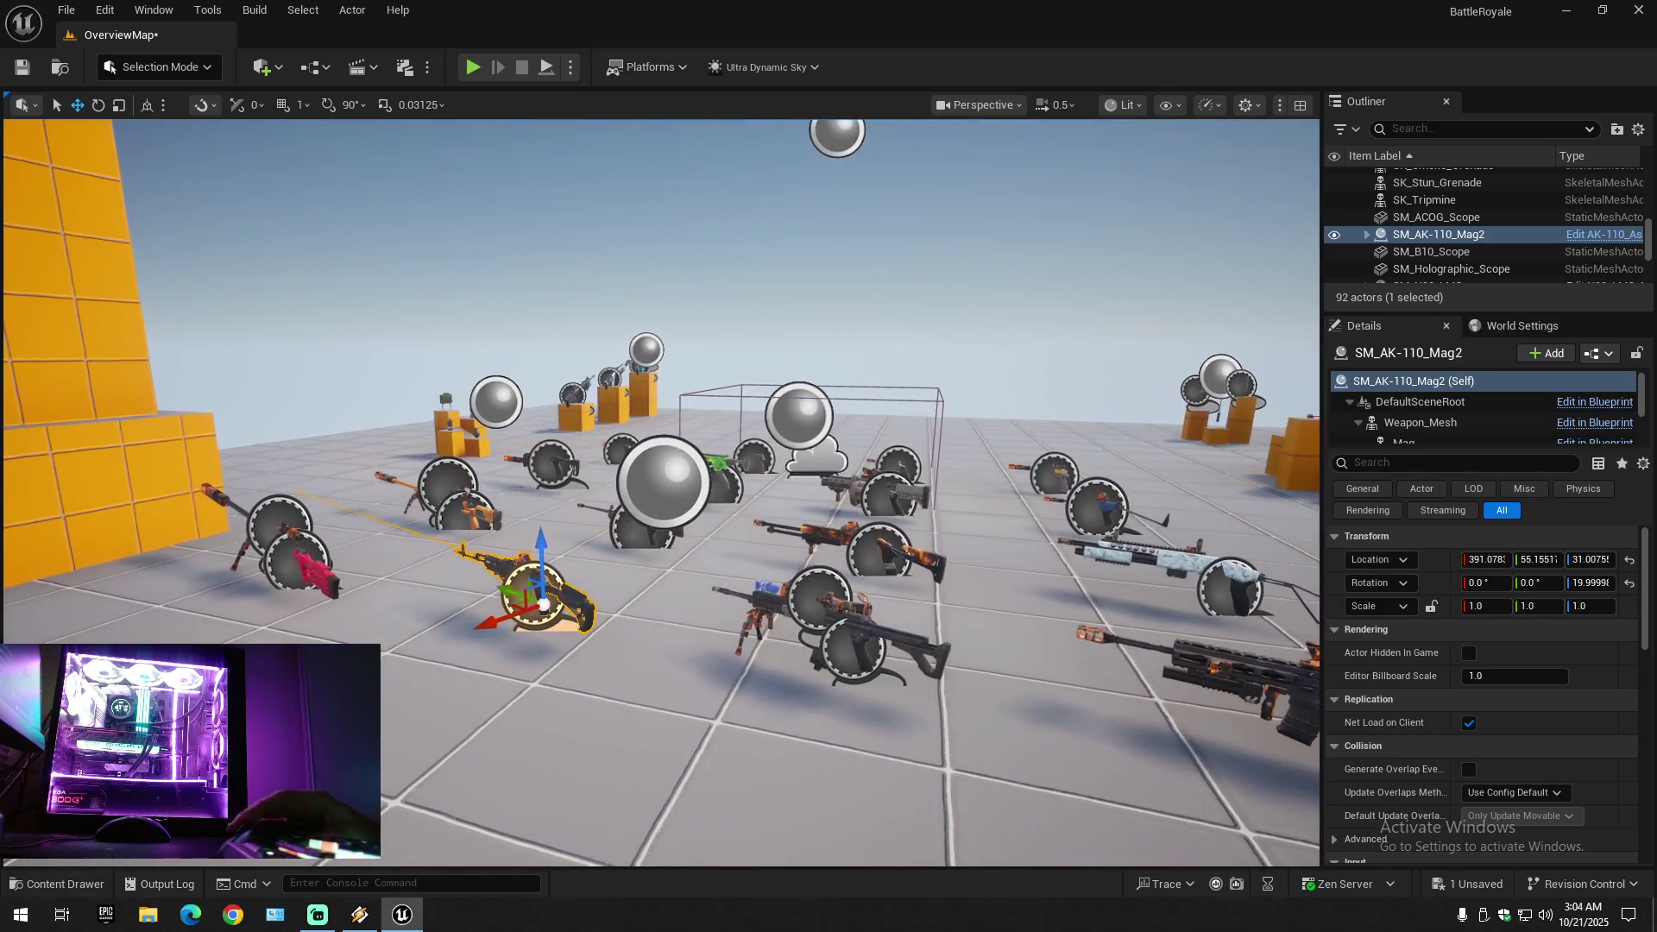
- Open the Weapons content folder, then collapse and re-expand the OverviewMap outliner list
left_click(96, 885)
scroll(103, 604, "down", 5)
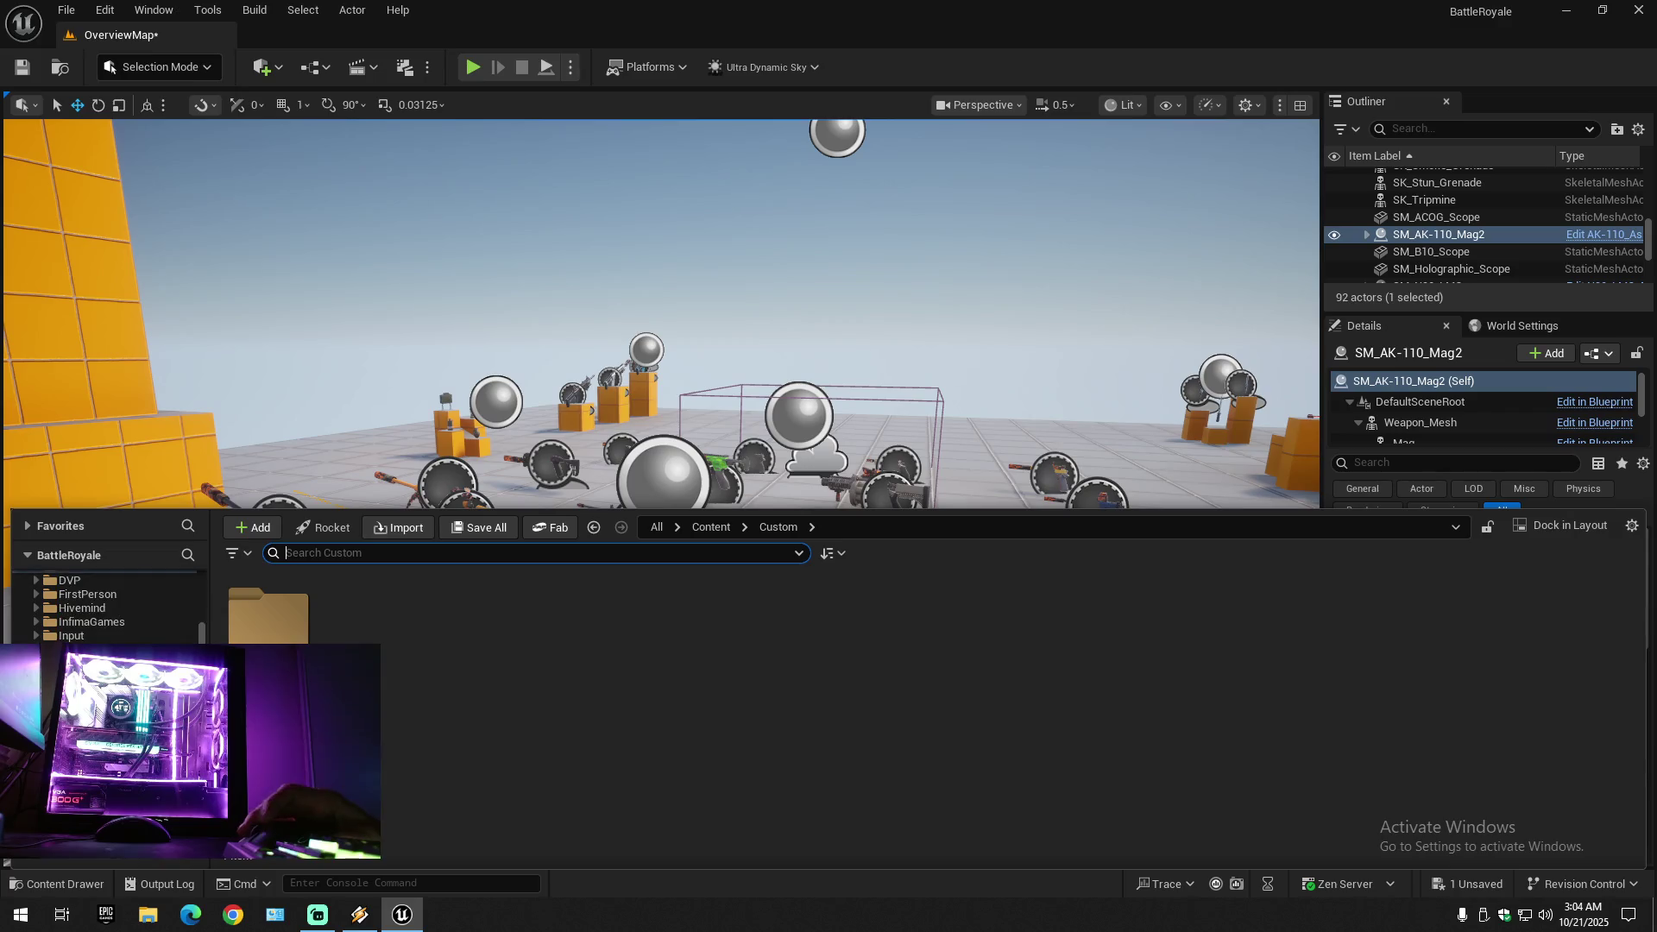
left_click(86, 648)
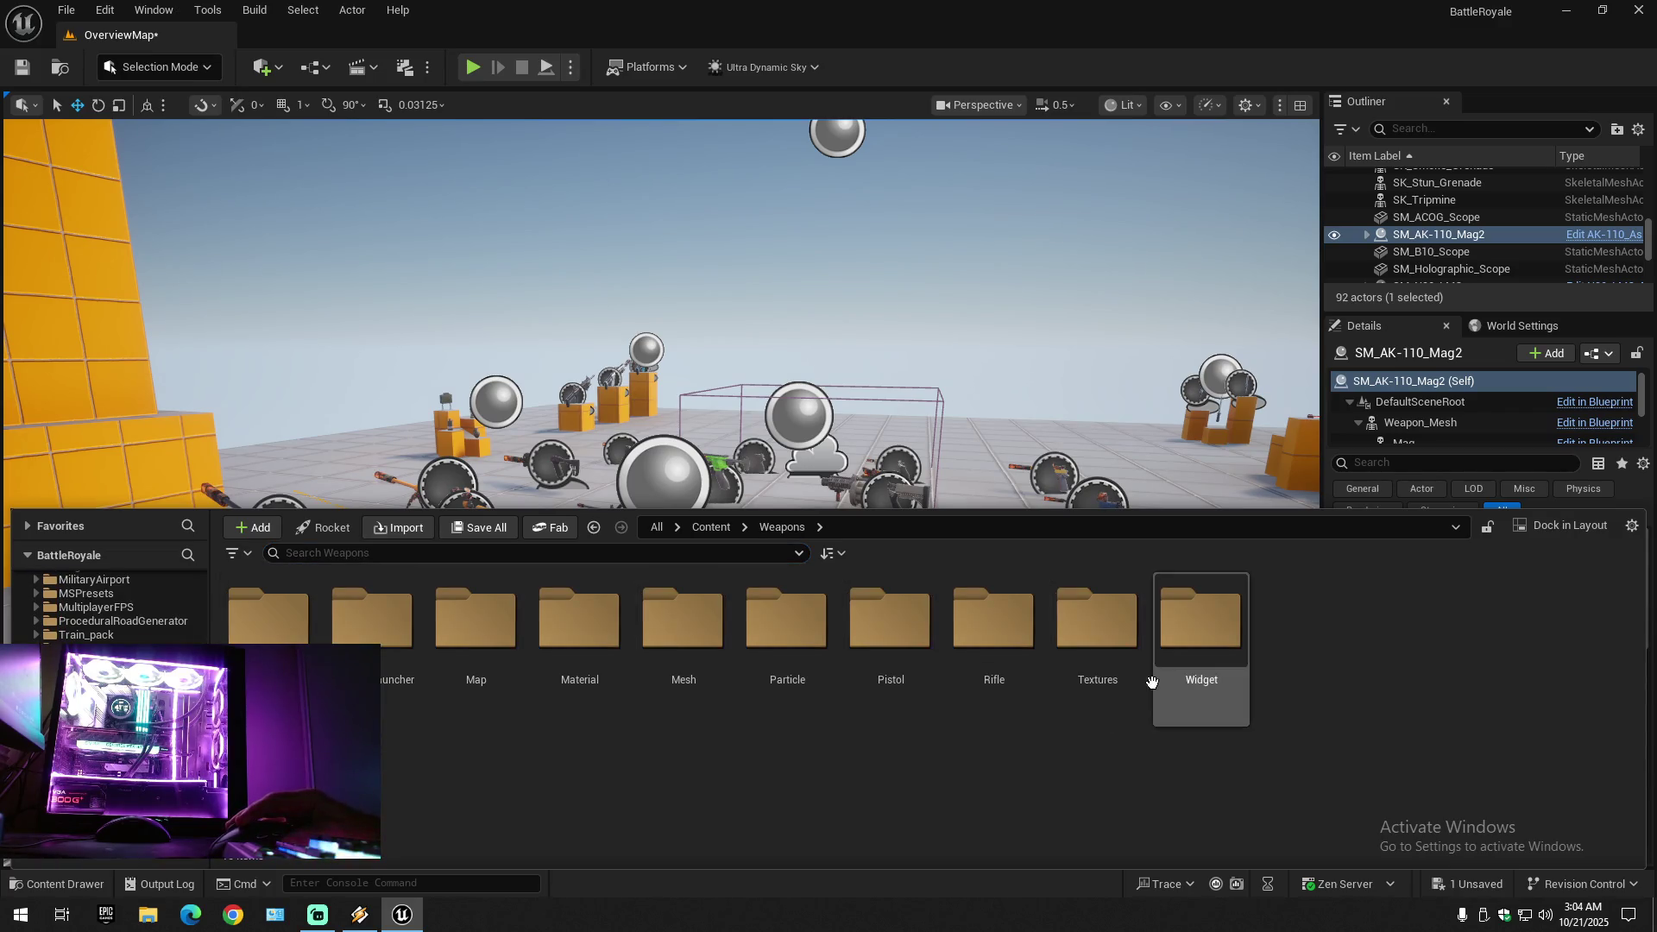
scroll(112, 604, "up", 3)
left_click_drag(1256, 158, 1256, 158)
left_click(1638, 129)
left_click(1521, 204)
left_click(1356, 177)
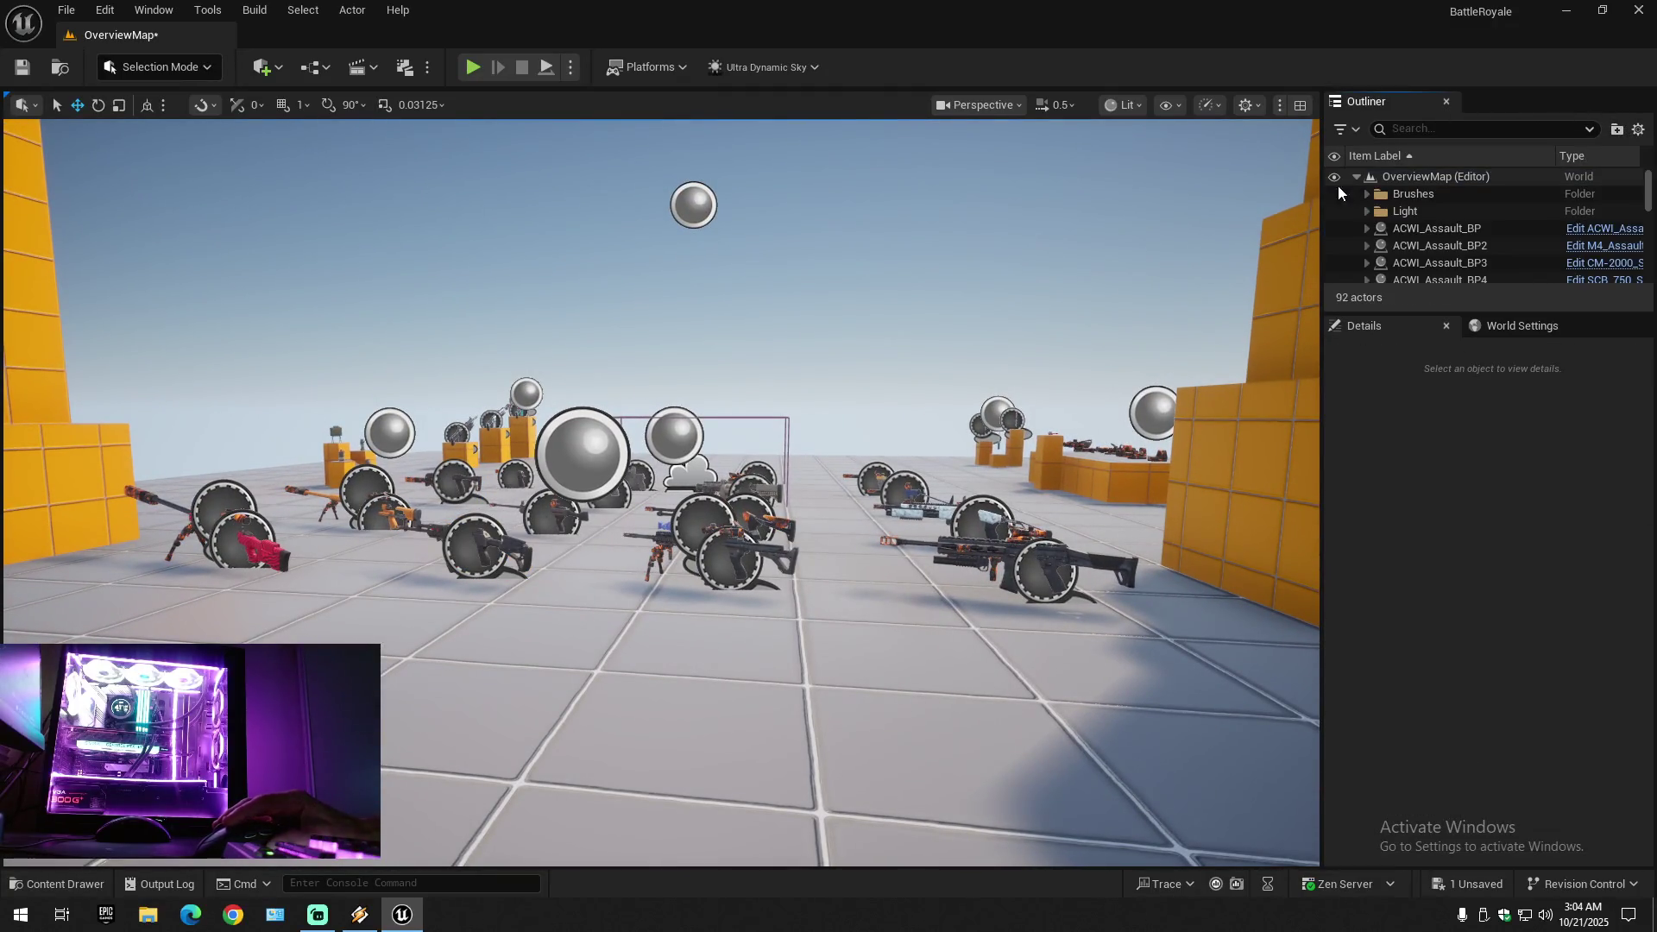
- Go up to the top-level Content folder and open the Maps folder
left_click(60, 886)
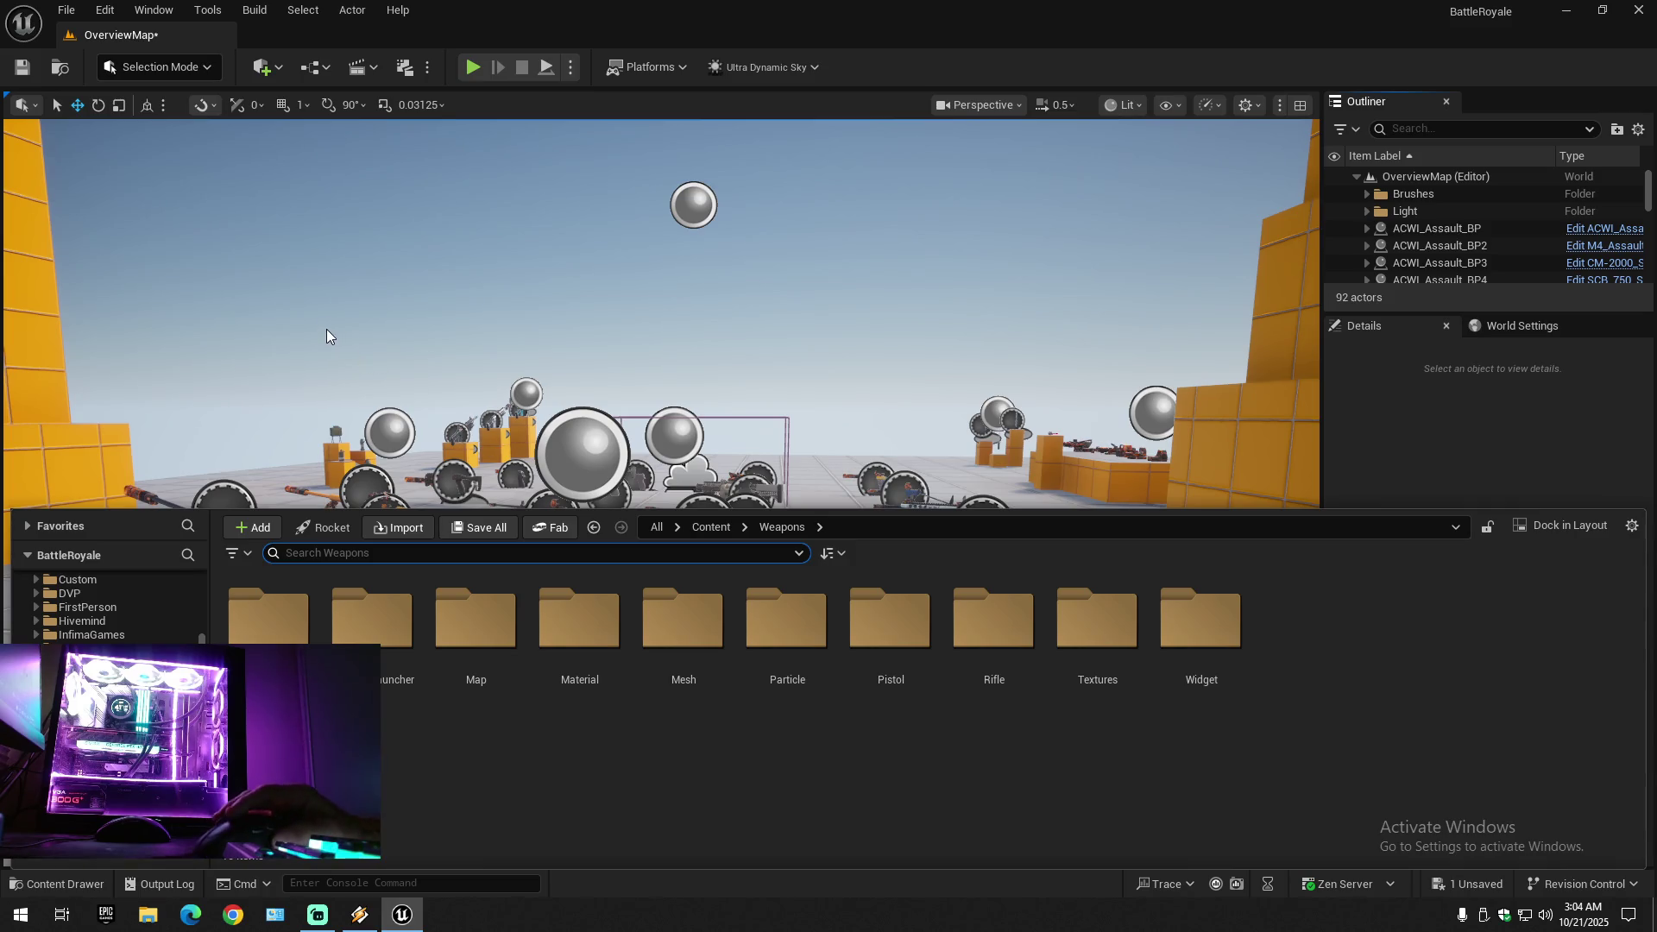
left_click(165, 69)
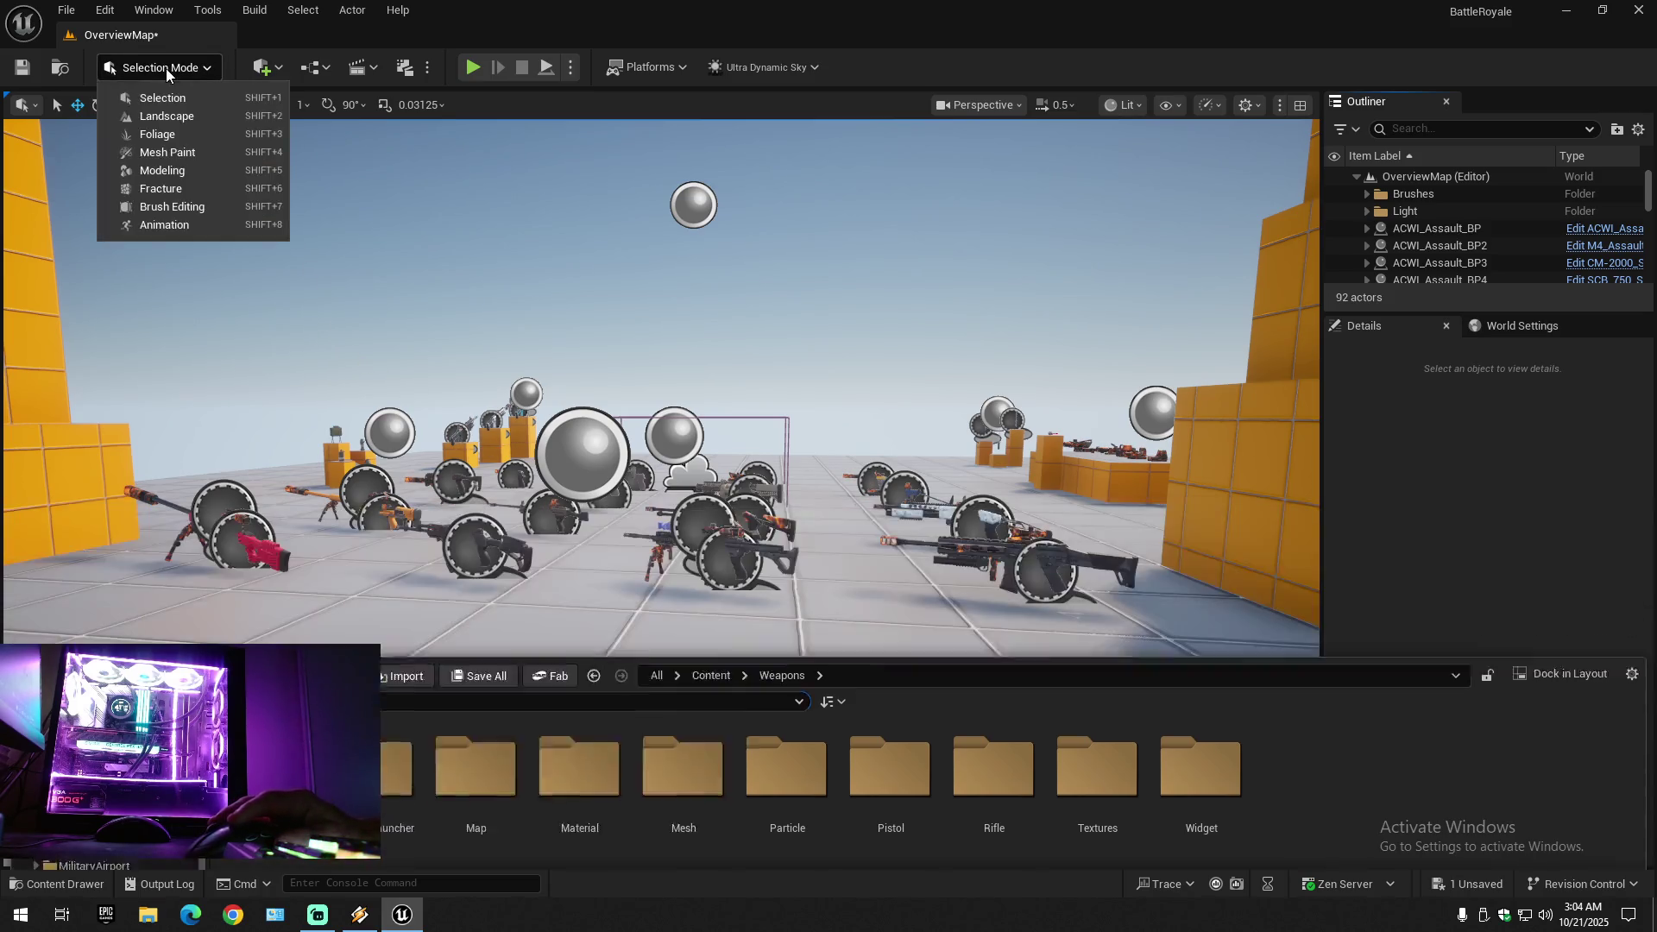
left_click(165, 69)
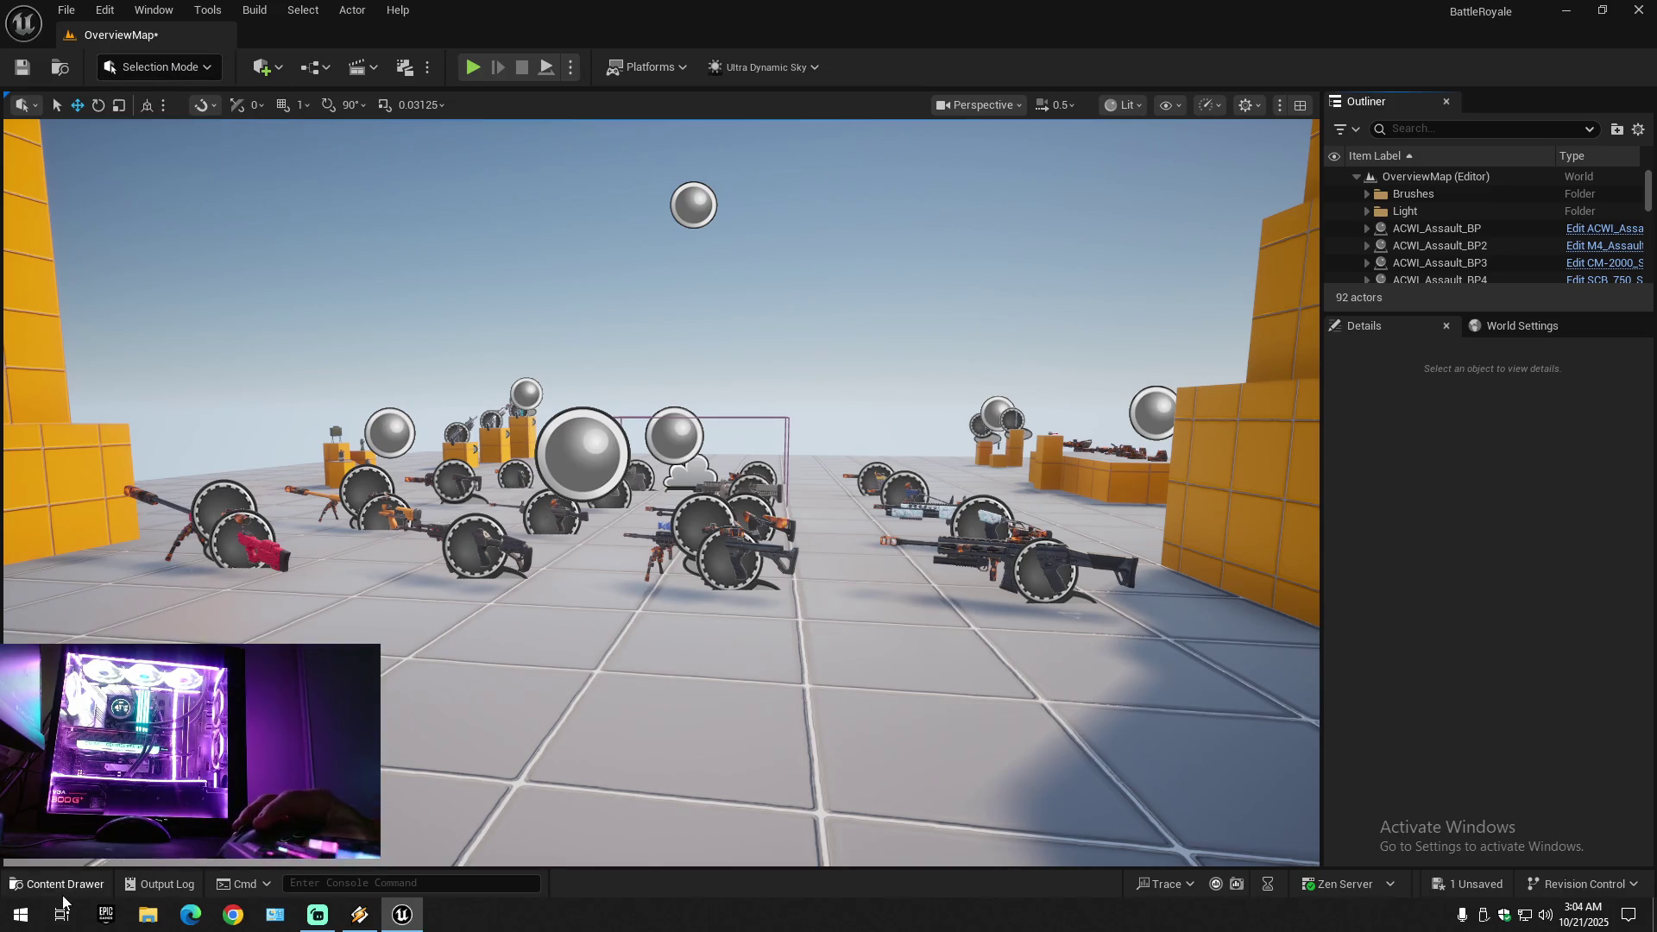
left_click(61, 884)
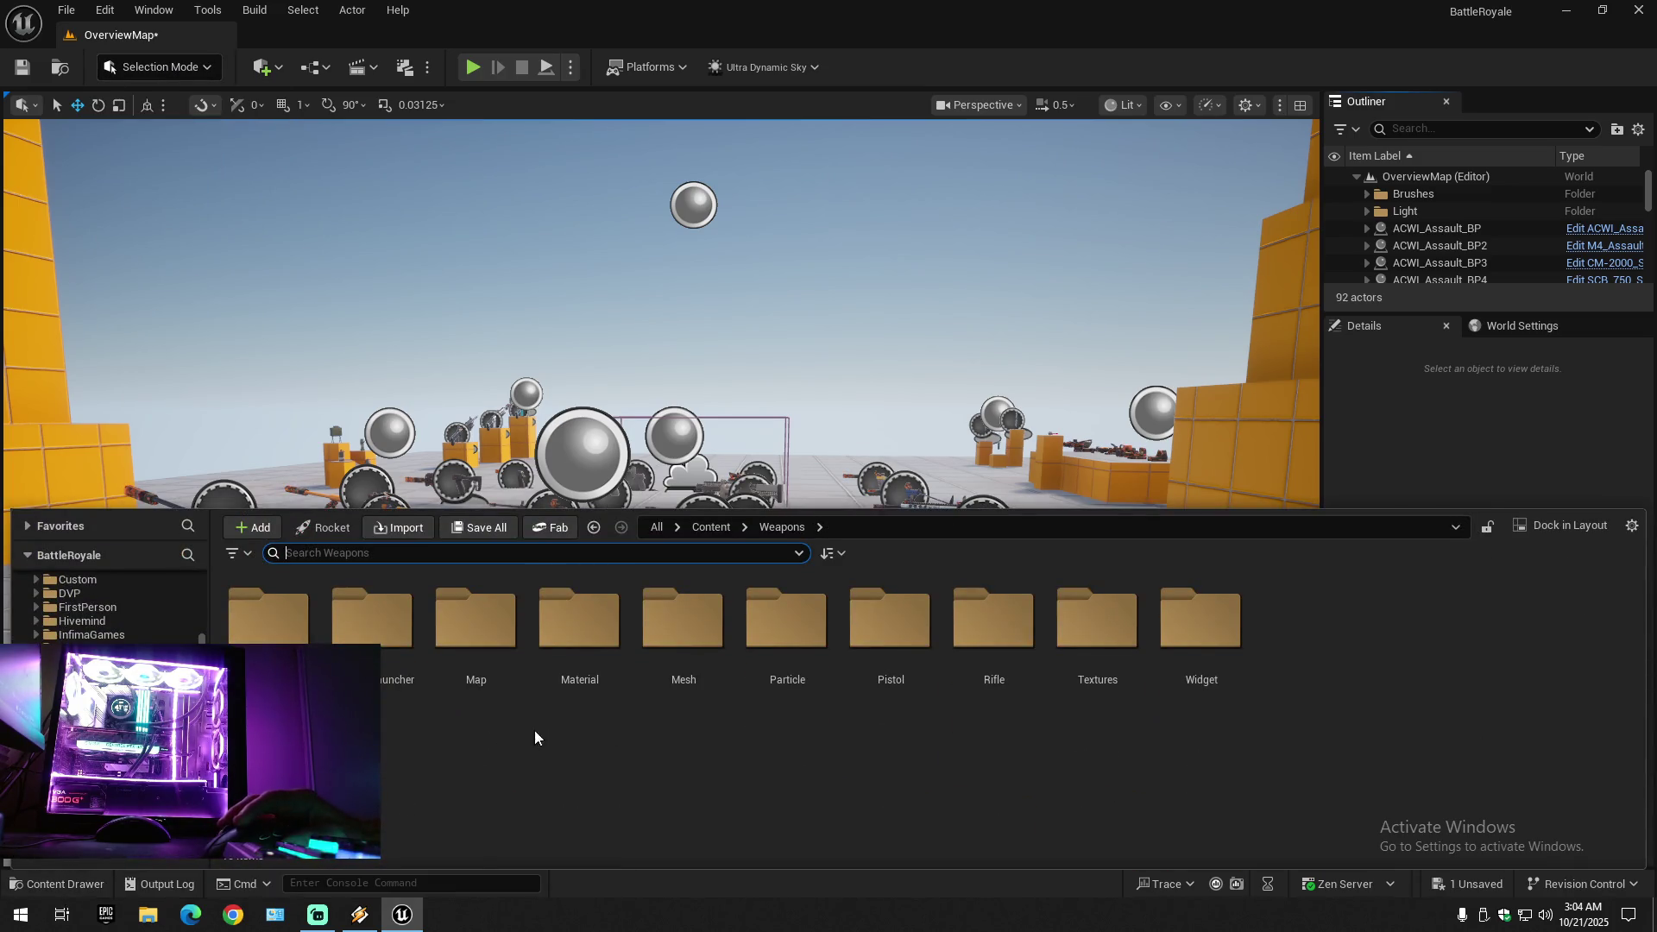
scroll(131, 636, "up", 5)
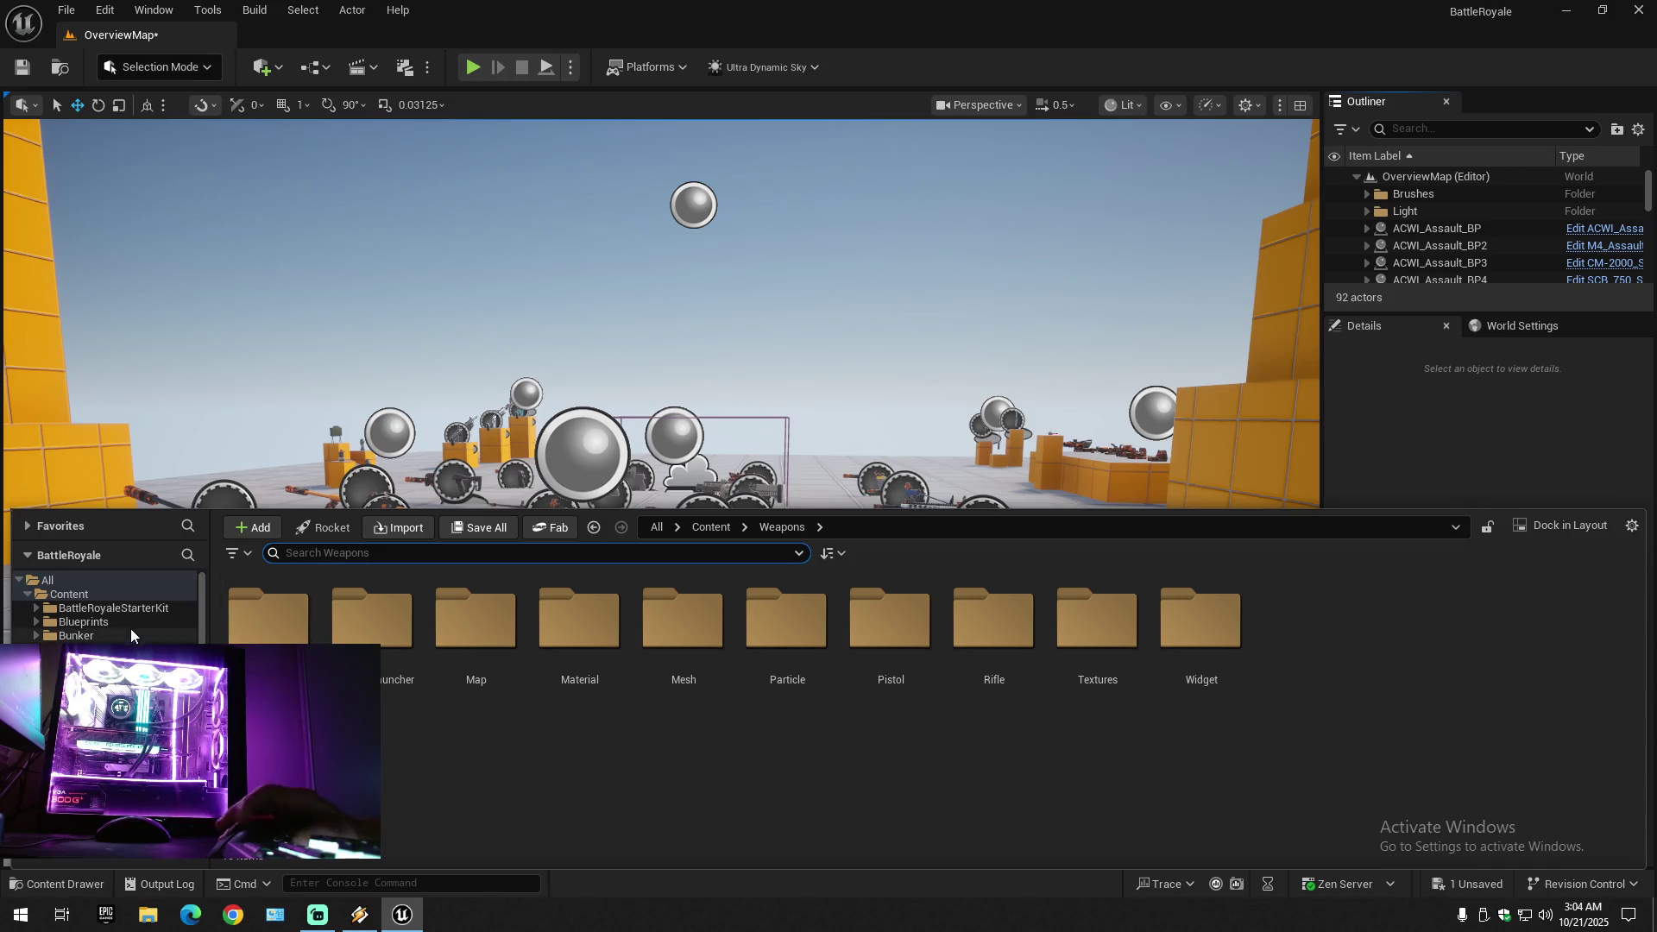
left_click(93, 592)
double_click(1510, 642)
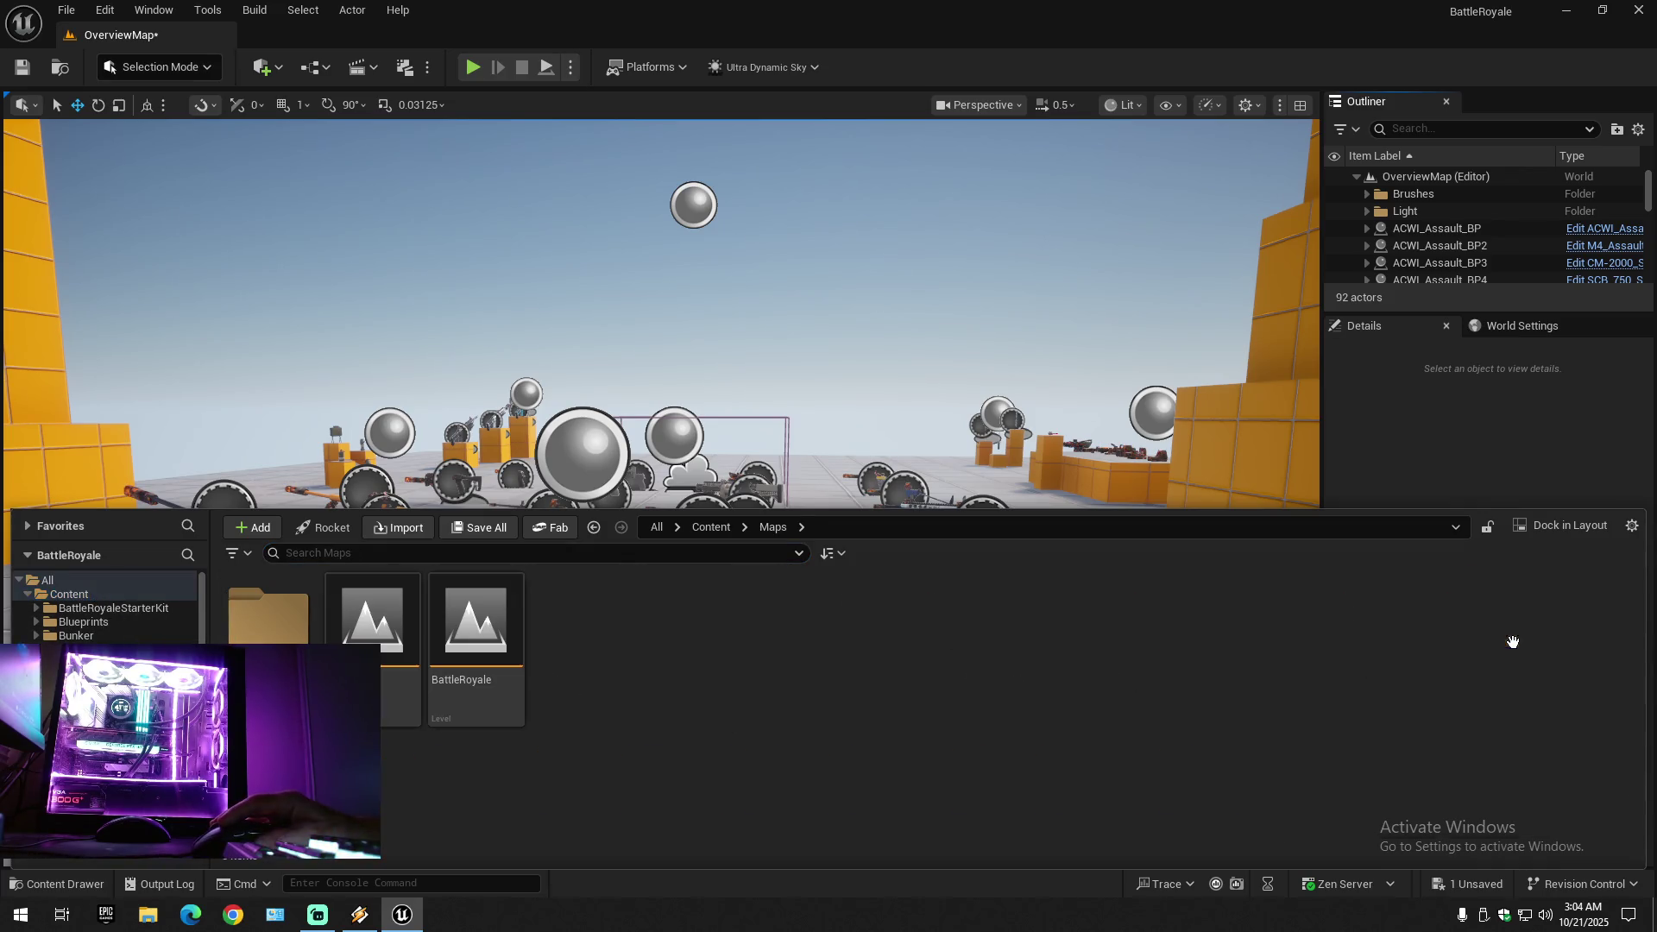
- Open BattleRoyale choosing Don't Save for OverviewMap, then switch to Chrome
double_click(490, 634)
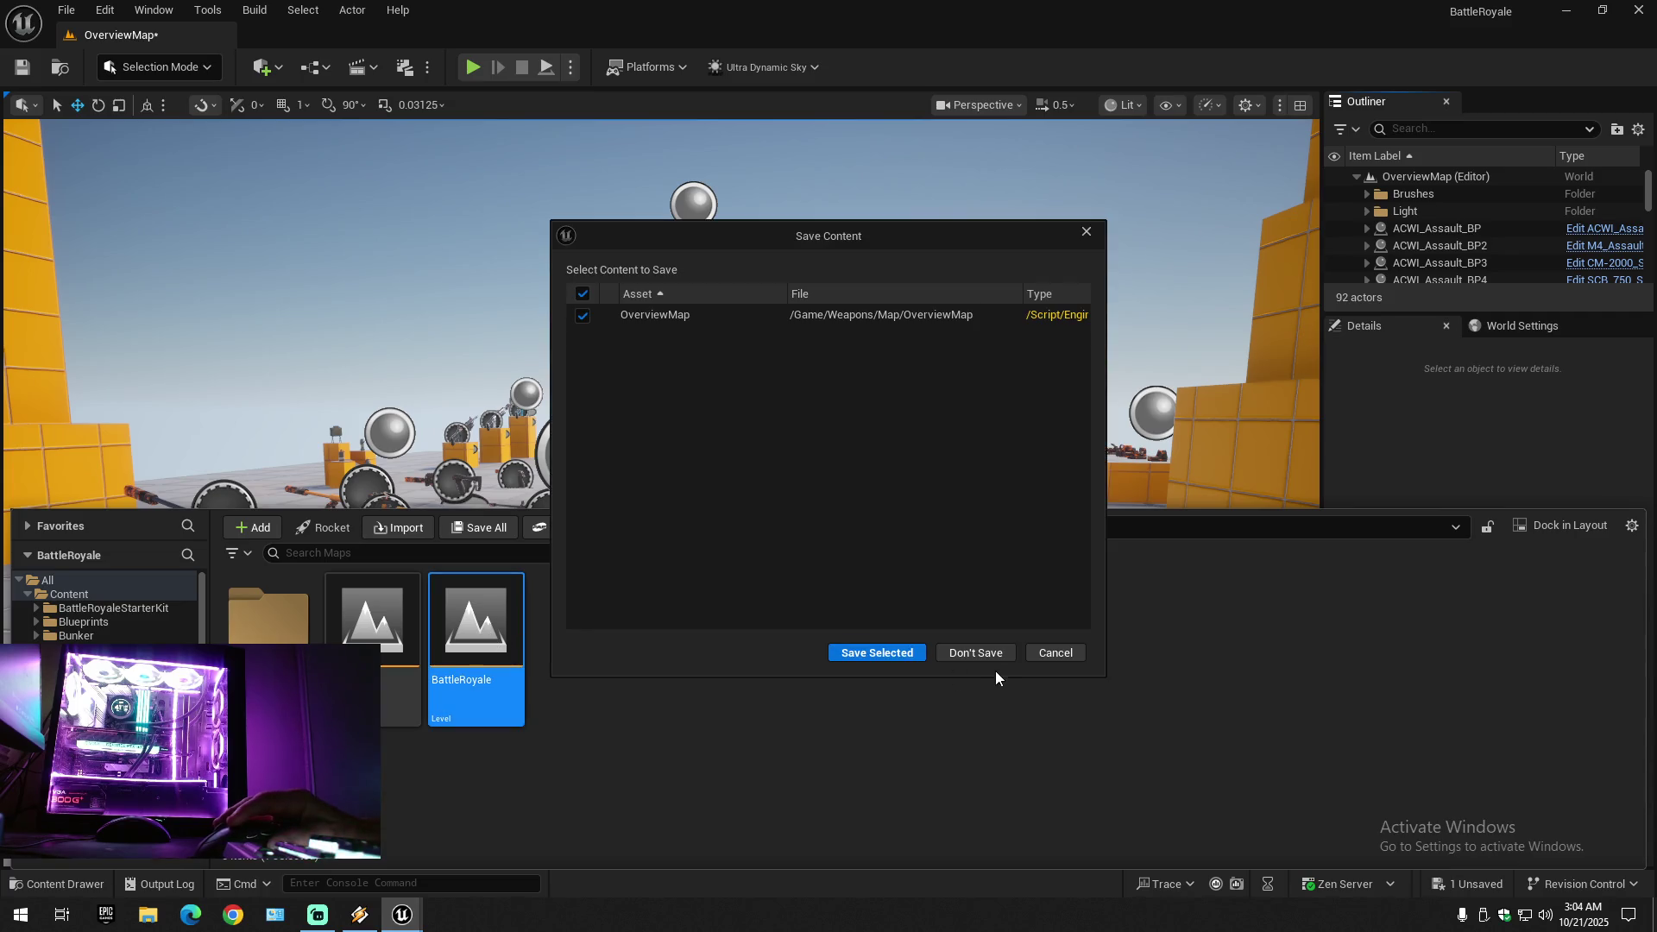
left_click(964, 656)
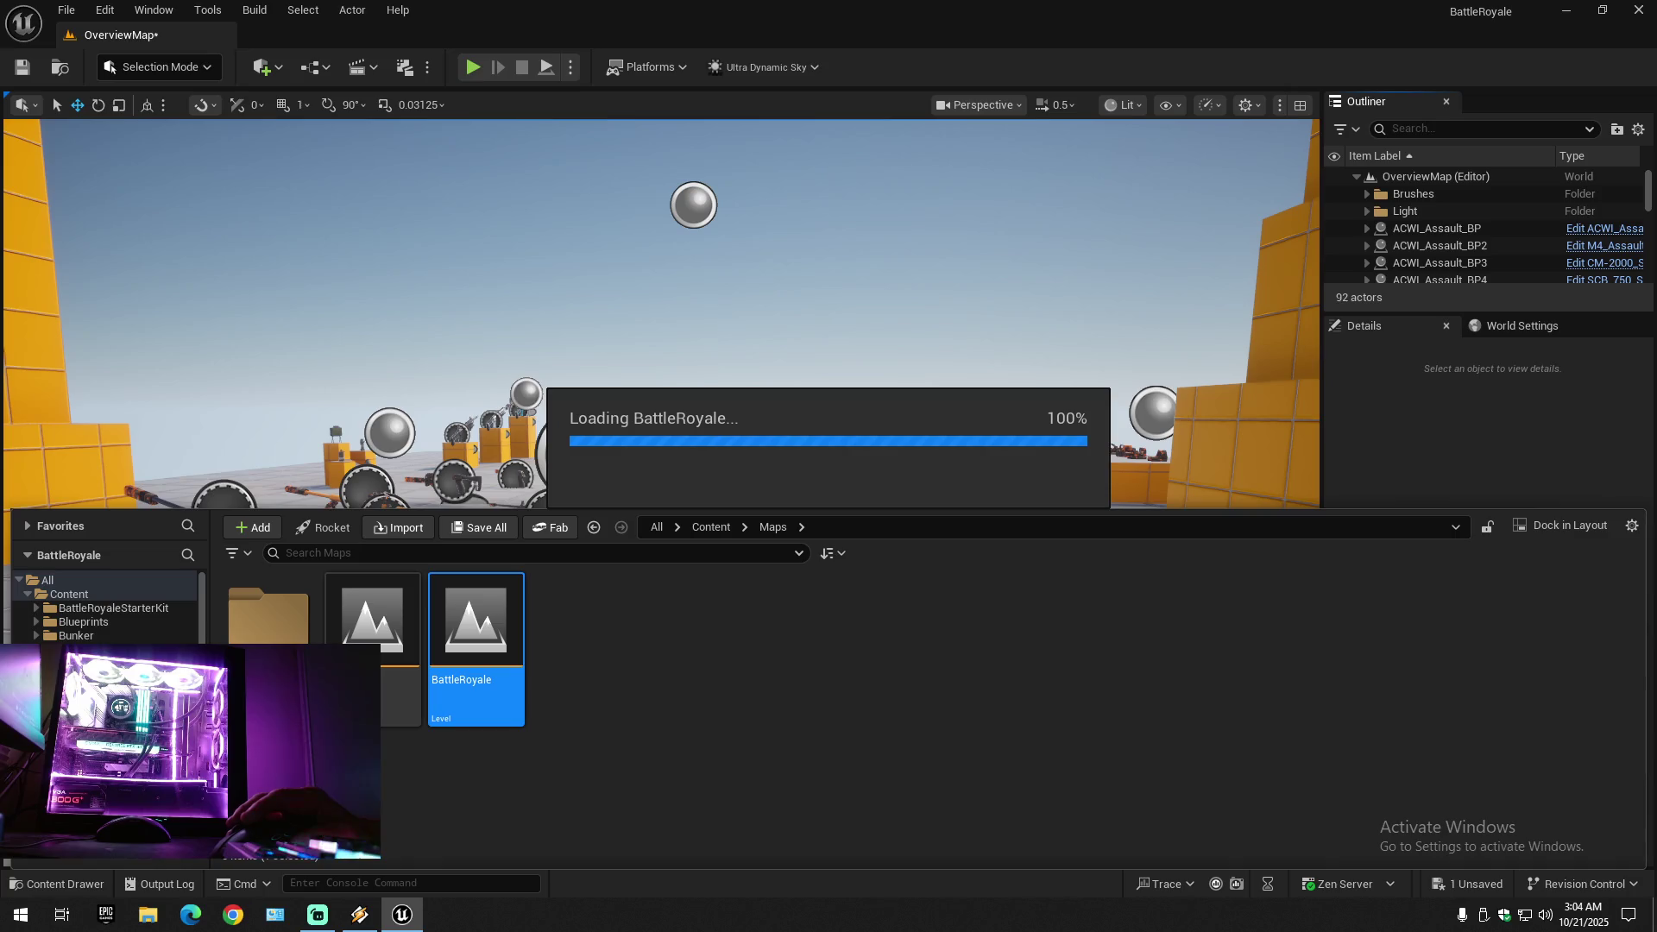
left_click(233, 915)
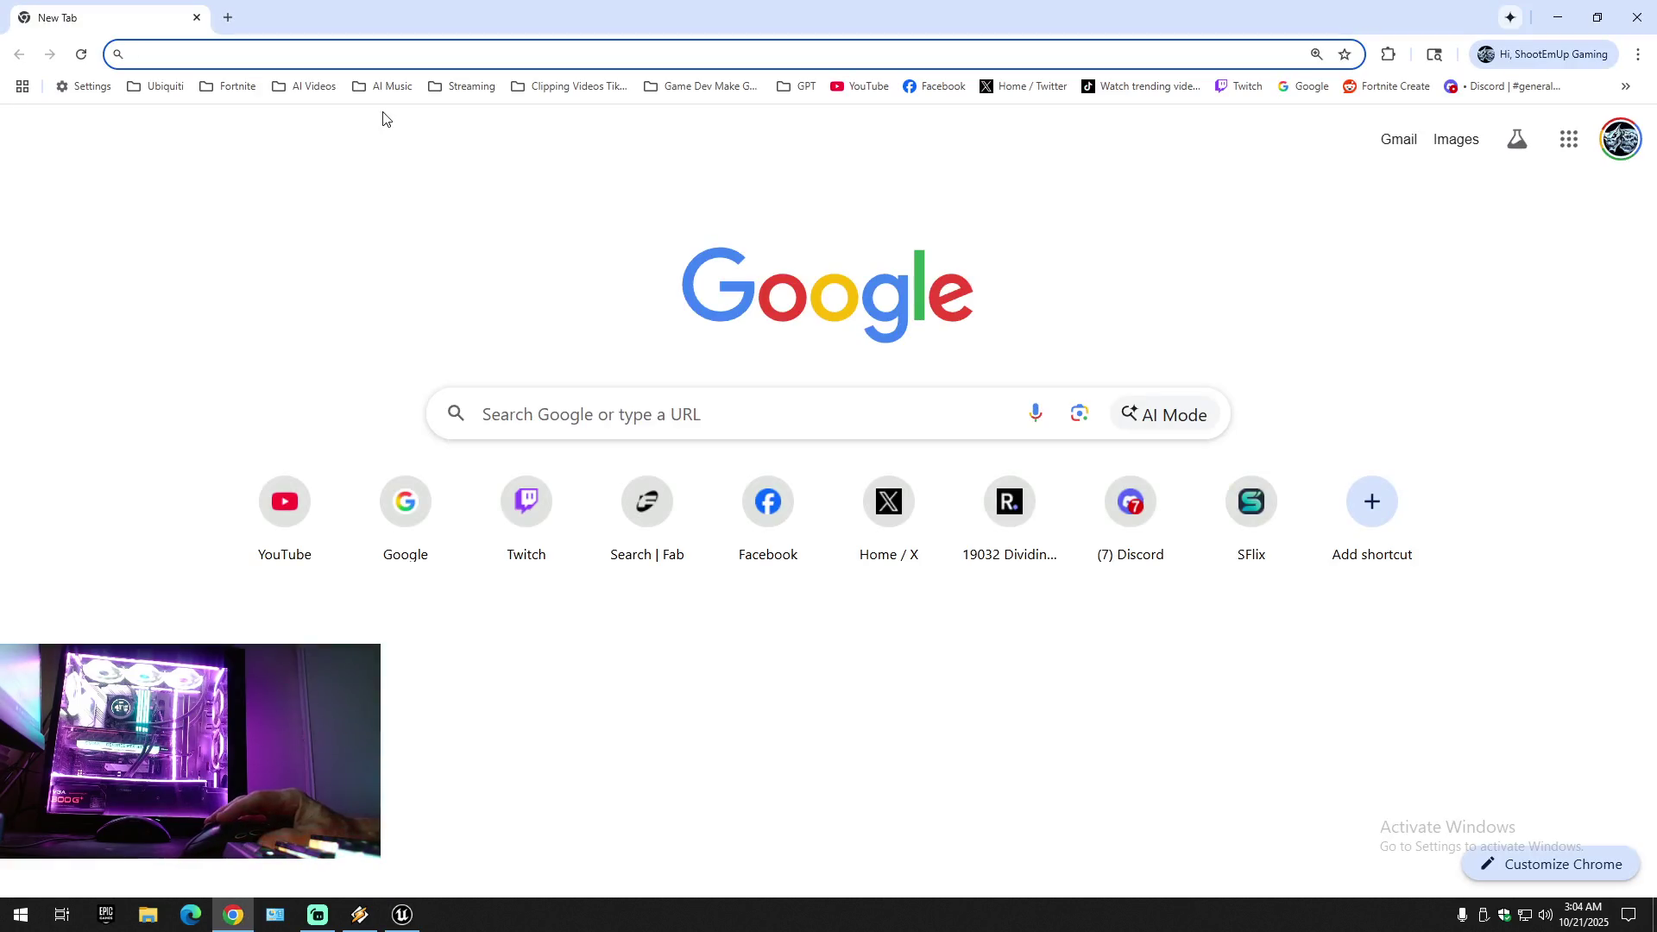
- Go to fab.com, open My Library, and search it for 'weapon'
left_click(252, 54)
type("fa")
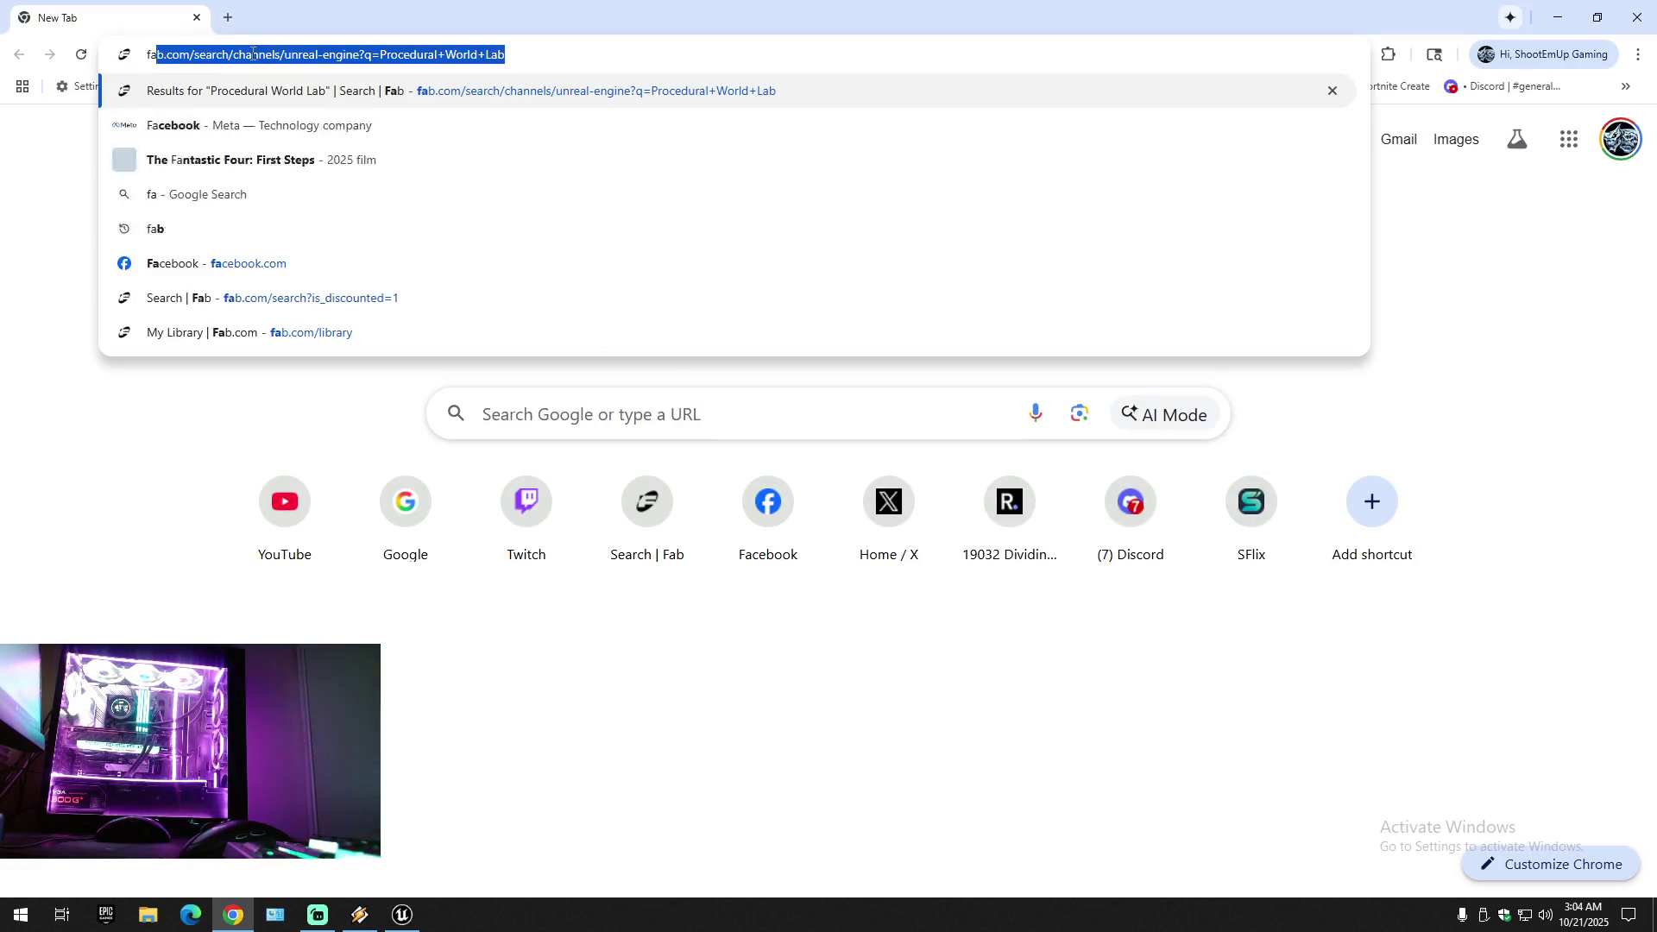
type("b")
key("Return")
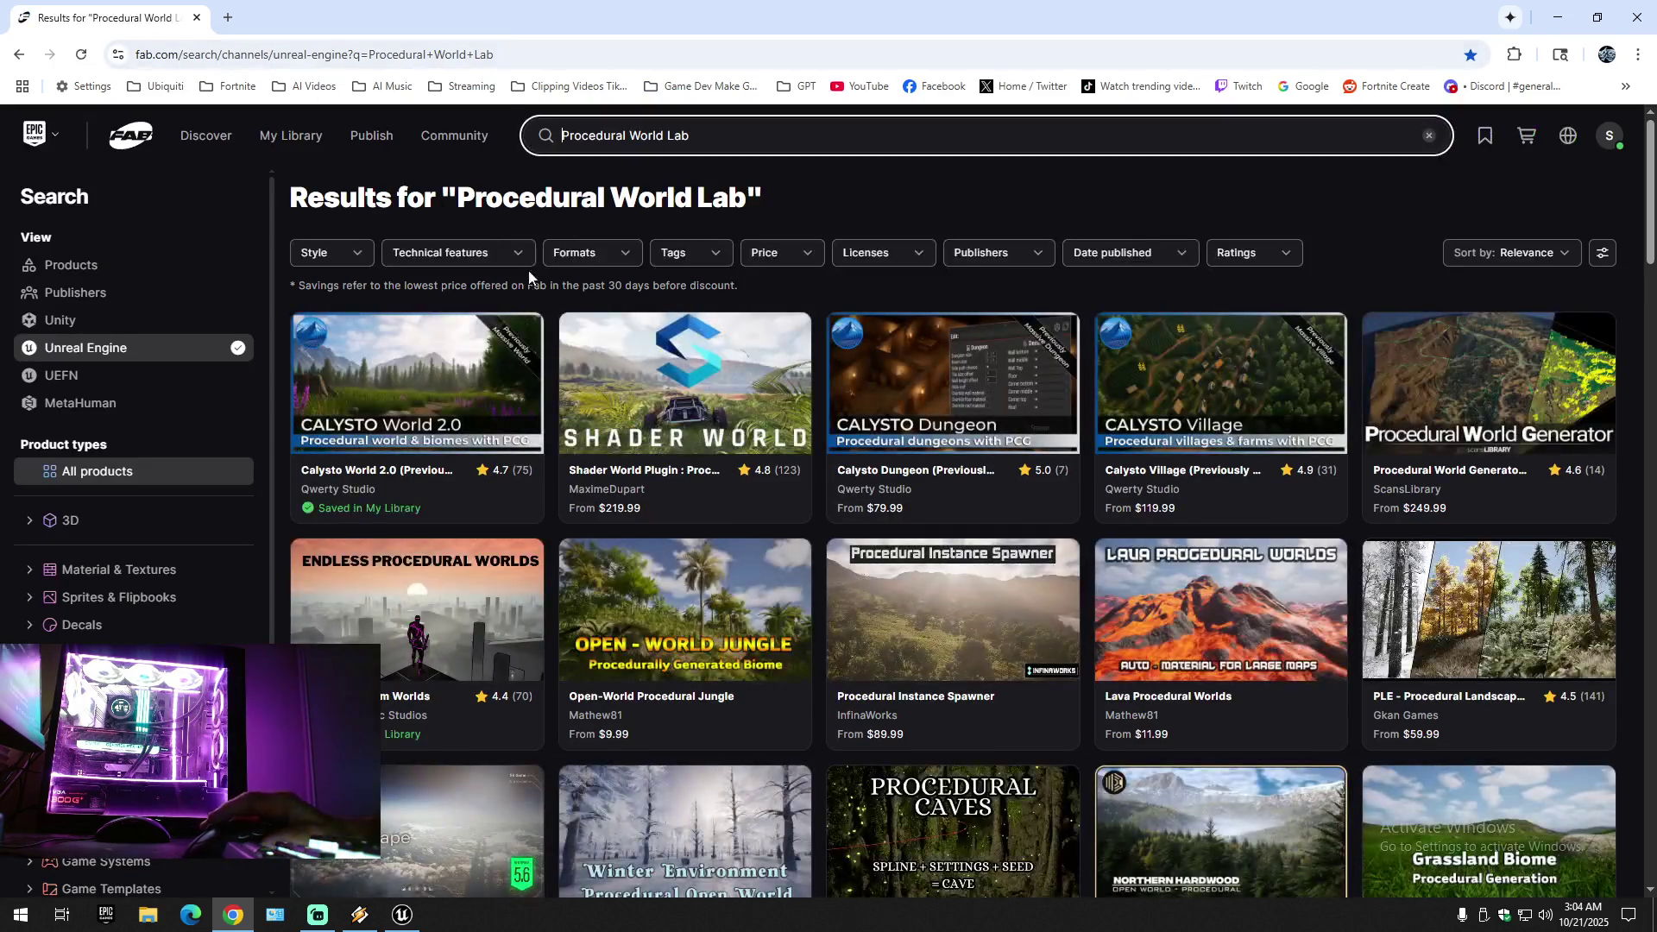
left_click(315, 135)
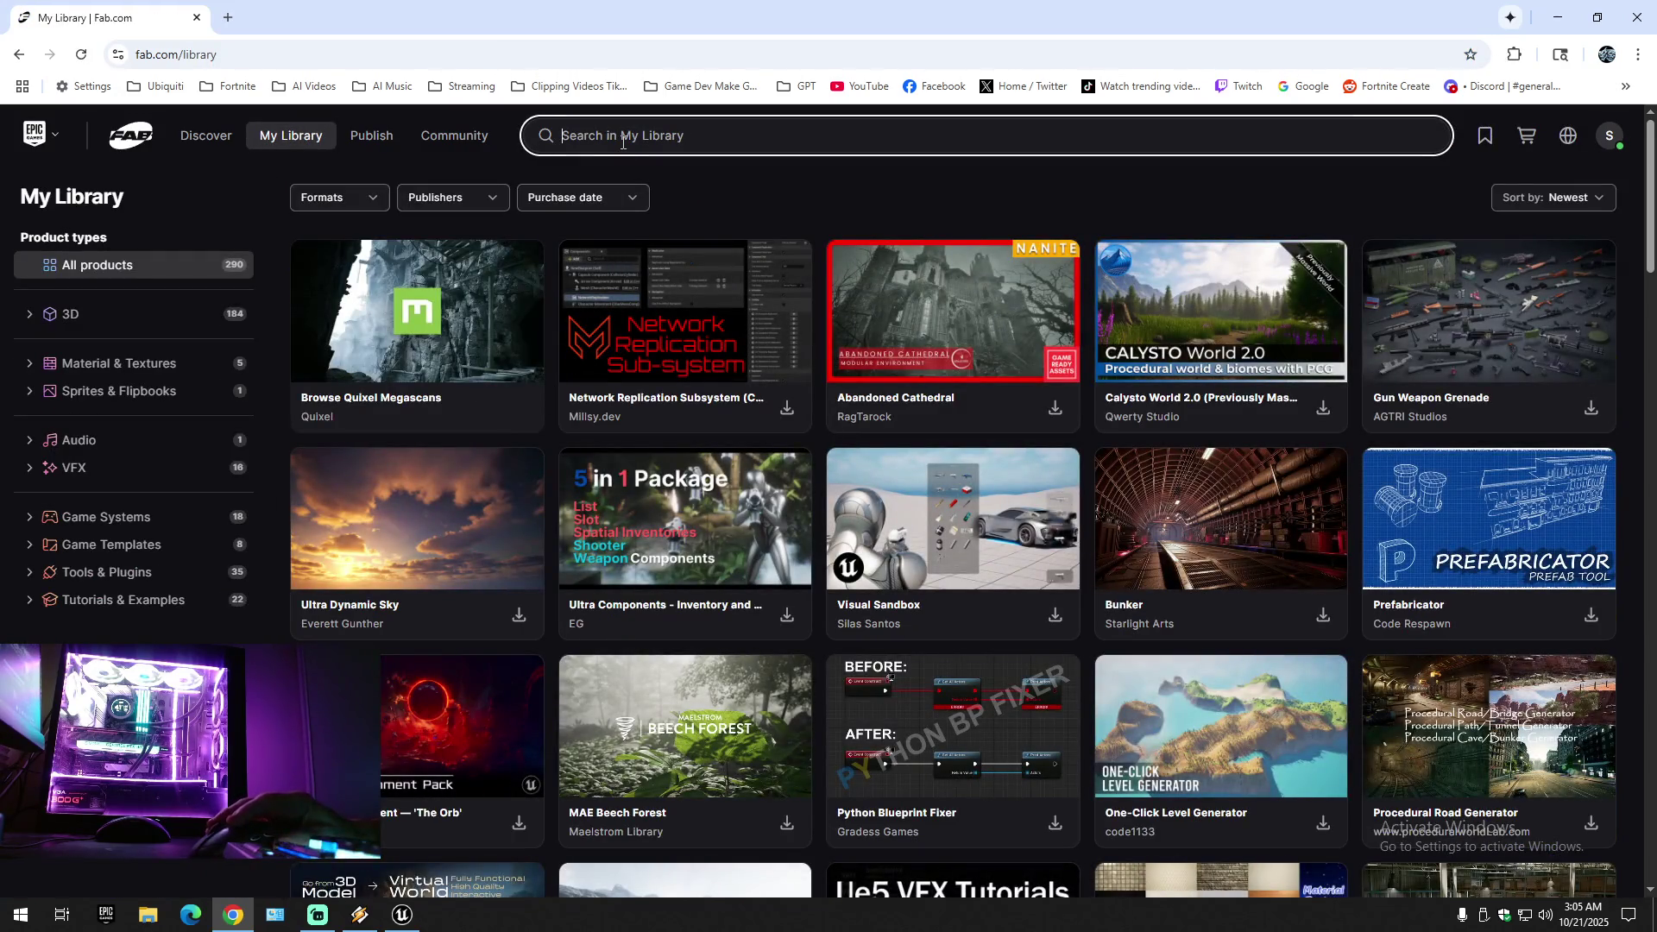
type("weapo")
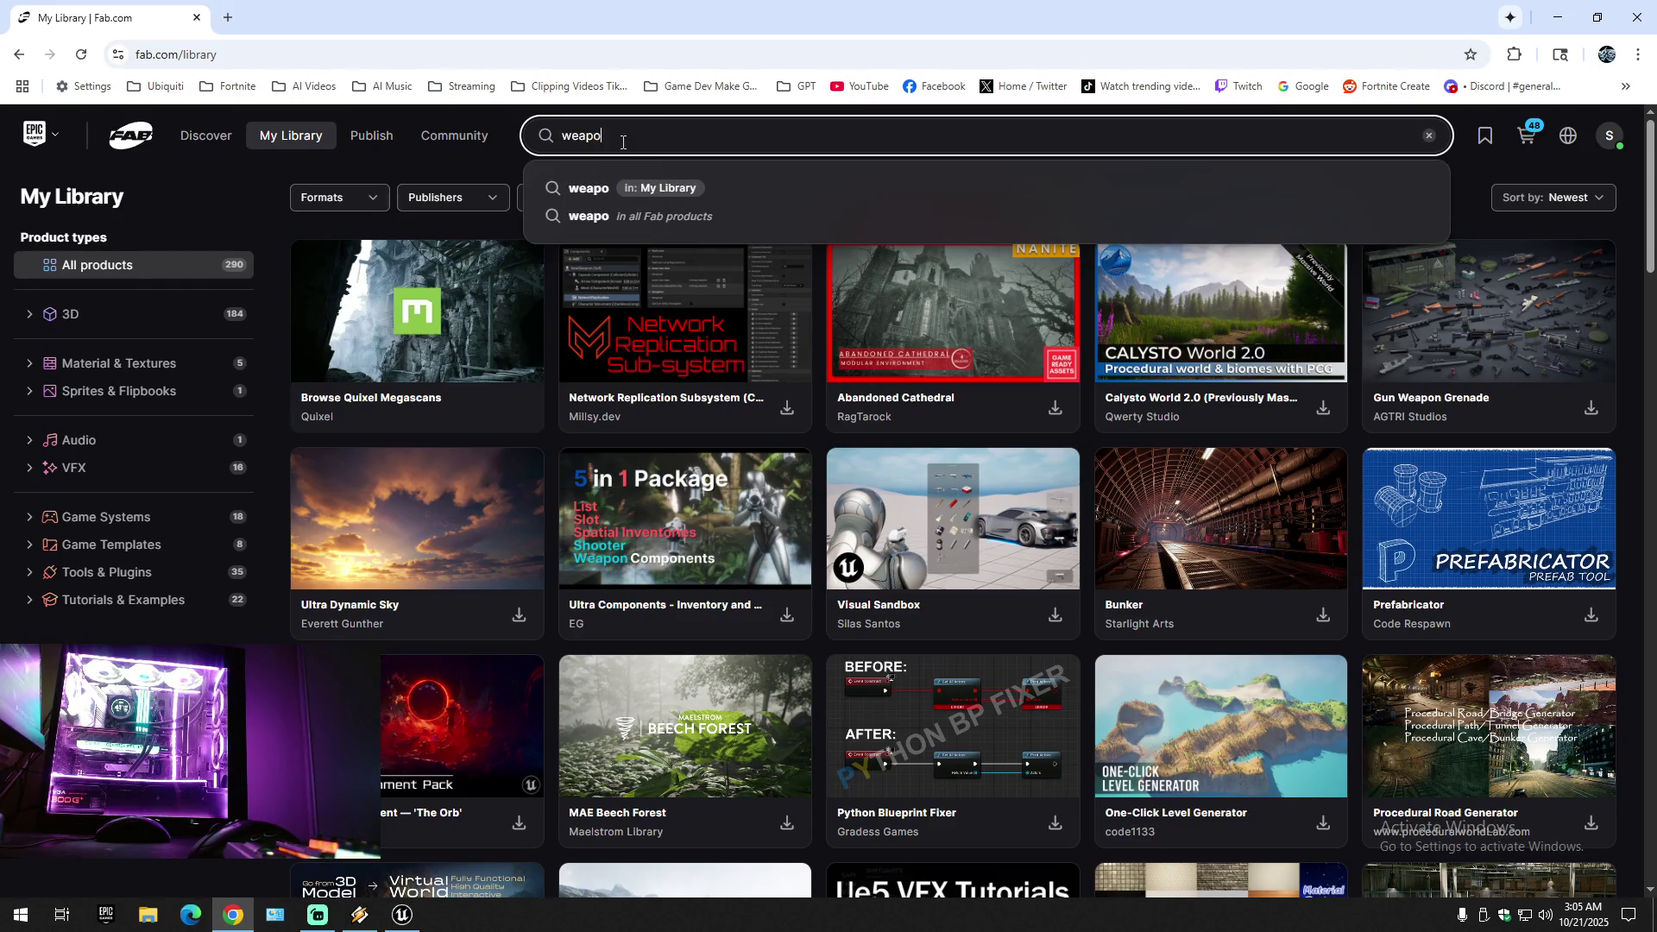
type("n")
key("Return")
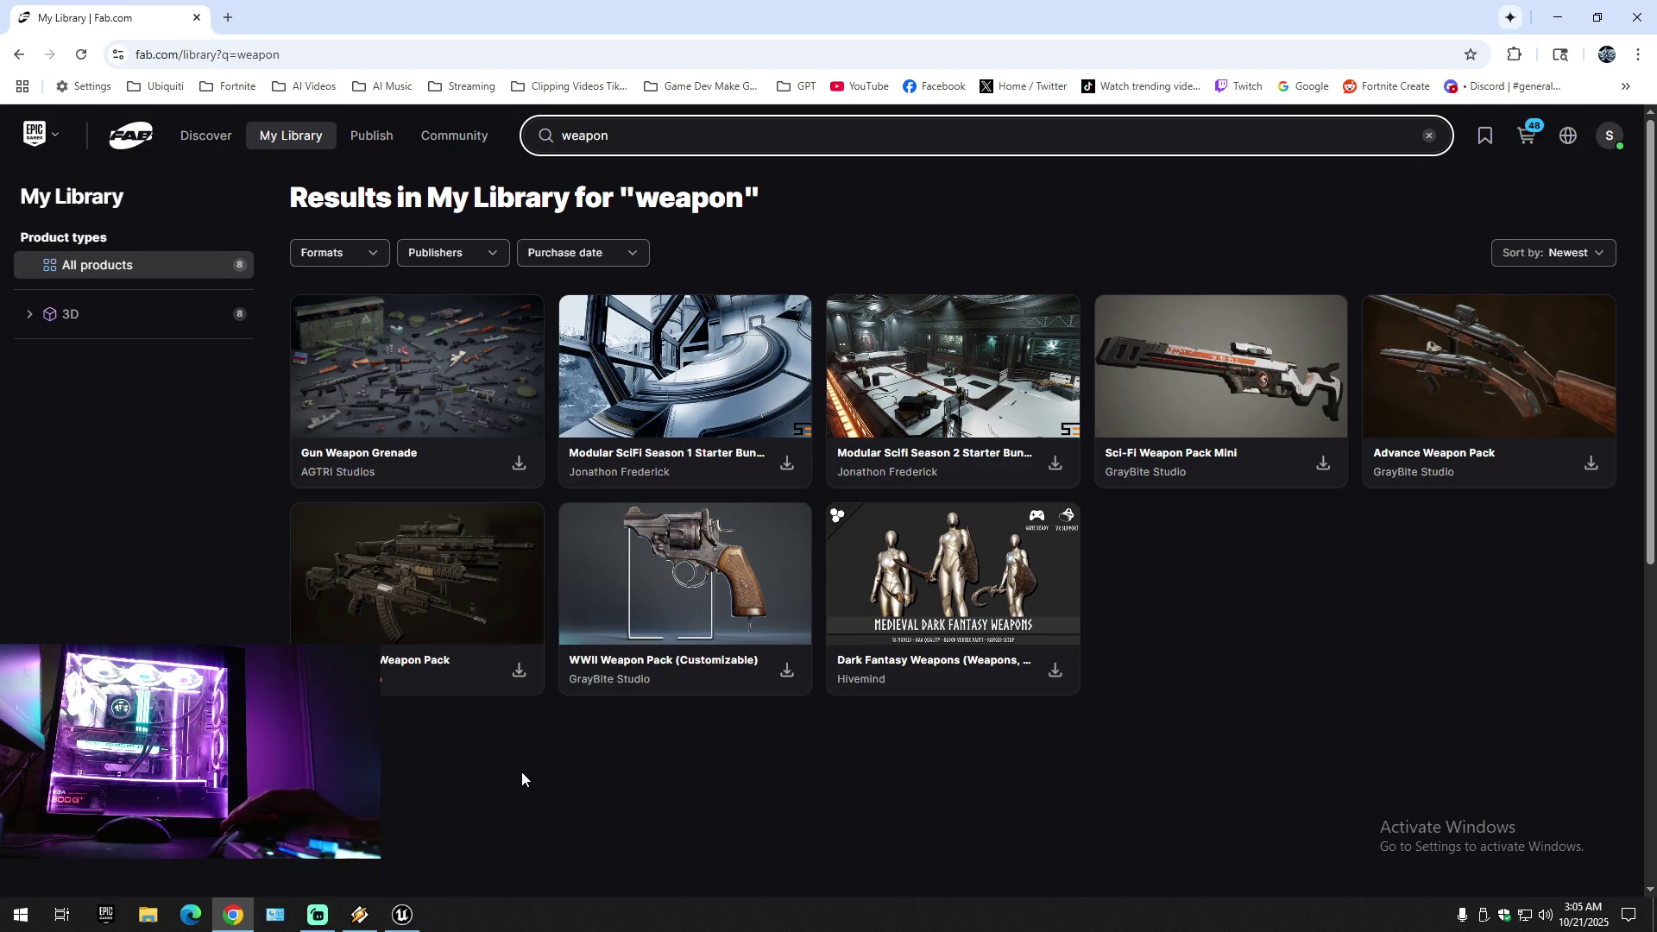
- Open the Customizable Weapon Pack and Advance Weapon Pack listings in new tabs
right_click(418, 578)
left_click(458, 601)
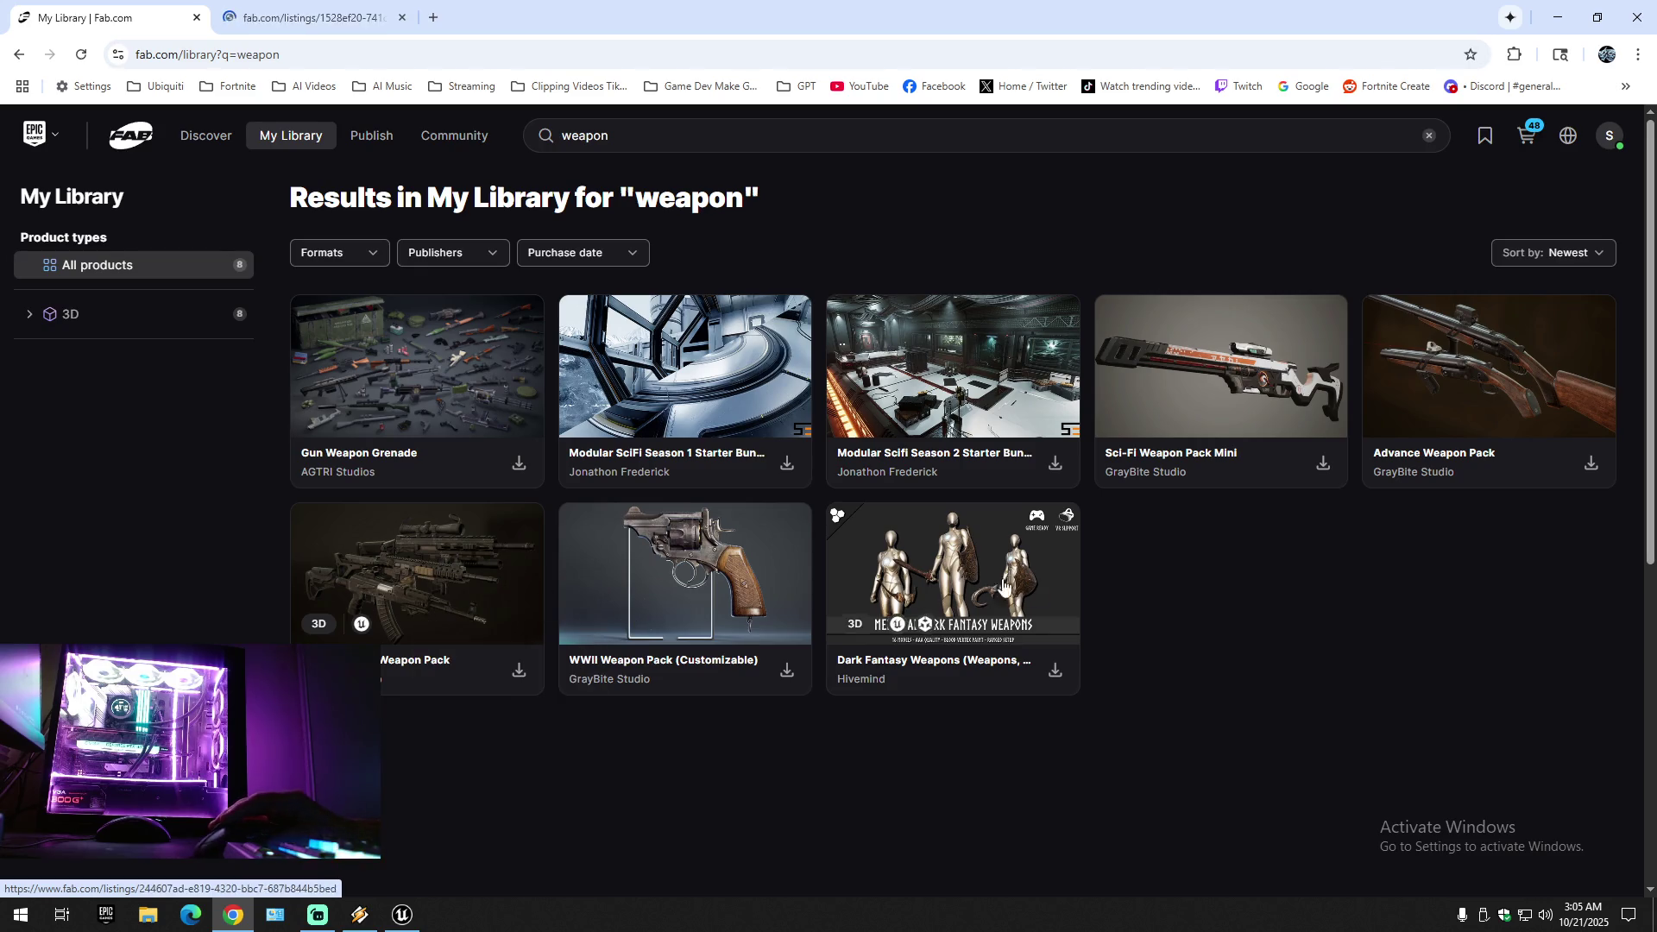
right_click(1464, 362)
left_click(1508, 385)
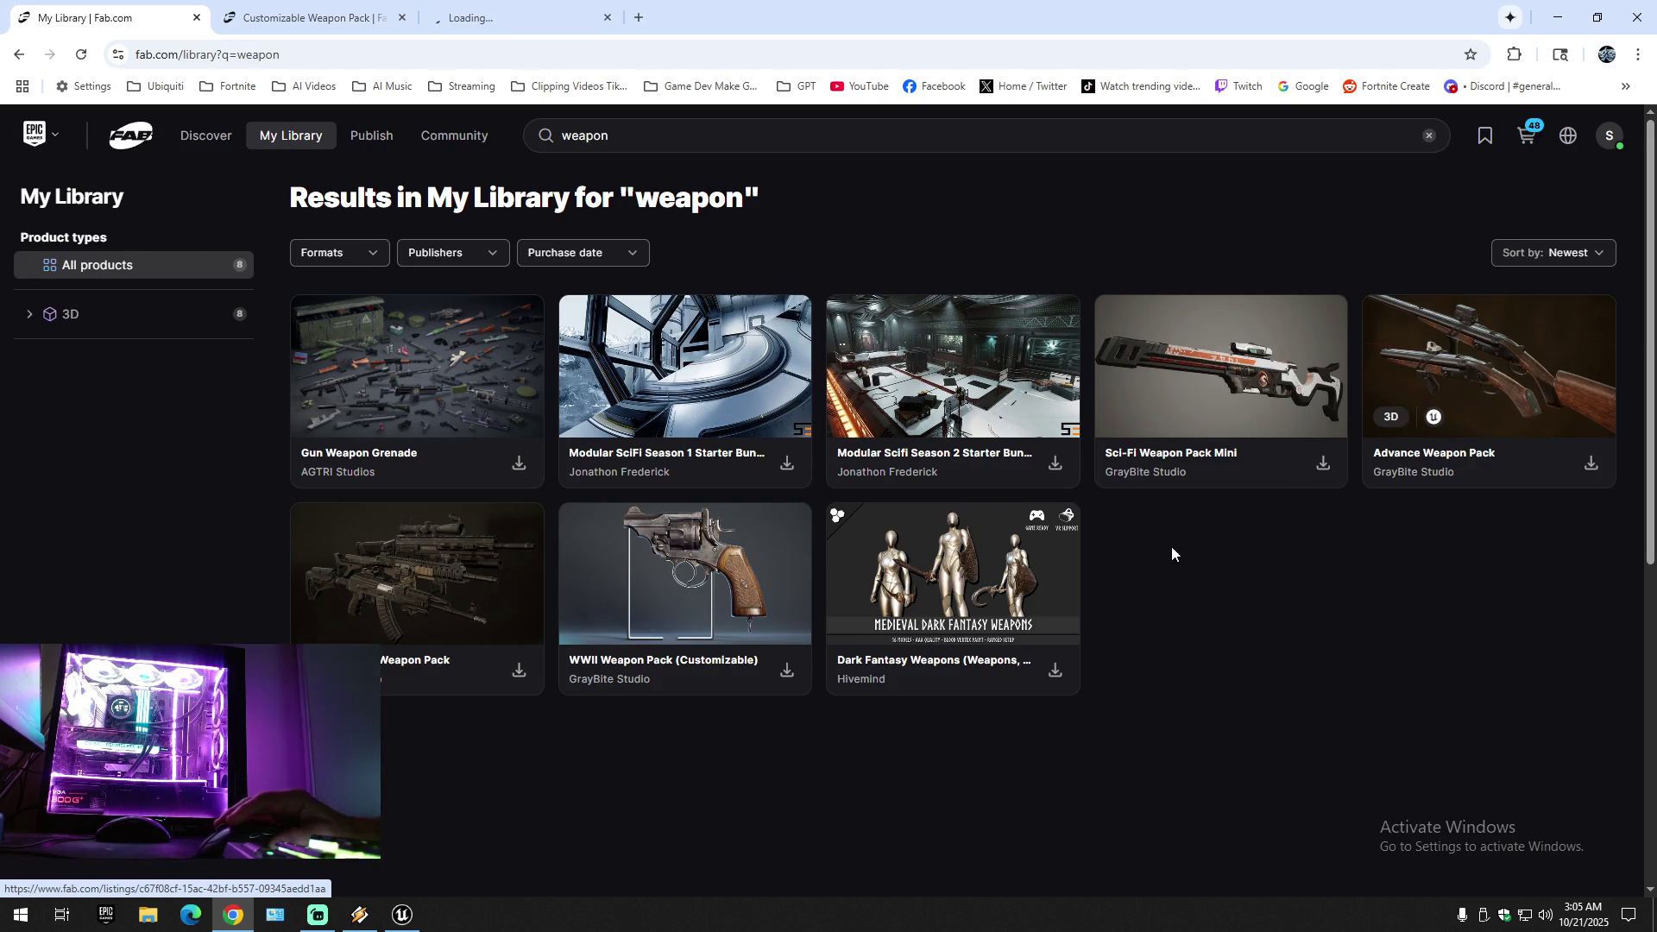
- Open the Gun Weapon Grenade listing and scroll through its page
left_click(516, 480)
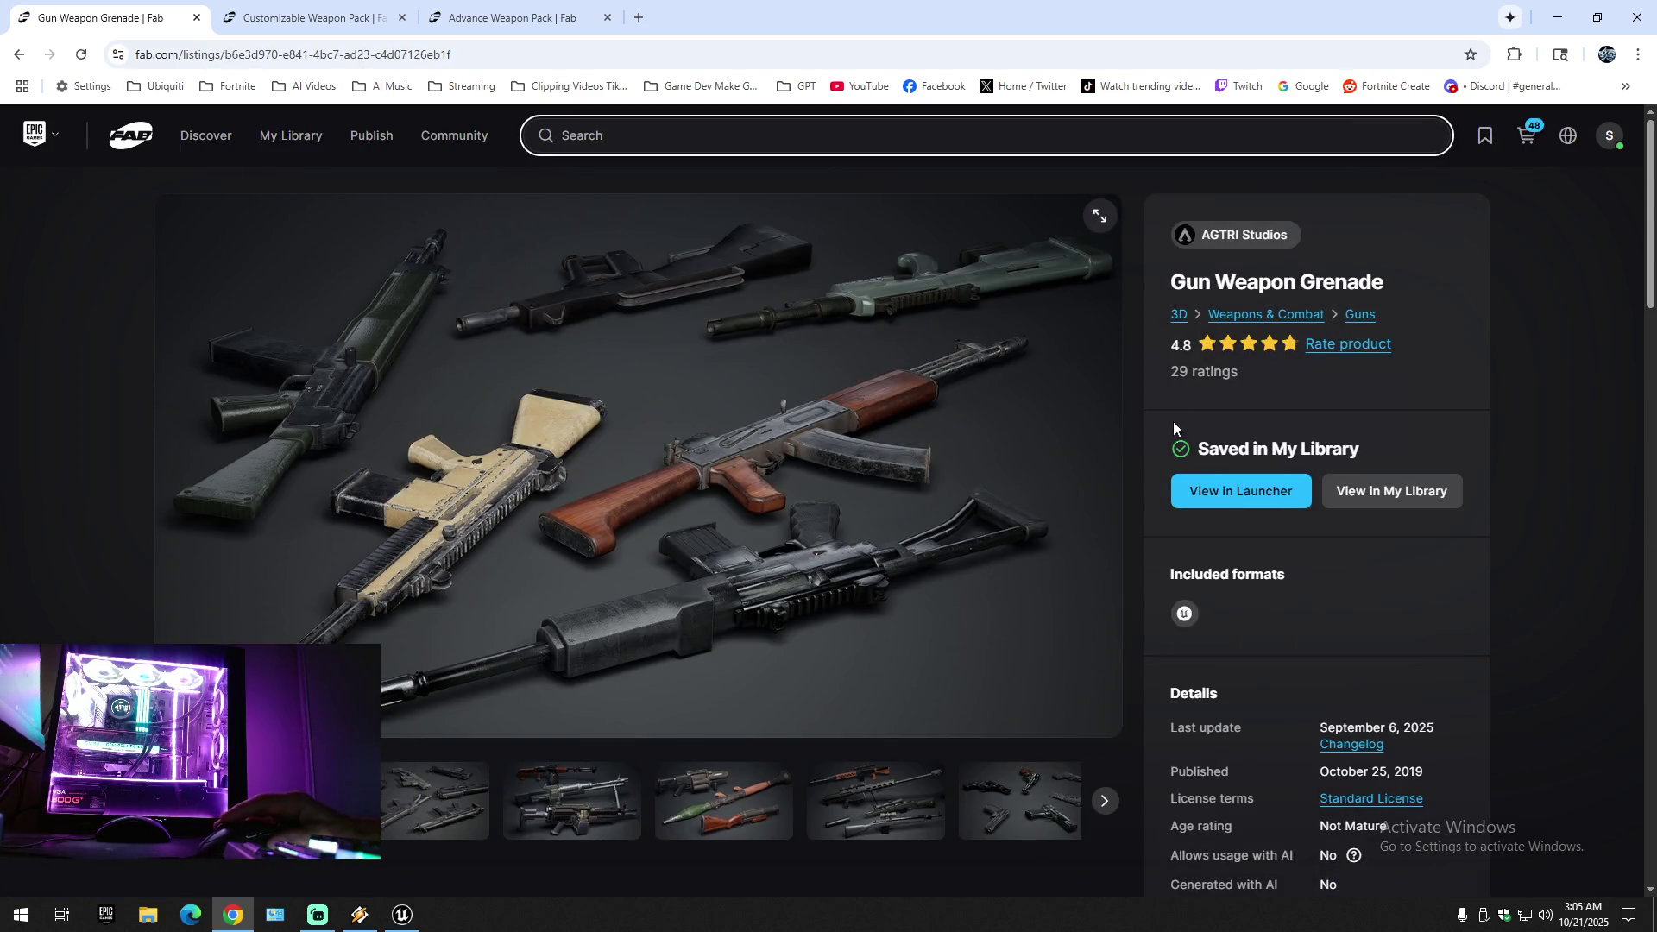
scroll(388, 777, "down", 4)
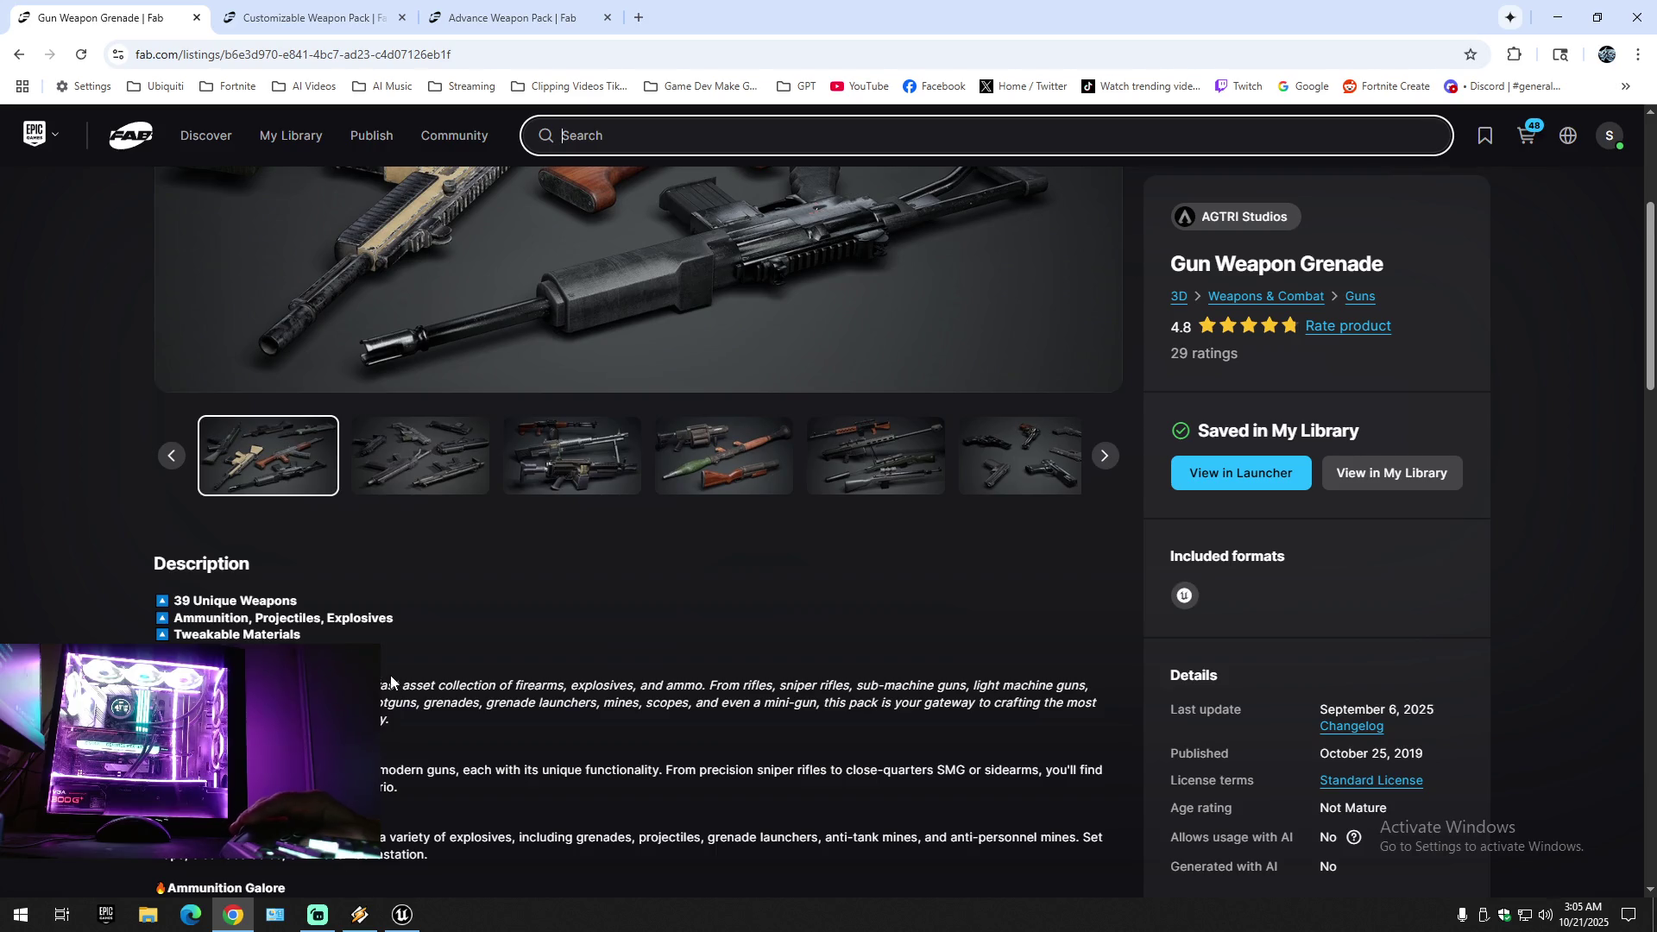
scroll(390, 679, "down", 3)
scroll(400, 695, "up", 7)
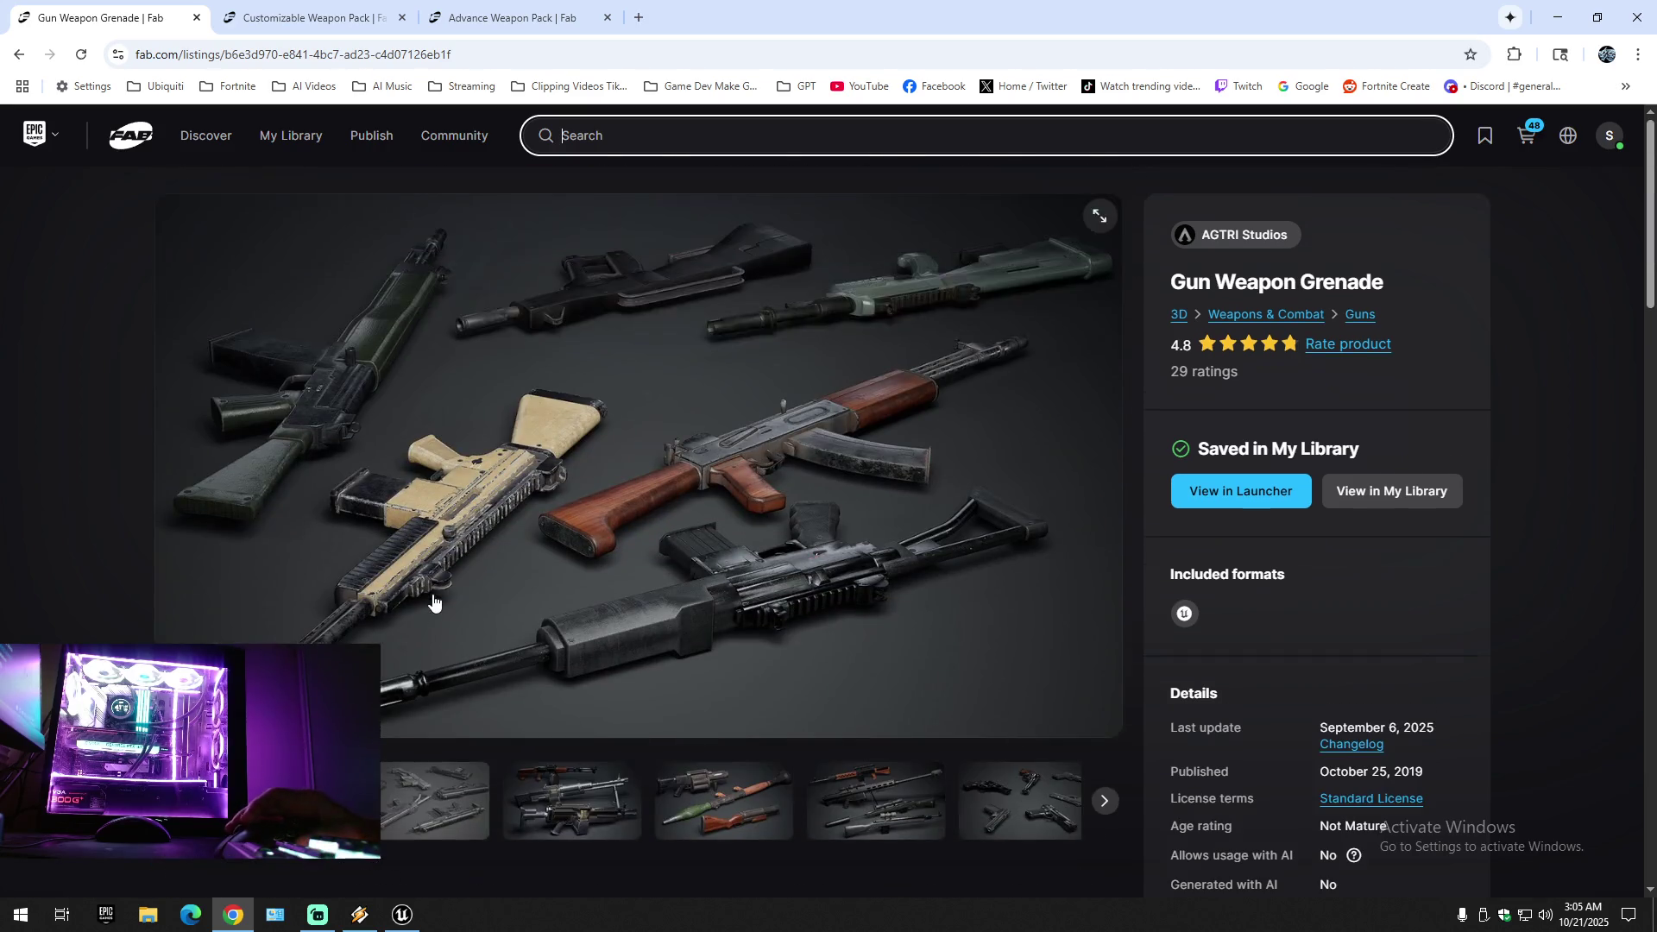
- Step through the gallery images from SMGs and pistols to the audio waveform preview
left_click(436, 806)
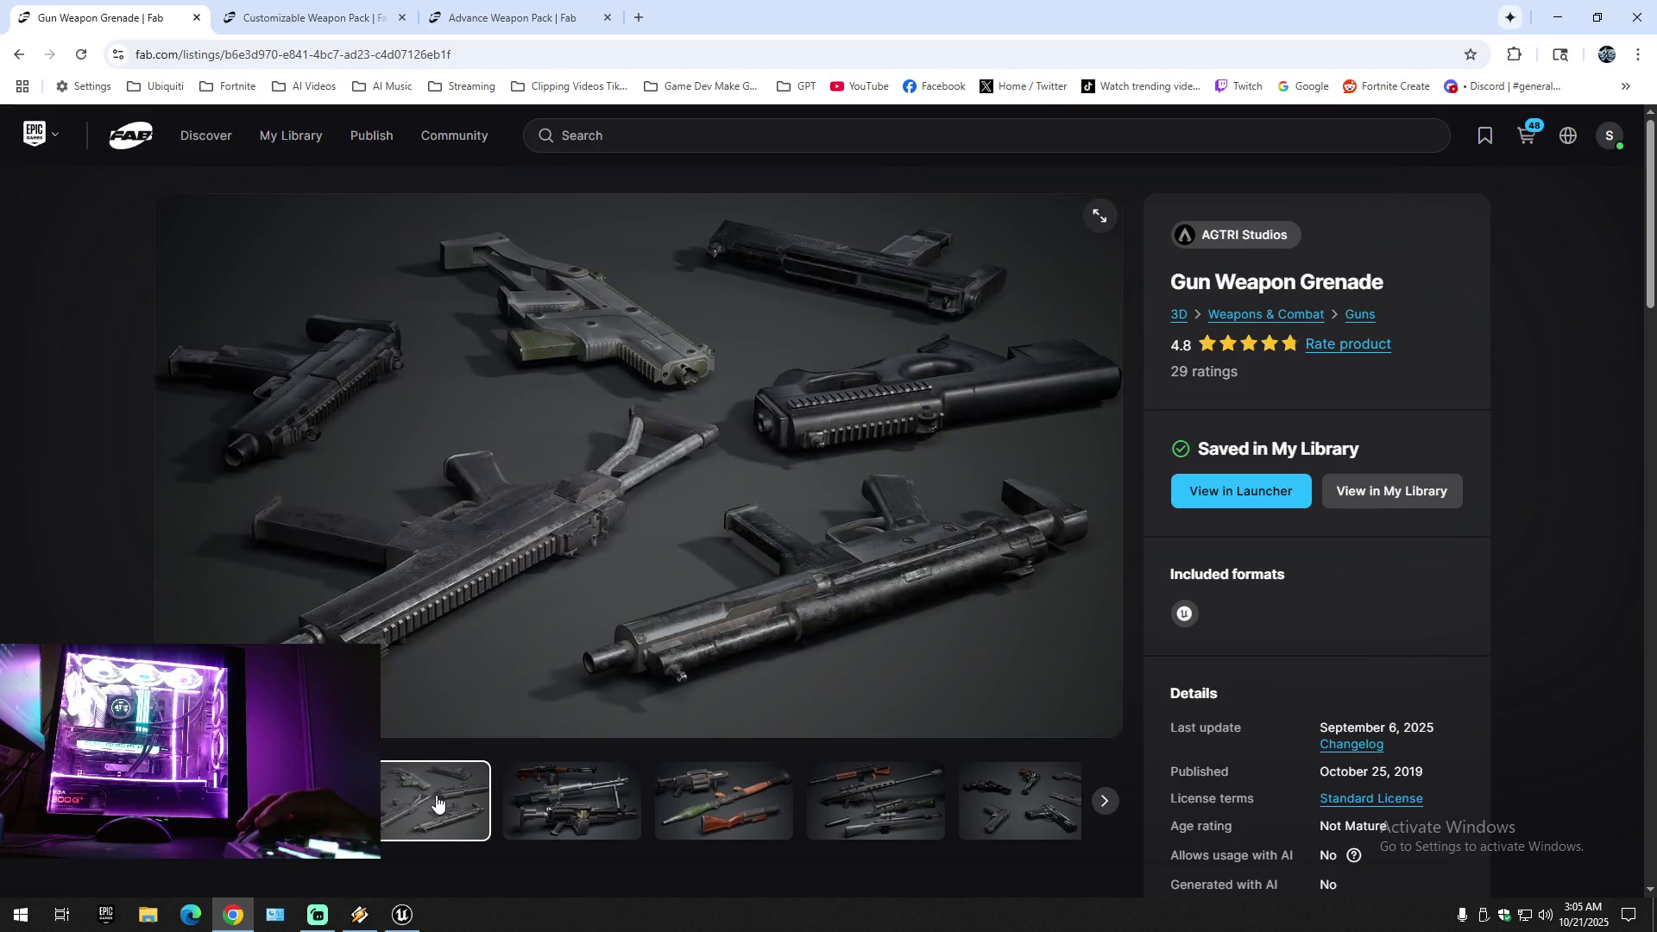
left_click(548, 805)
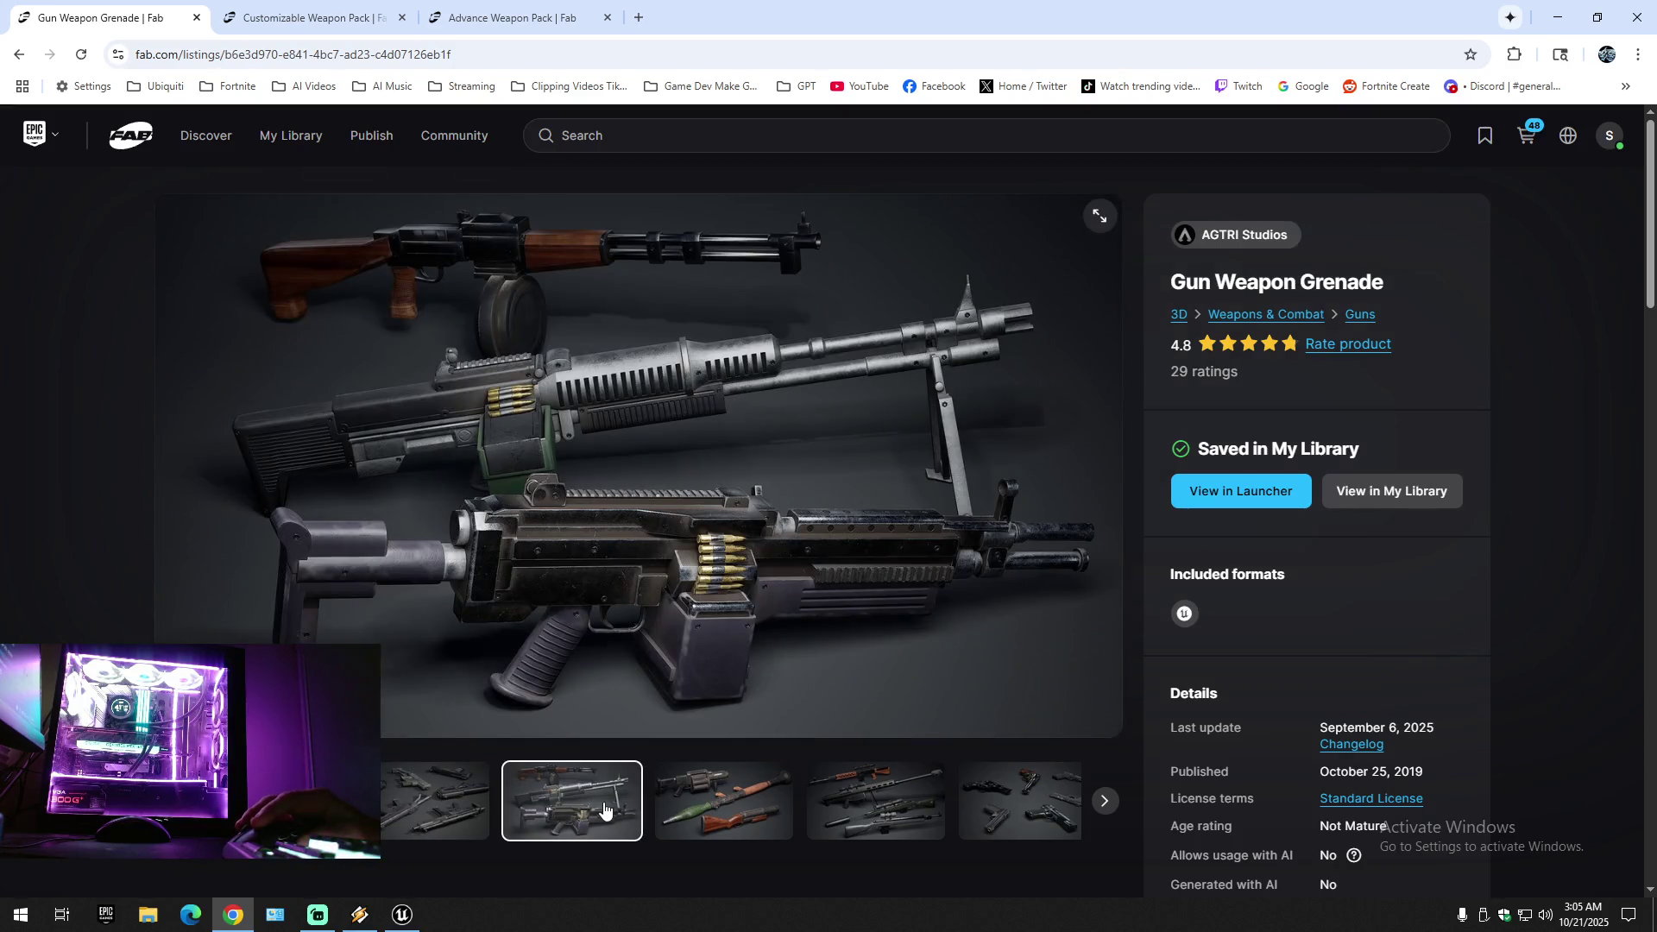
left_click(712, 805)
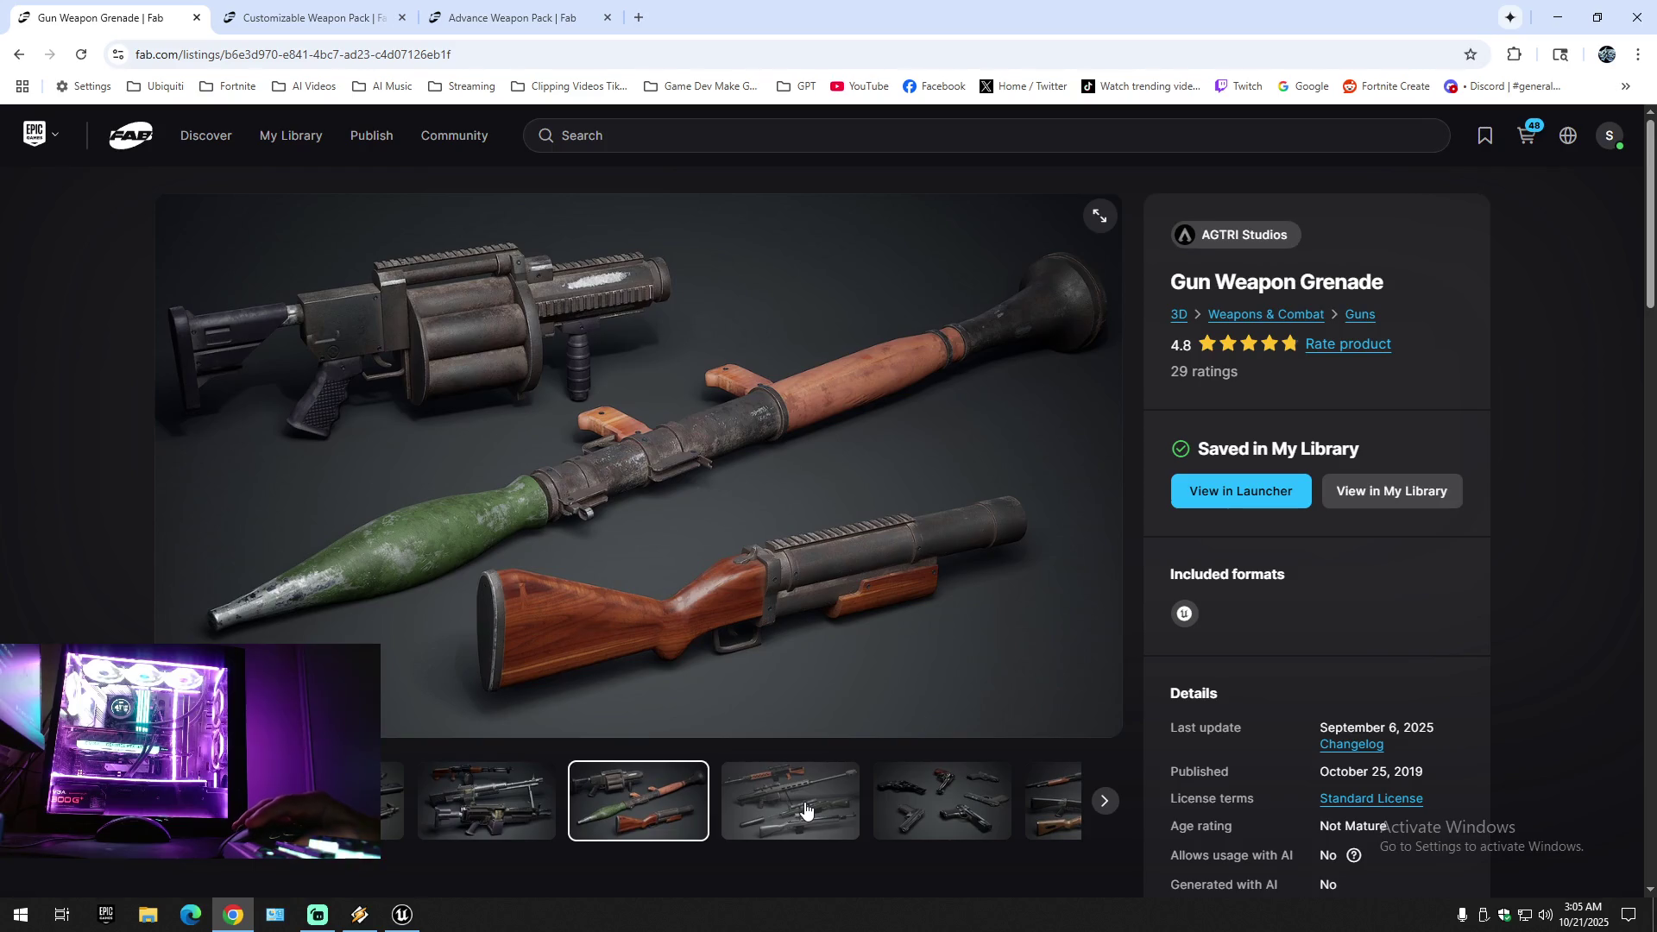
left_click(806, 808)
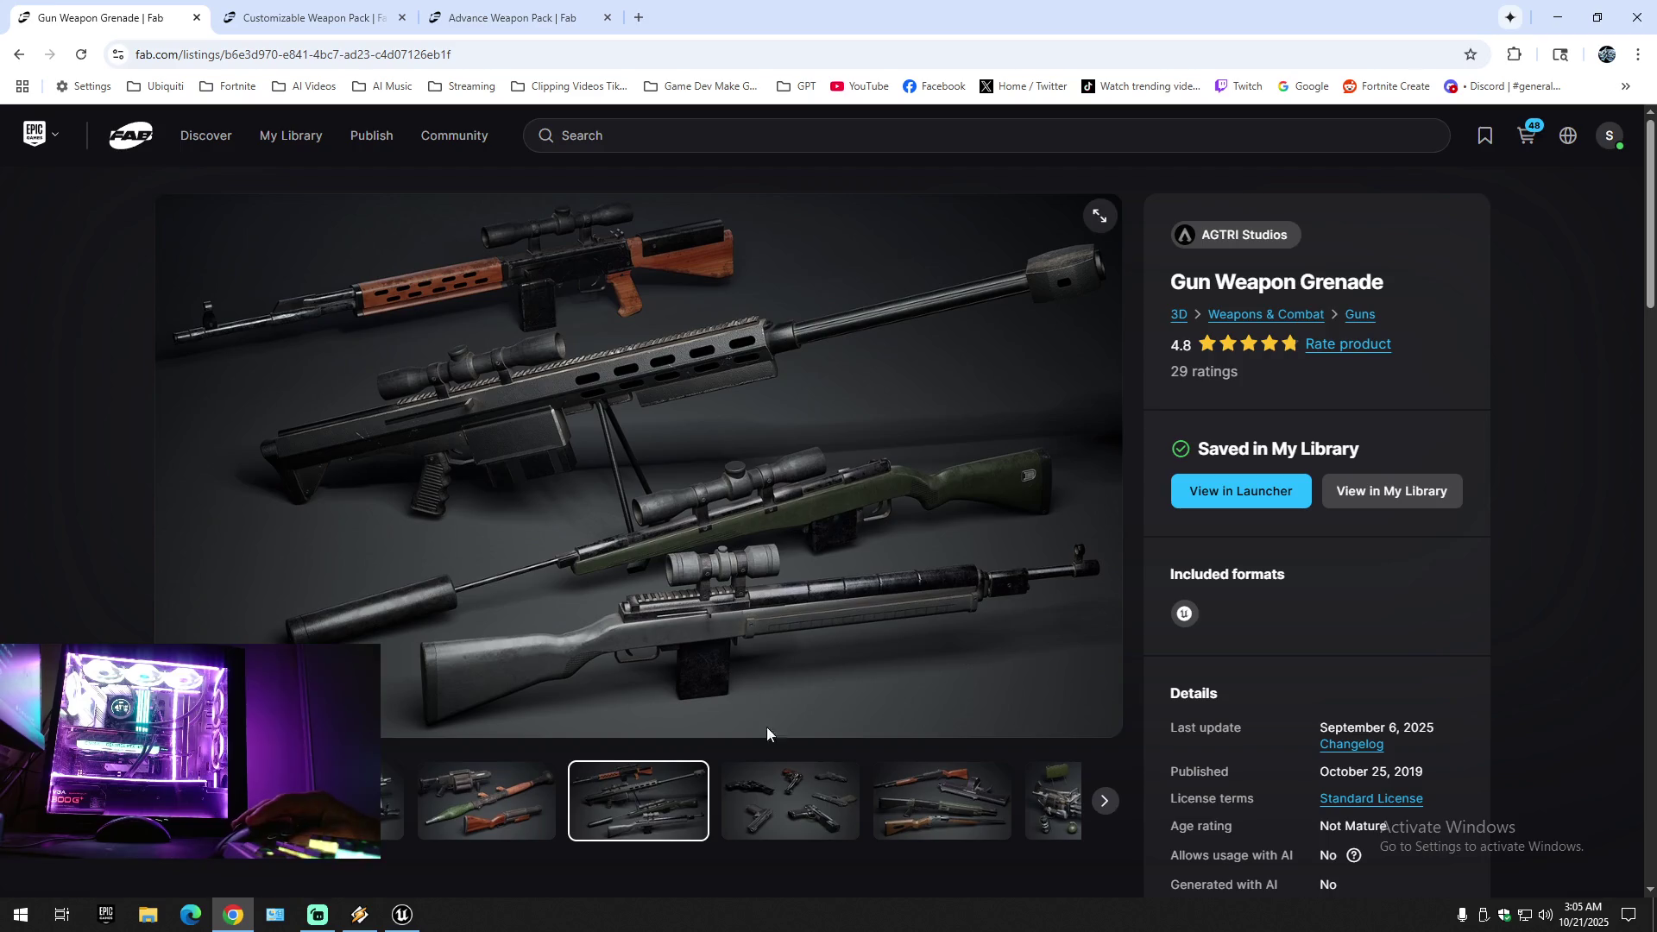
left_click(799, 802)
left_click(777, 801)
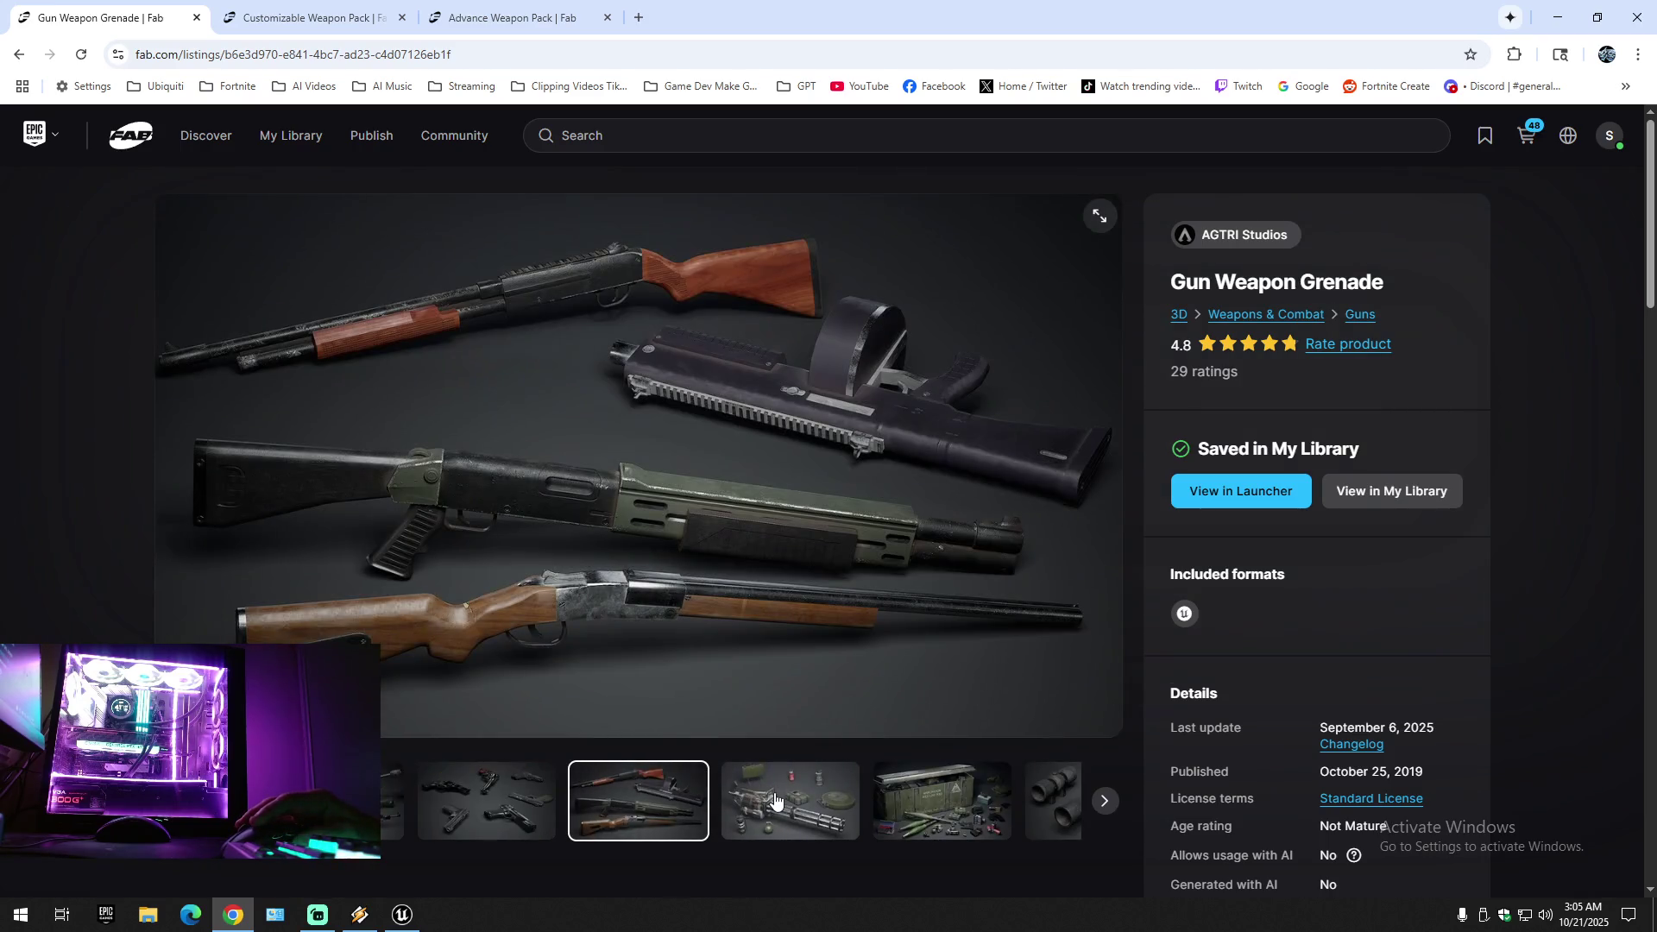
left_click(805, 802)
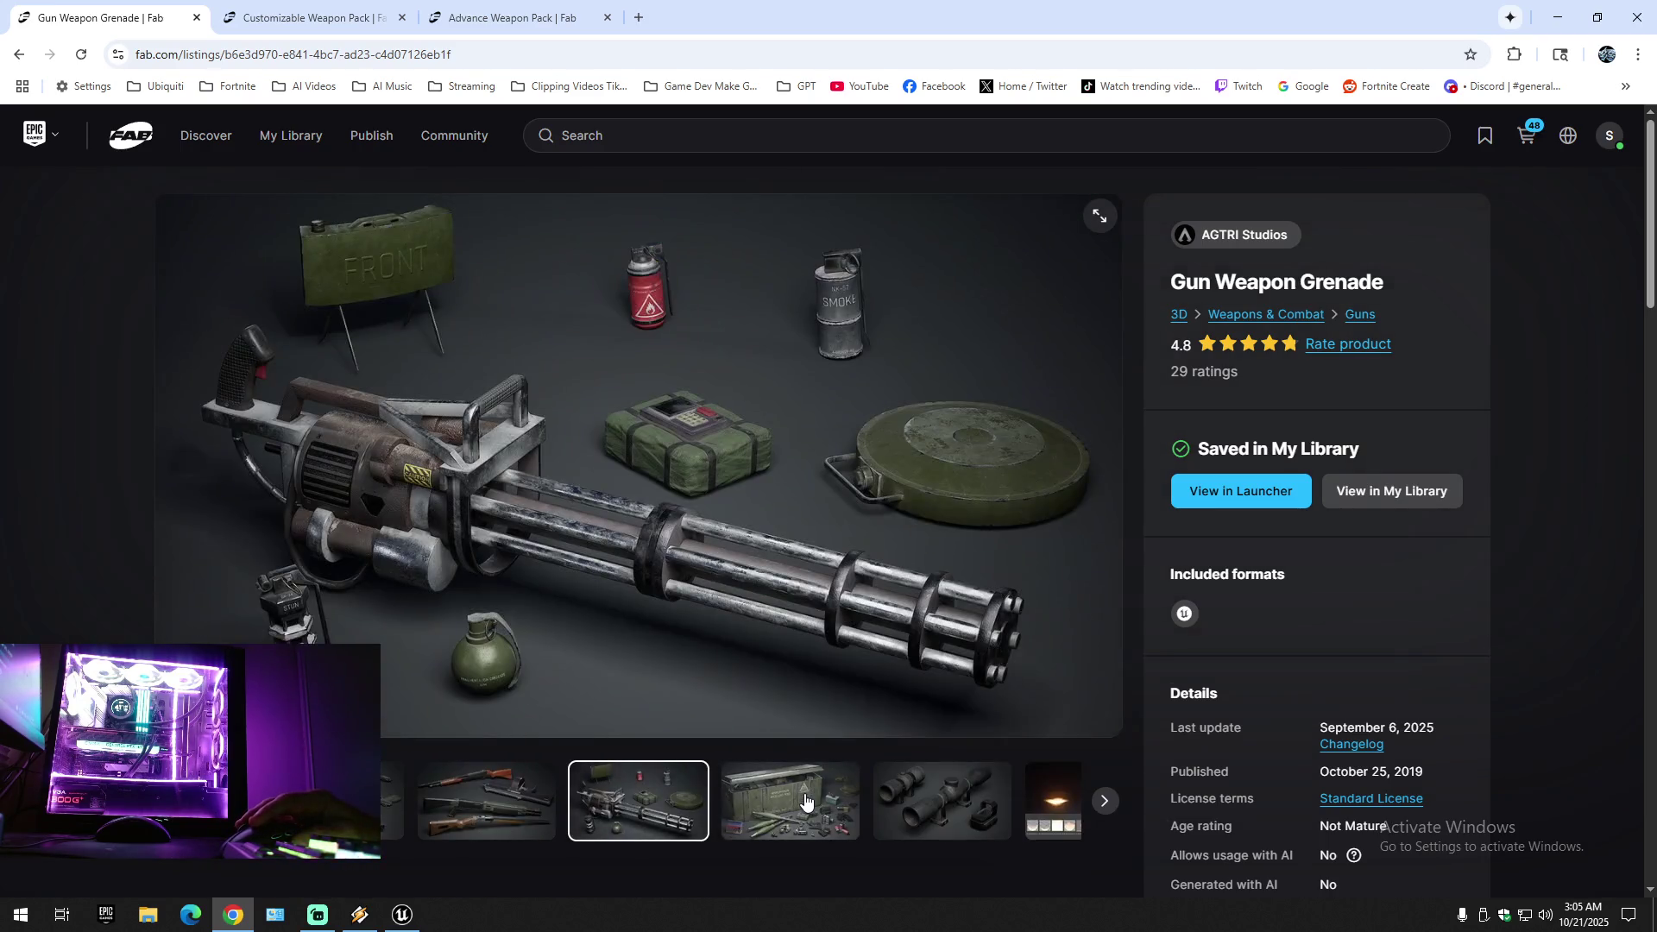
left_click(805, 802)
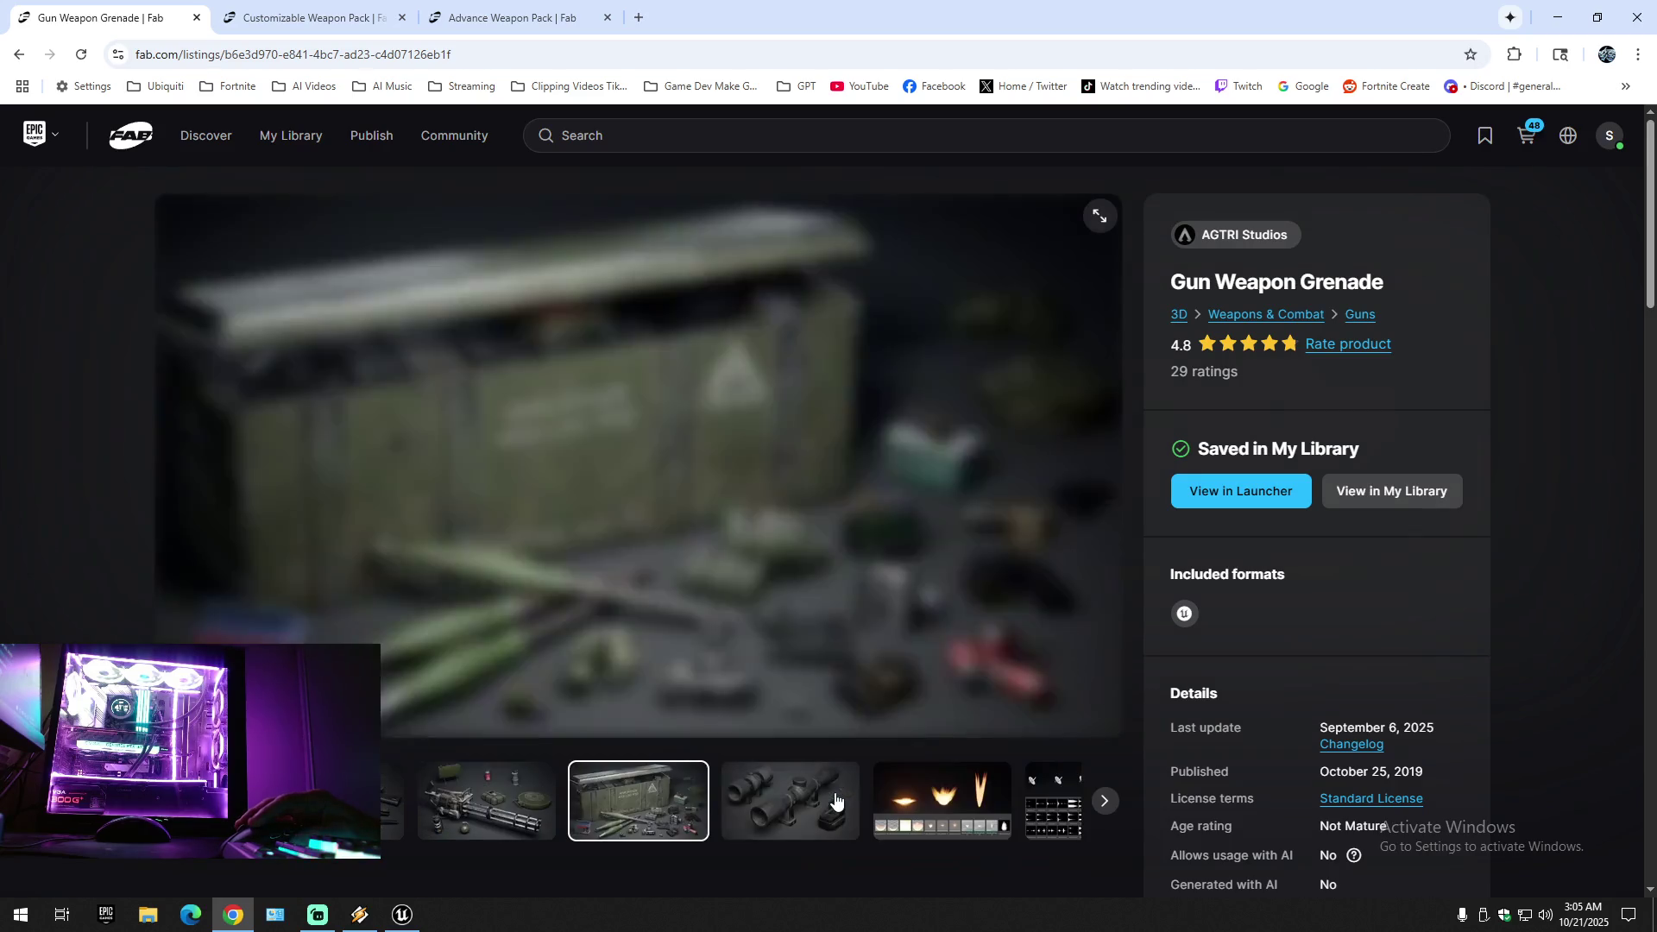
left_click(808, 799)
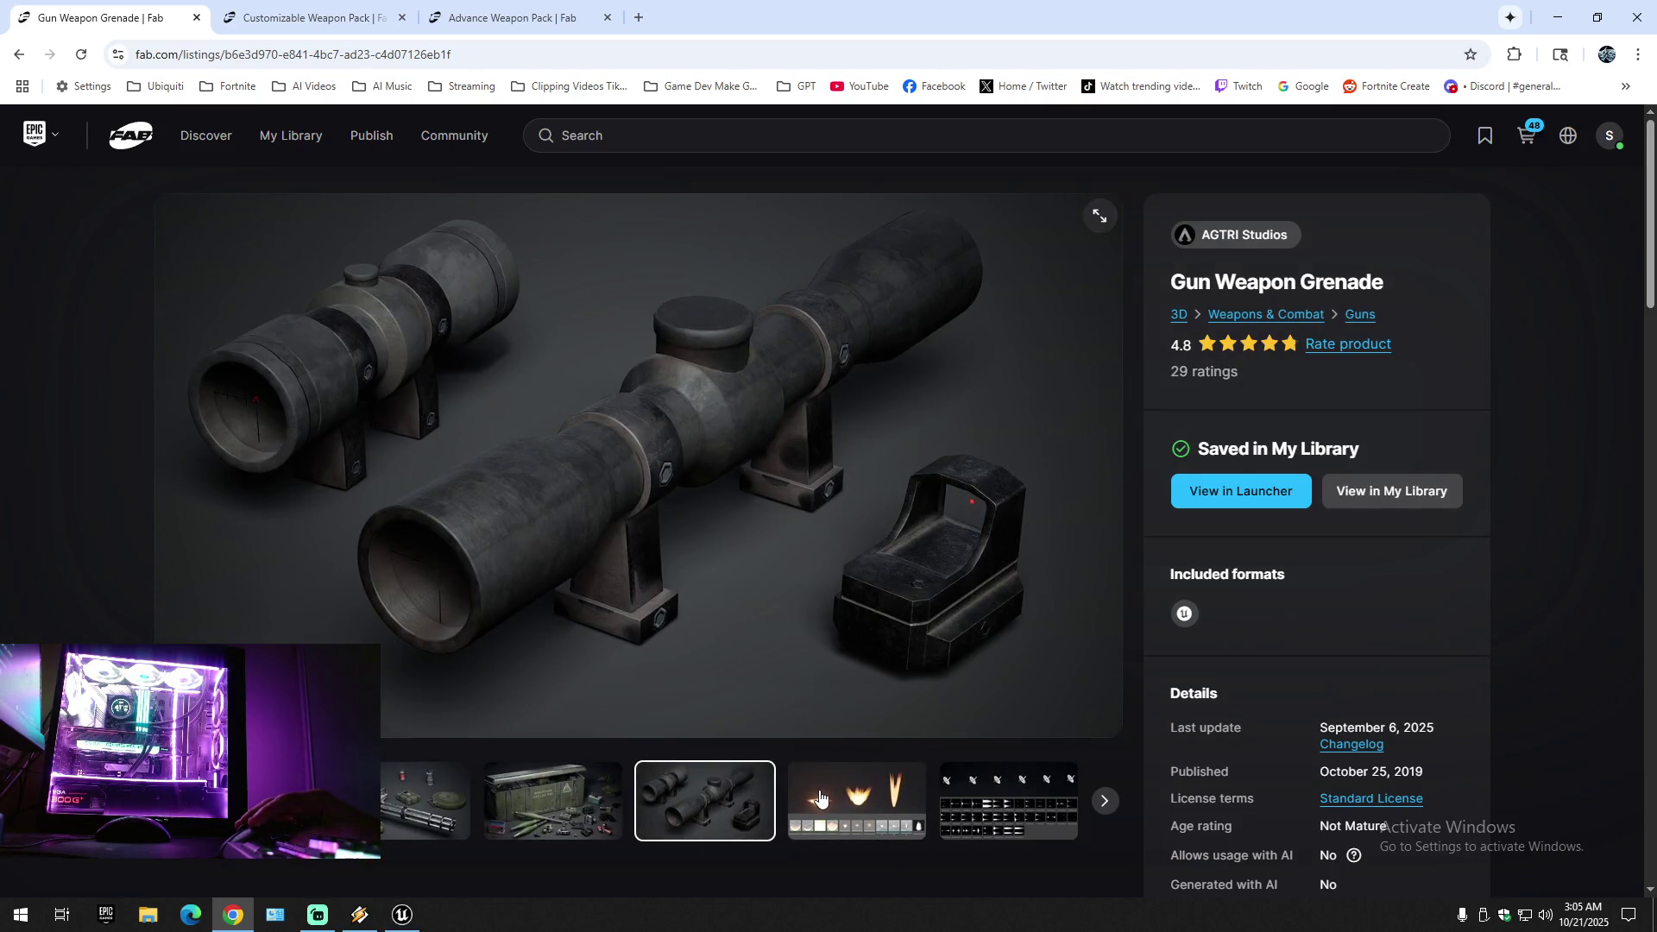
left_click(820, 798)
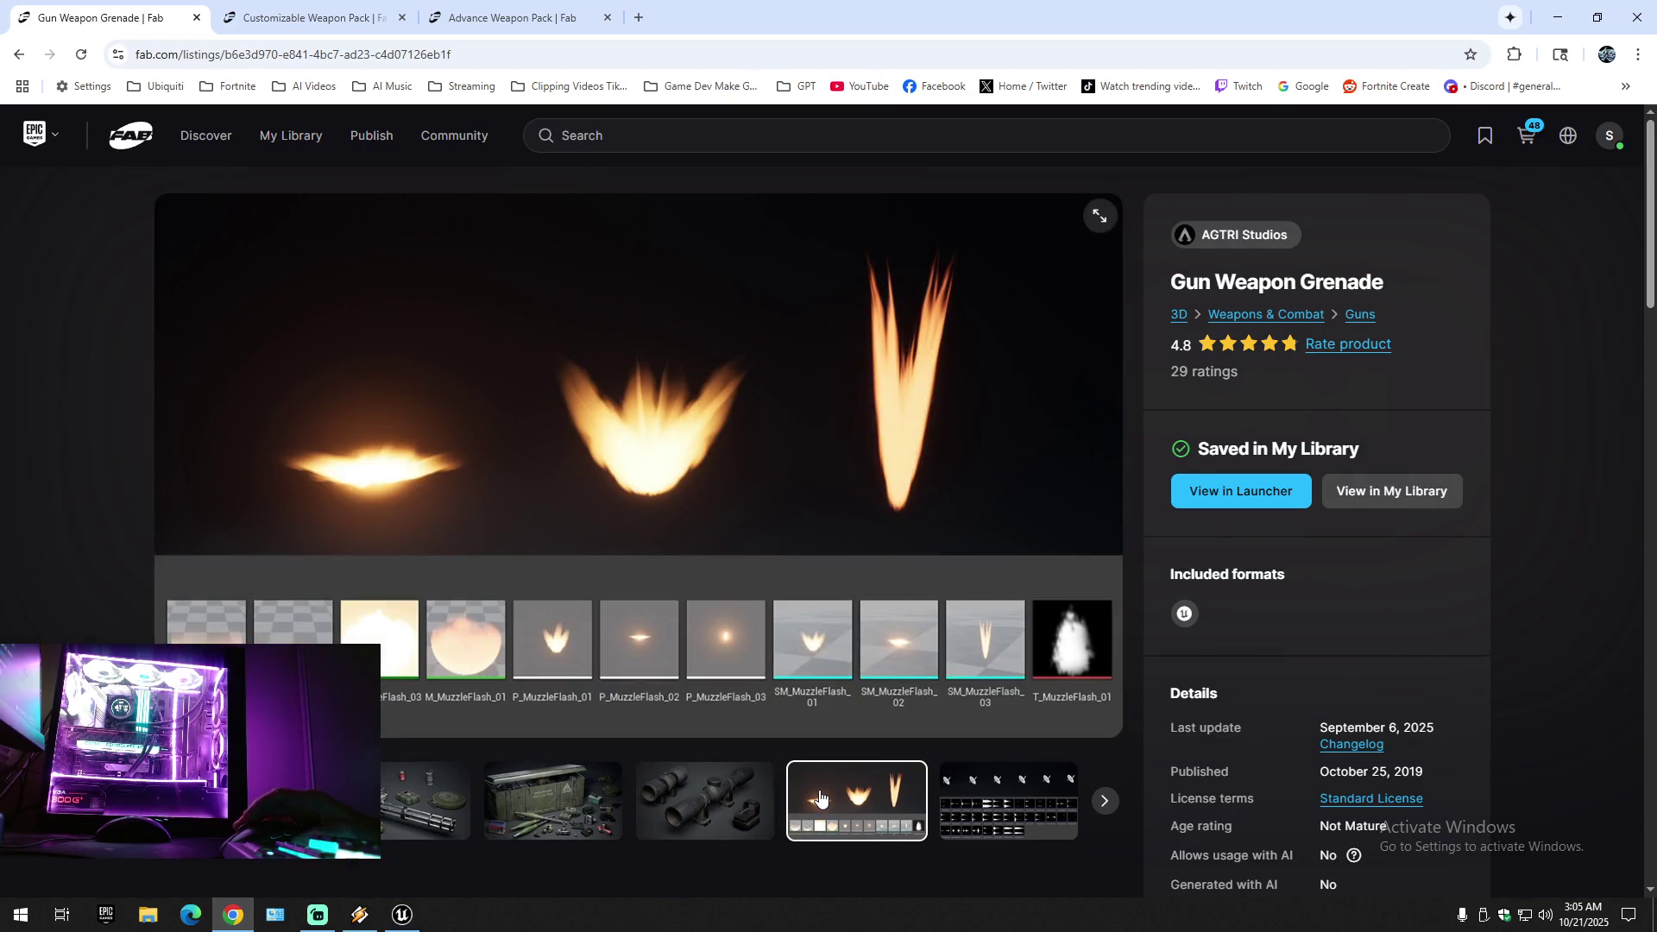
left_click(980, 797)
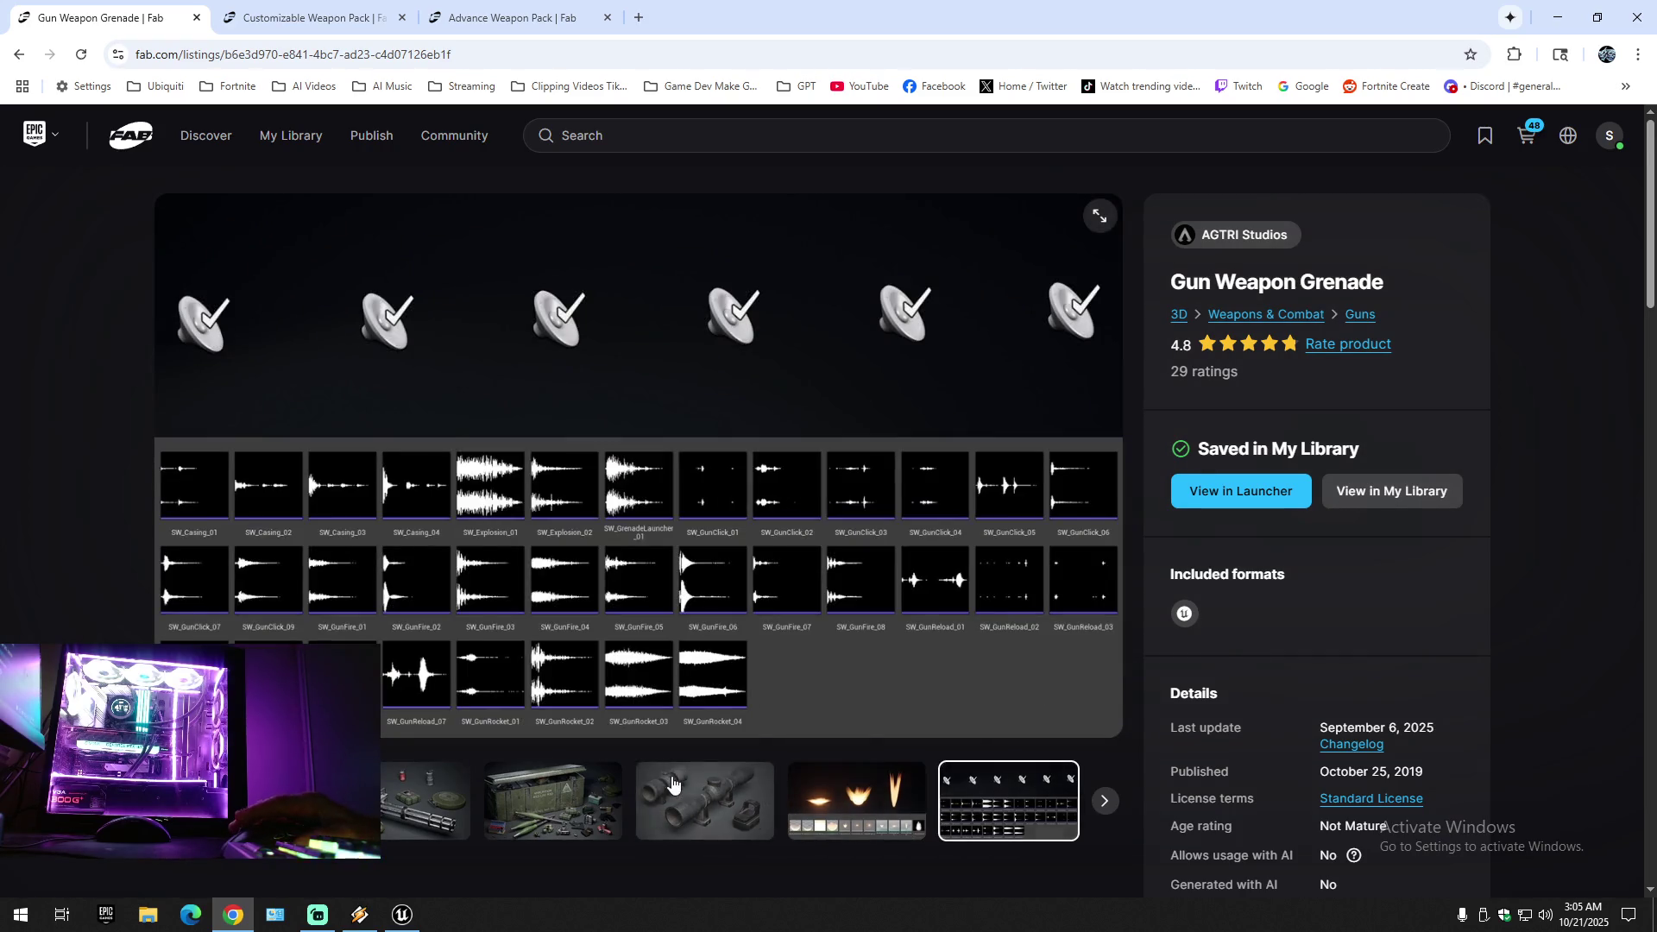
- Scroll through the listing's description and technical details
scroll(652, 783, "down", 12)
scroll(652, 783, "down", 7)
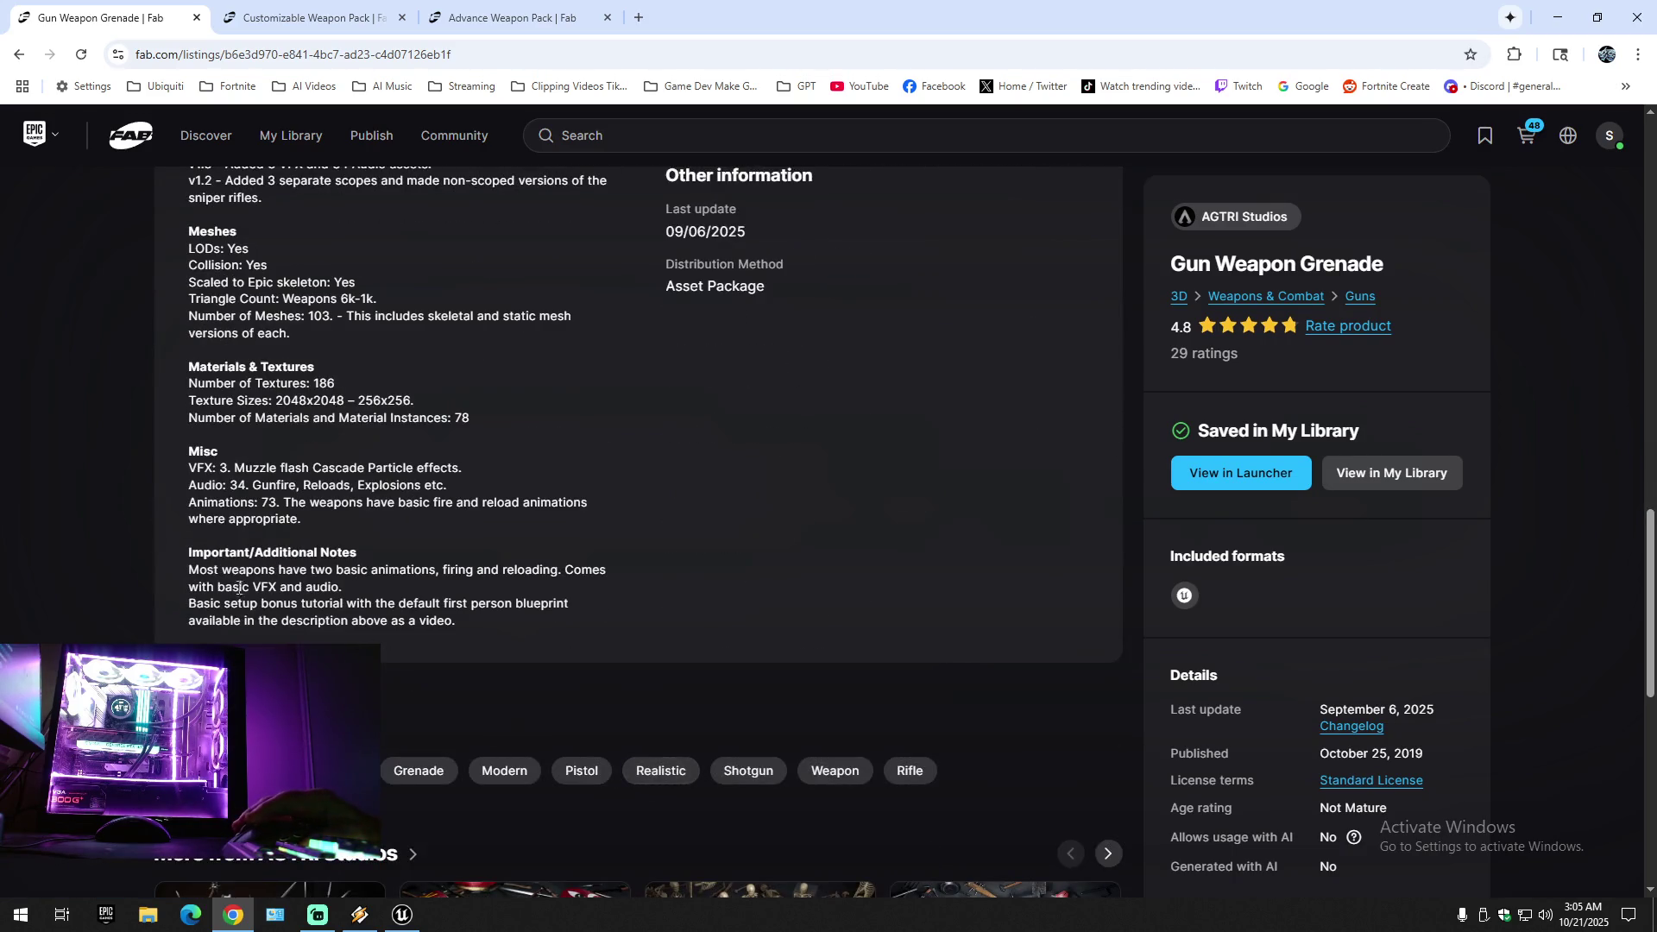
scroll(257, 486, "up", 2)
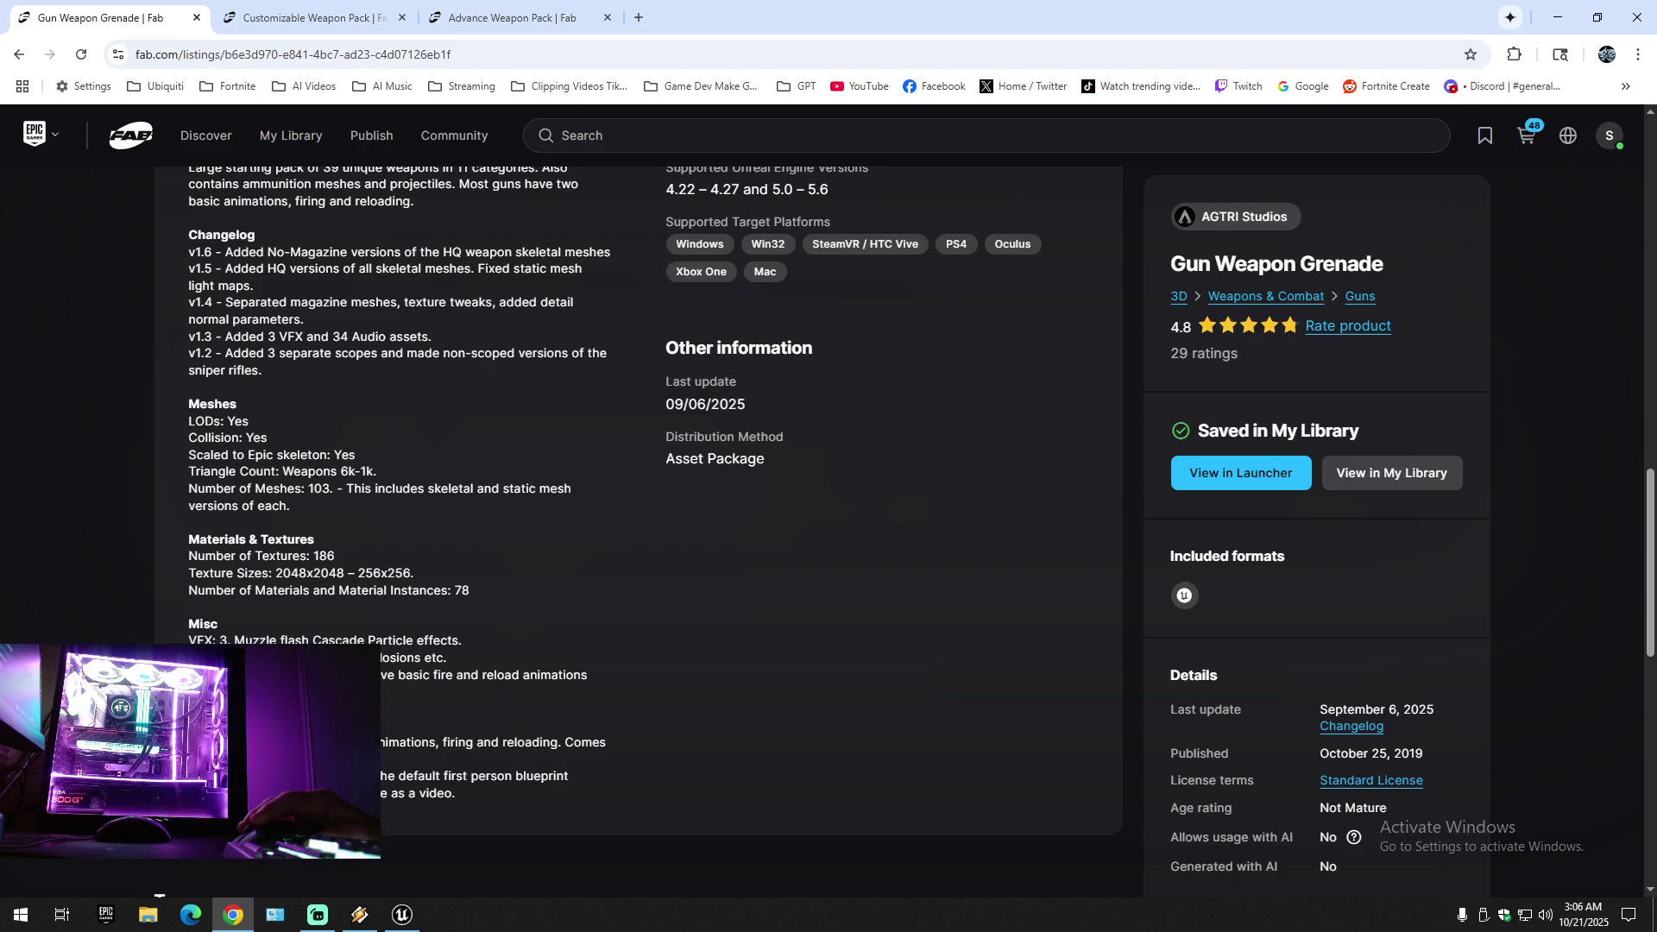
scroll(720, 635, "up", 10)
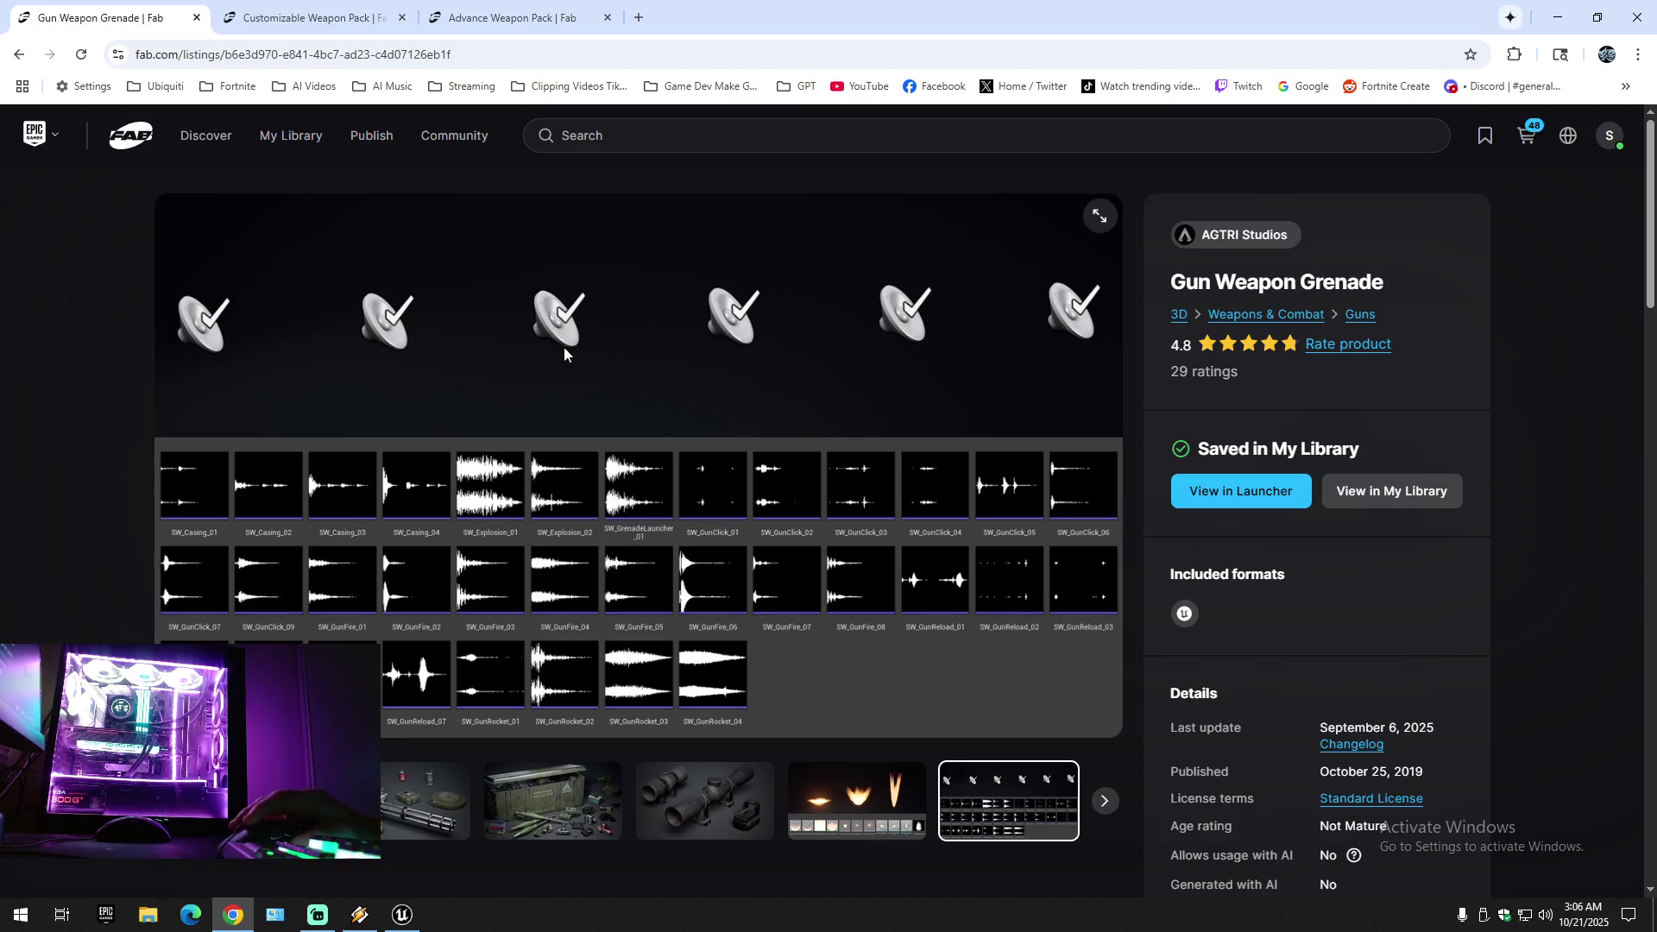
- Close the Gun Weapon Grenade tab and scroll the Customizable Weapon Pack details
left_click(197, 18)
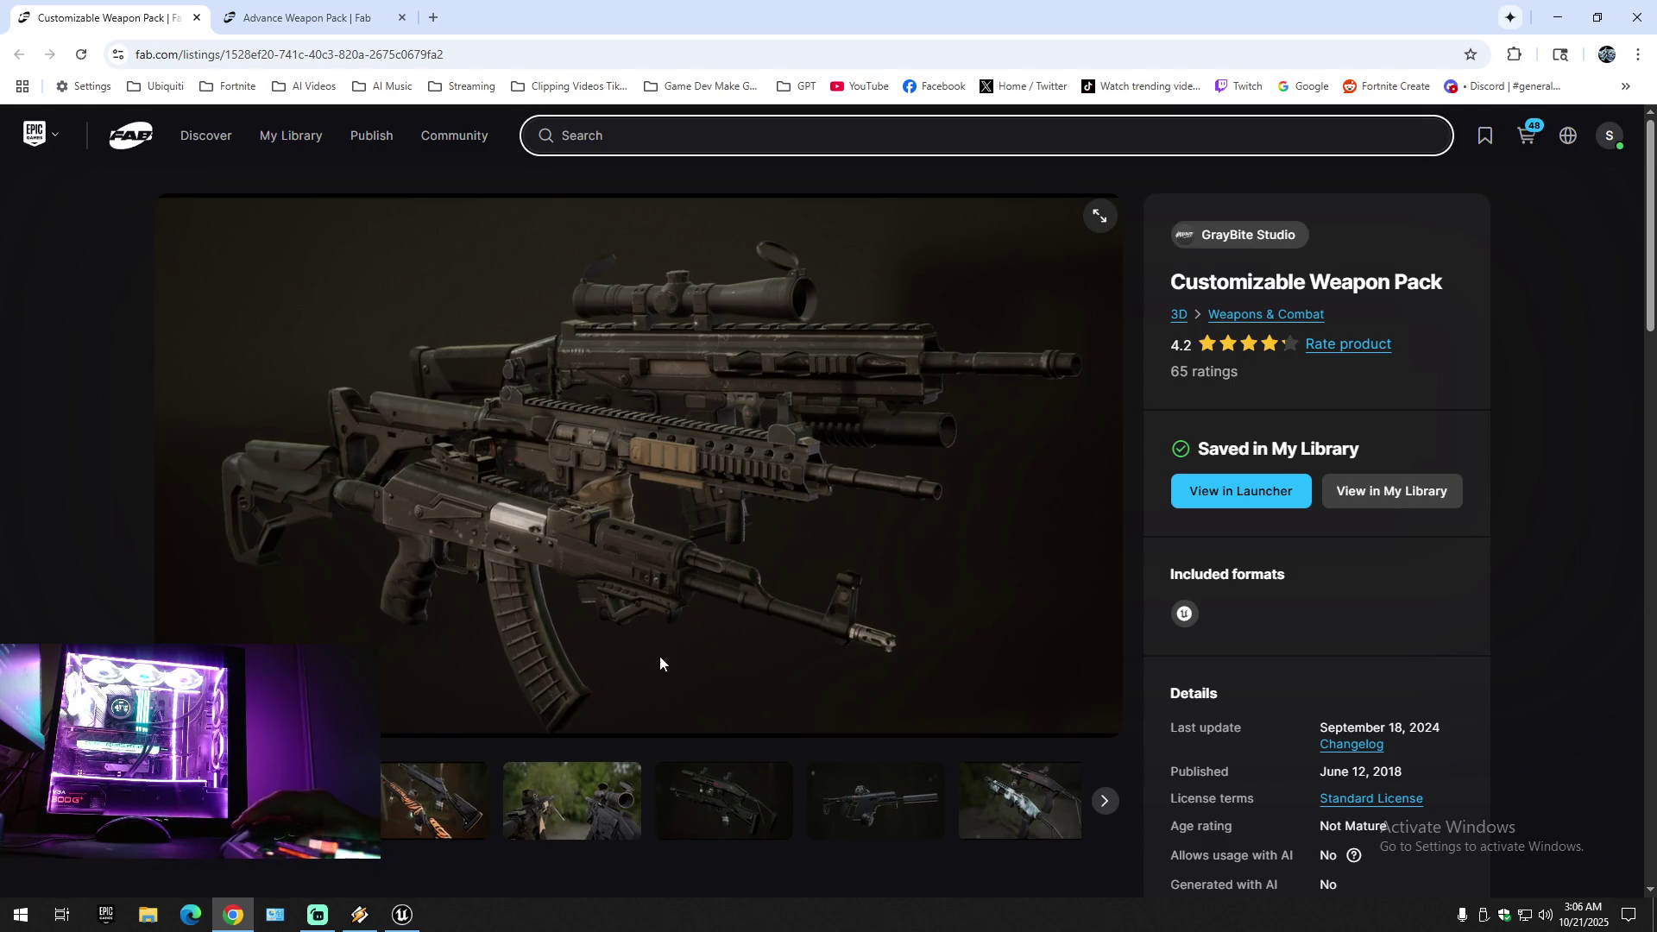
scroll(647, 661, "down", 10)
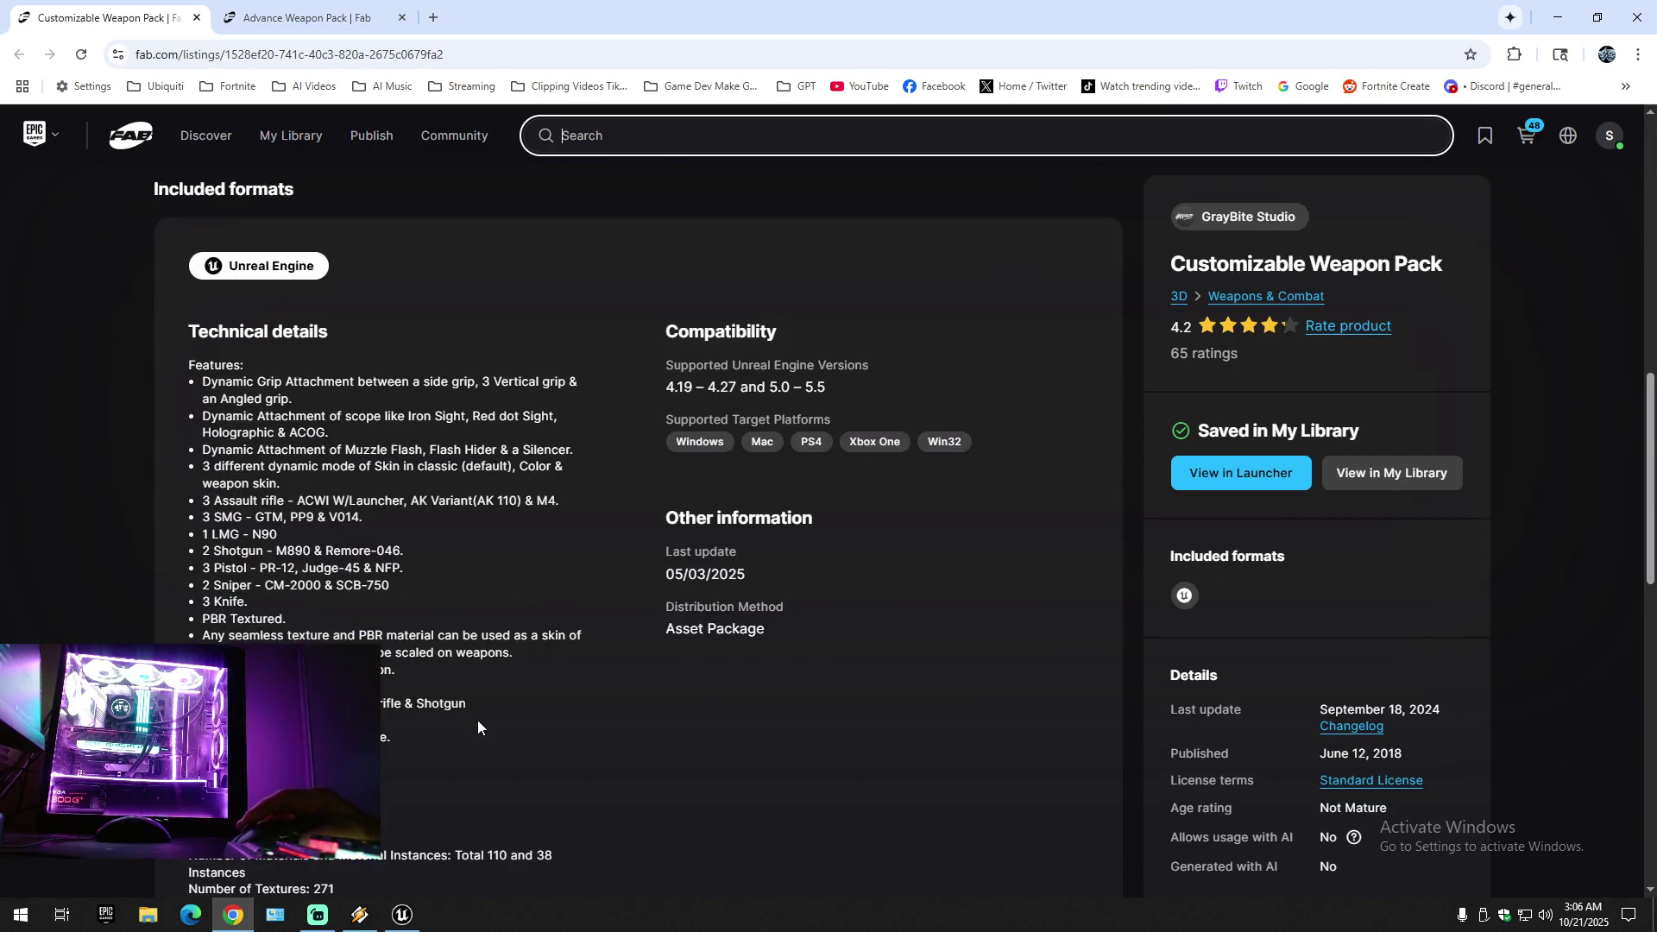
scroll(480, 730, "down", 3)
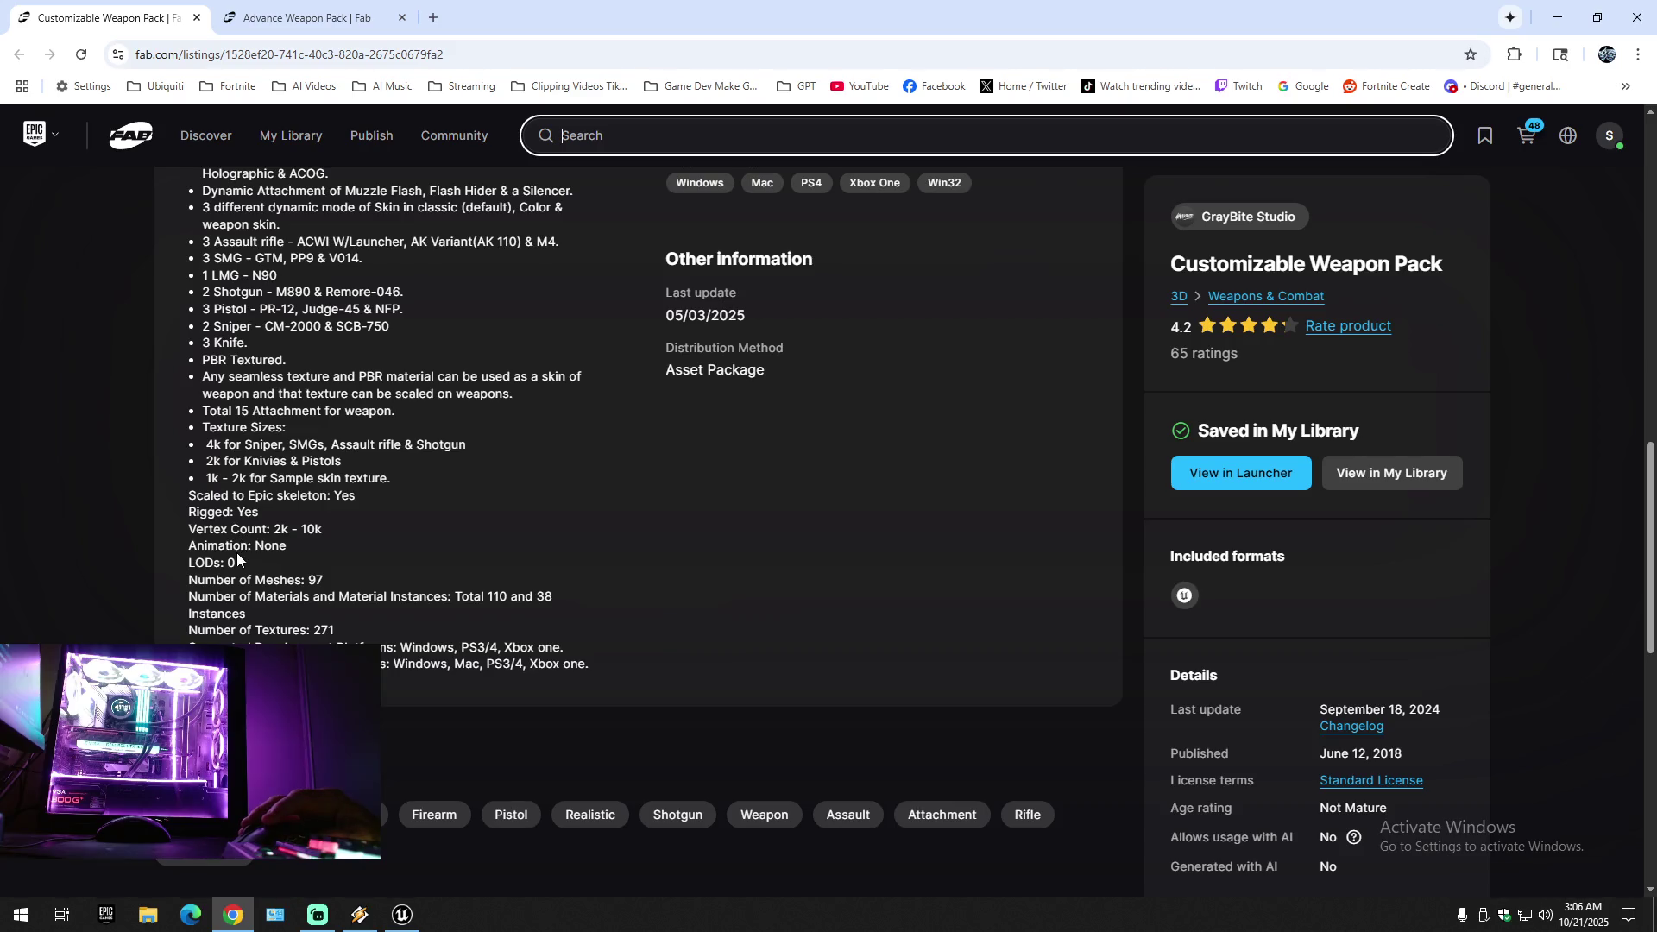
scroll(377, 354, "up", 13)
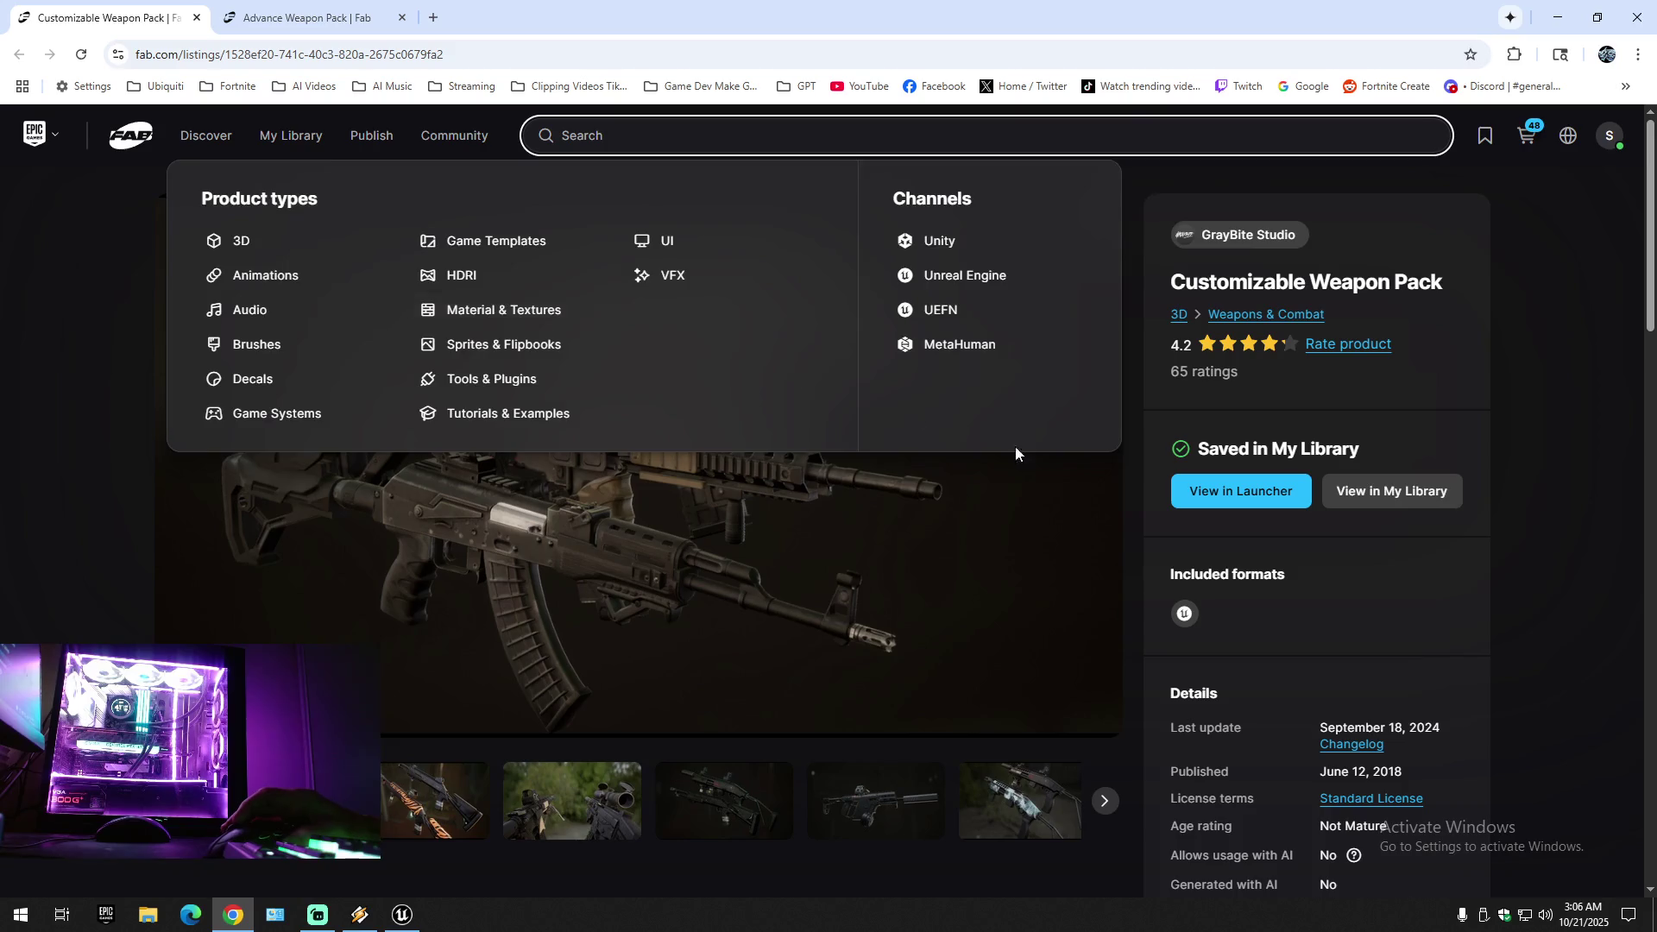
- Step through the gallery from the tiger-stripe shotgun to the grenades image
left_click(440, 802)
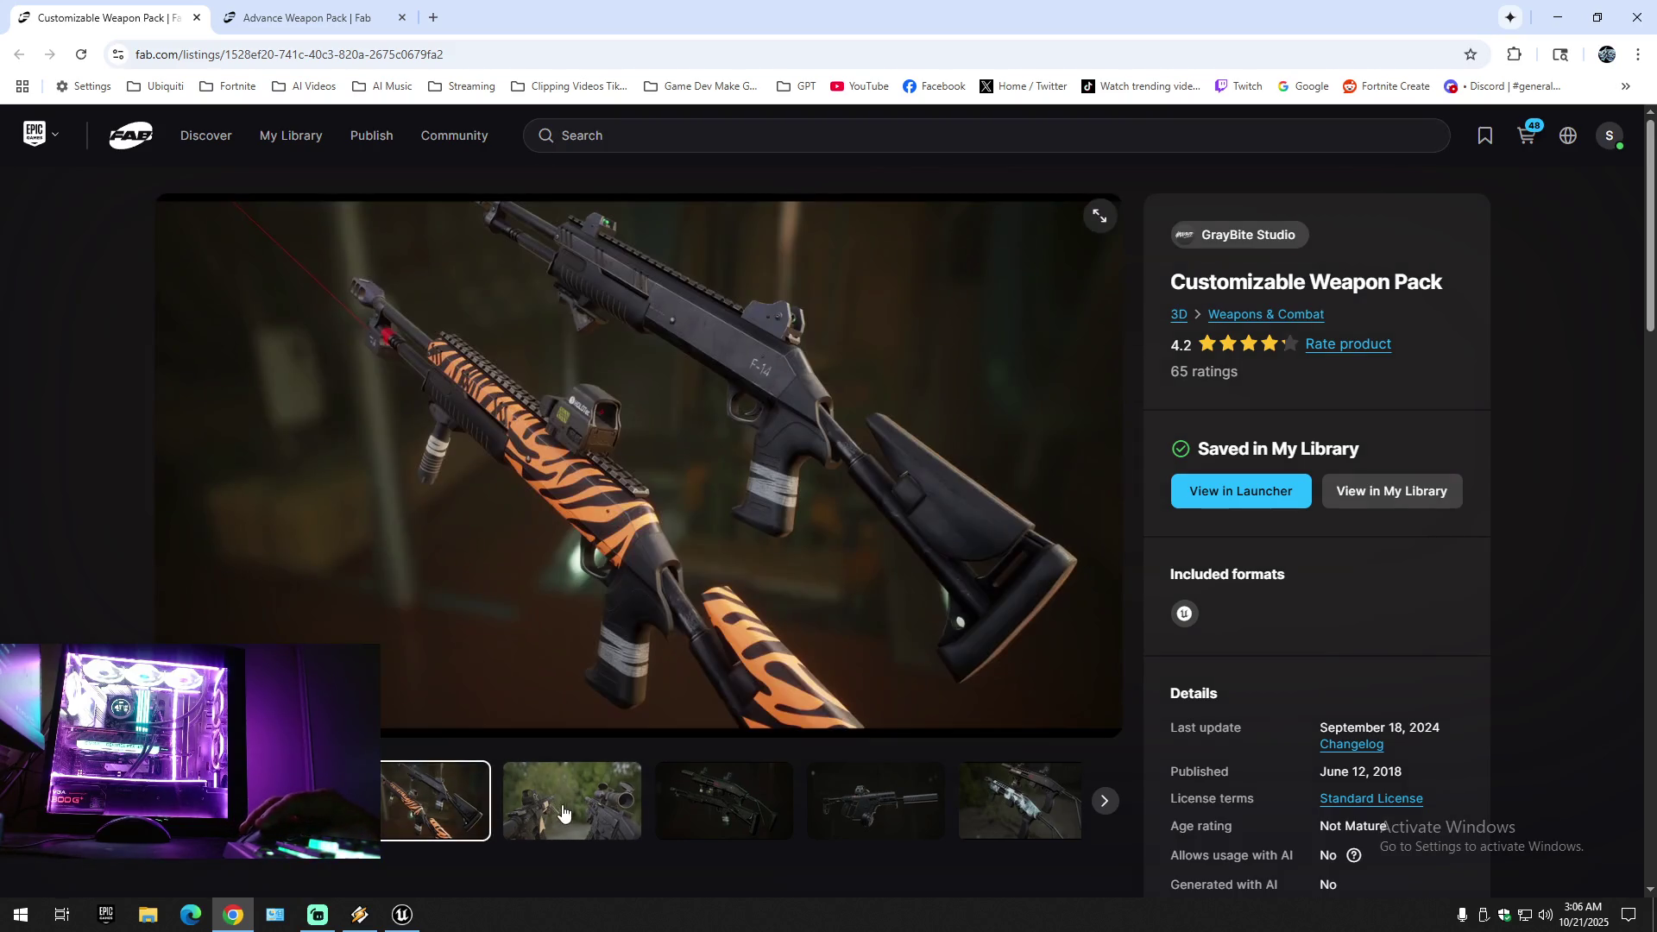
left_click(567, 812)
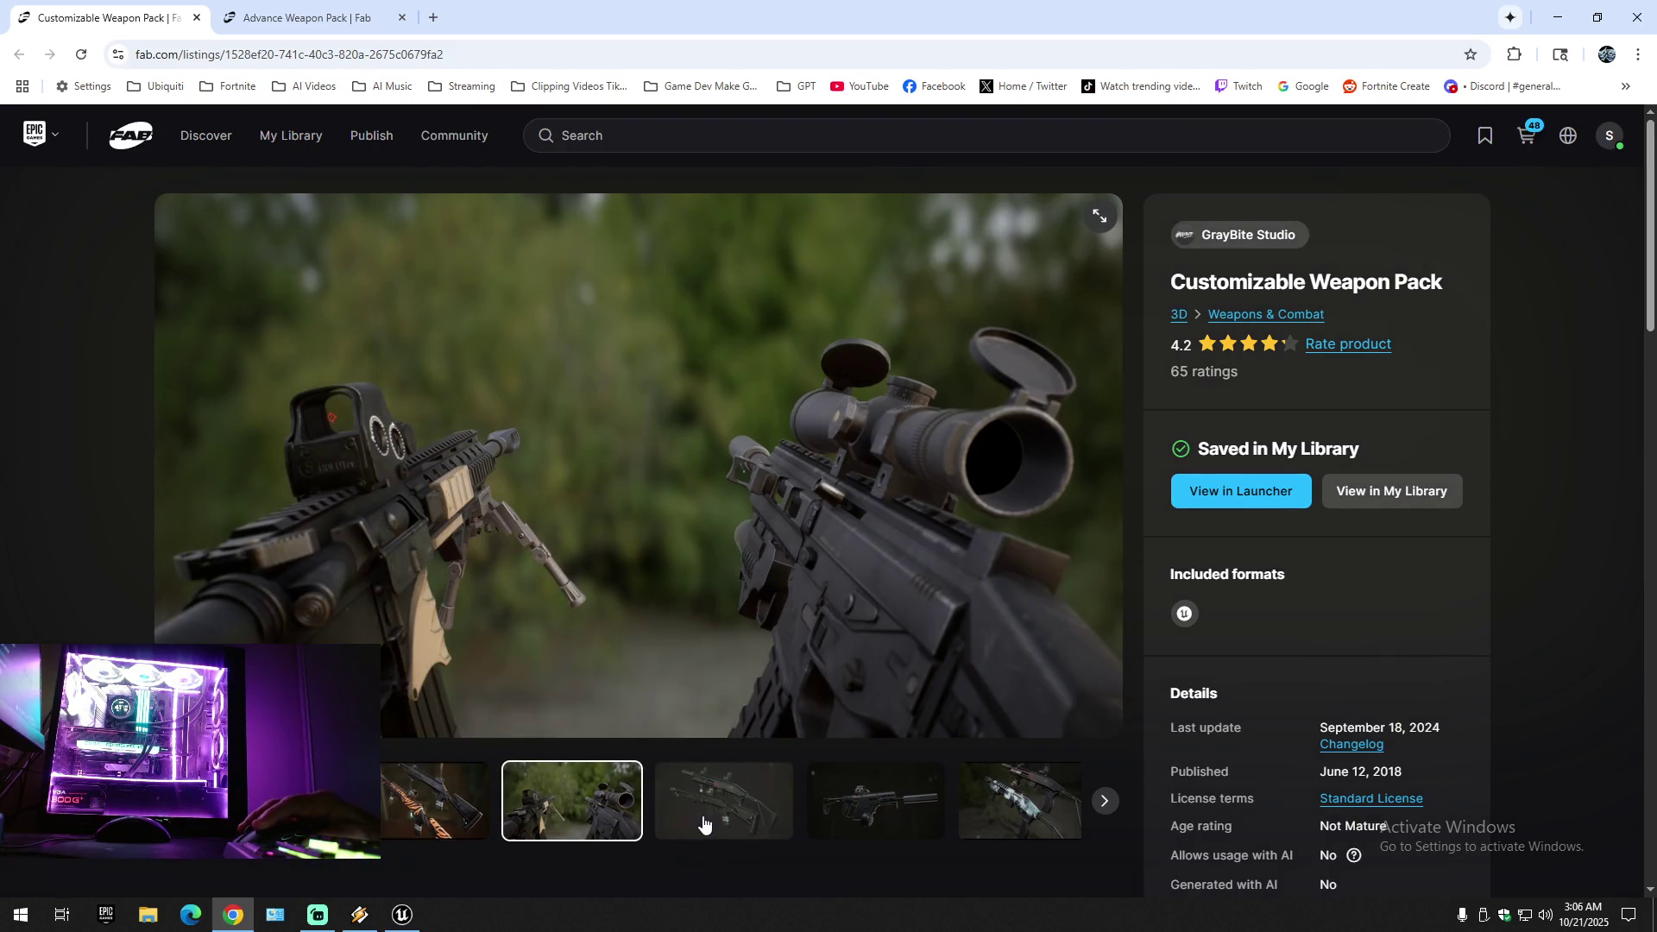
left_click(703, 824)
left_click(827, 822)
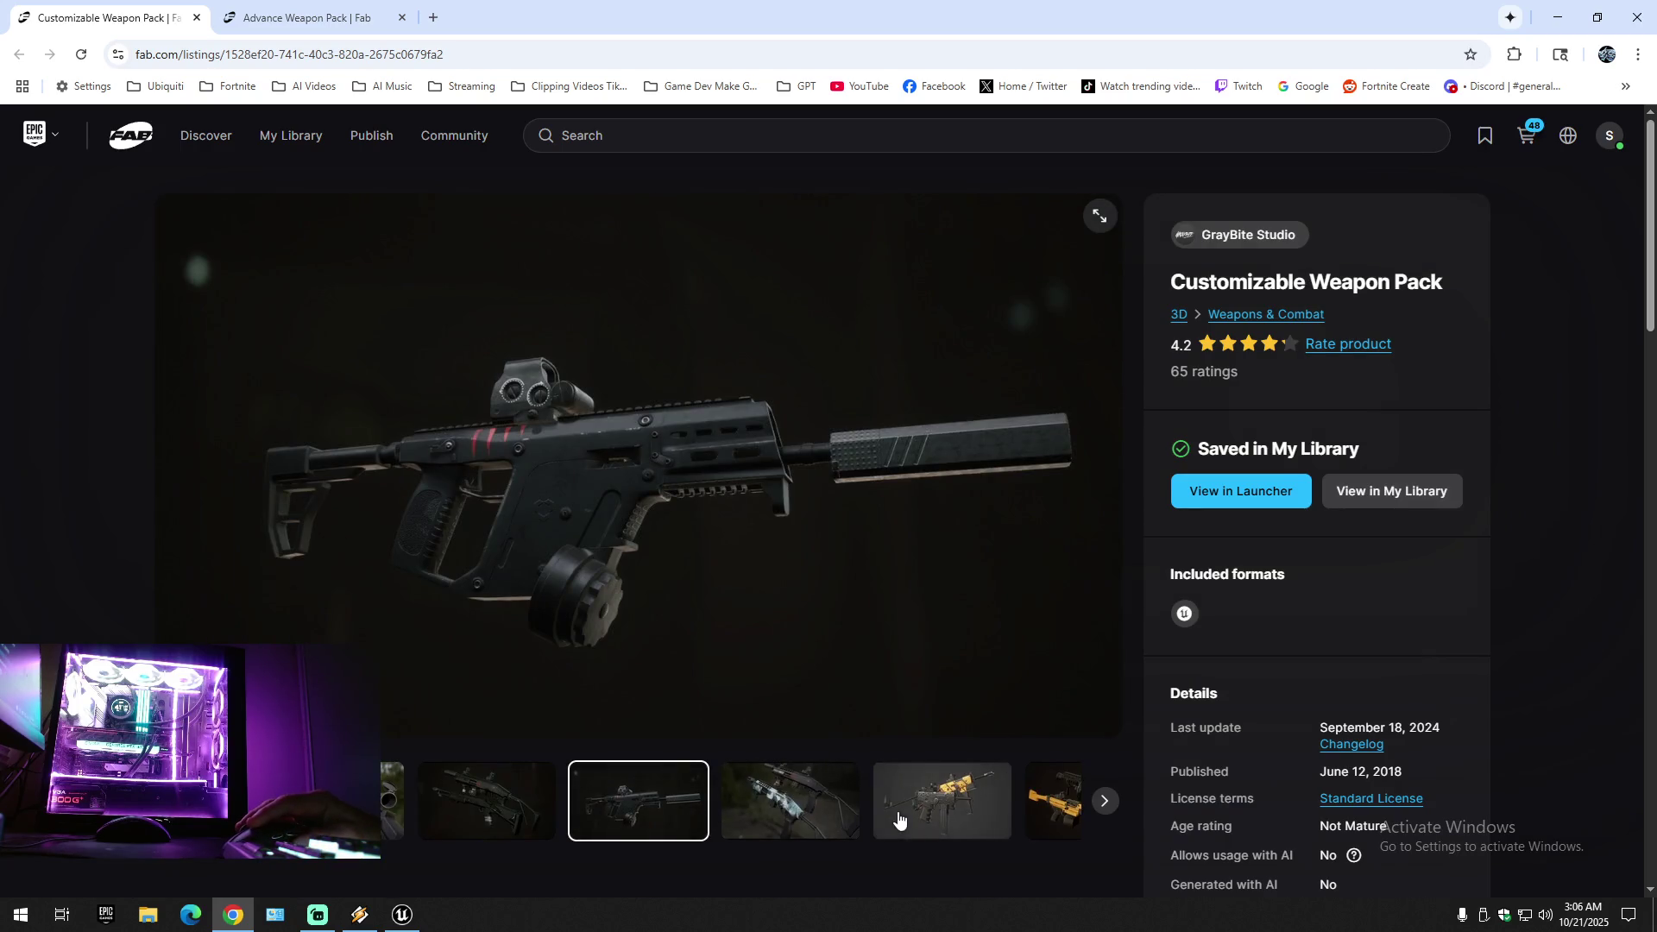
left_click(1104, 802)
left_click(1104, 803)
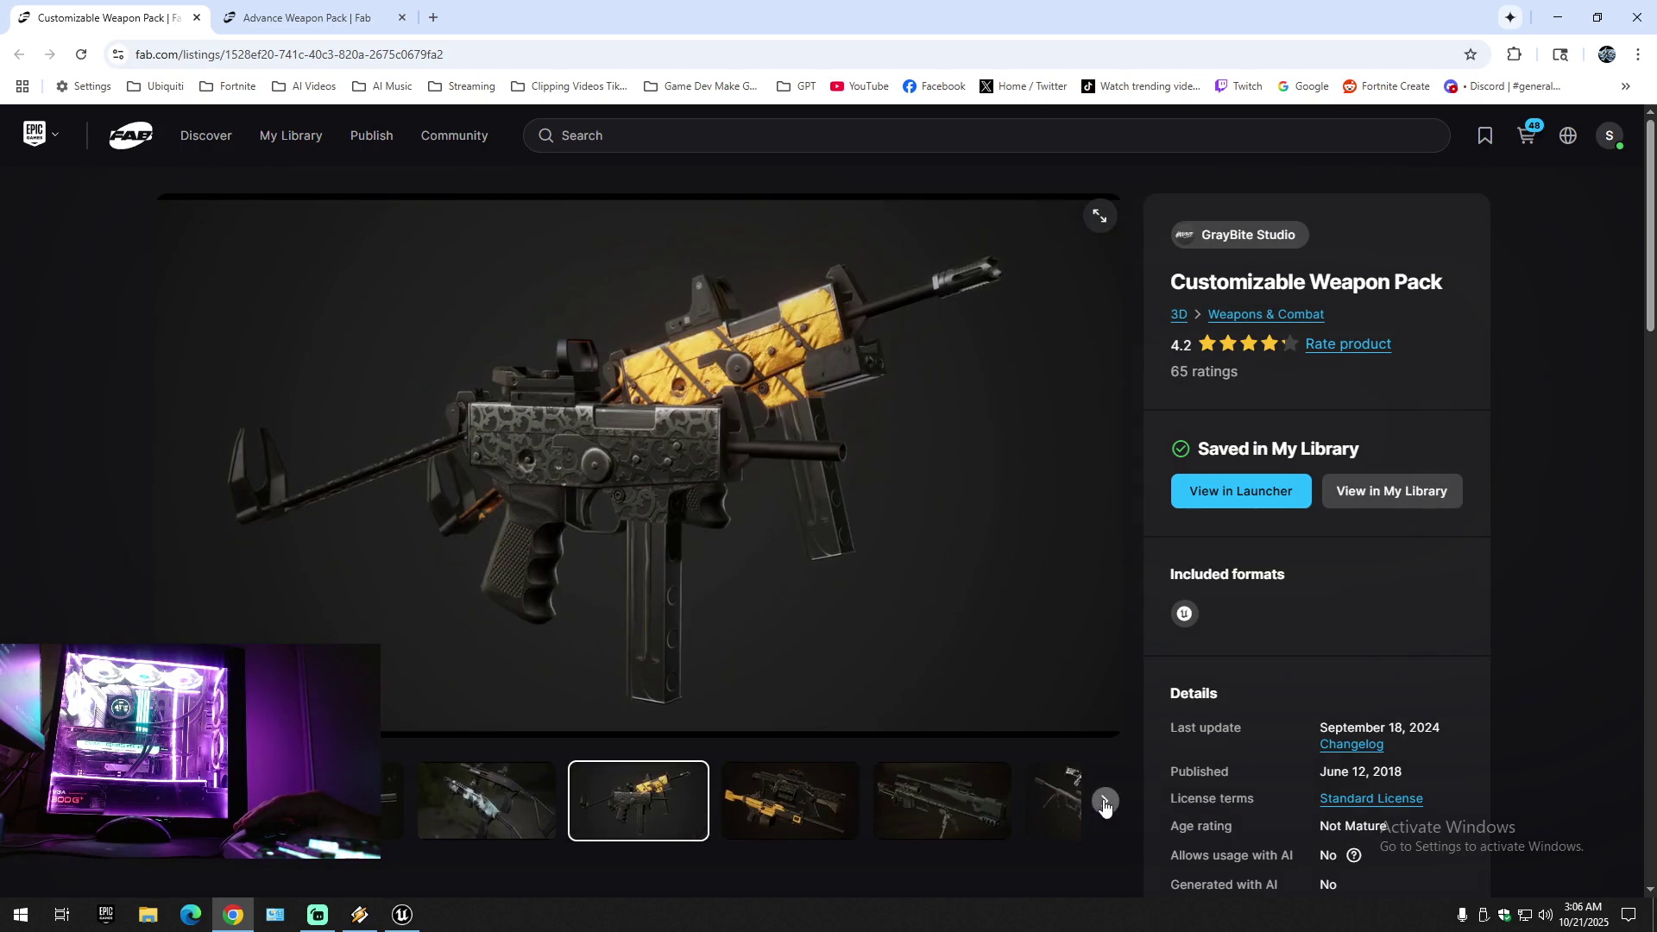
left_click(1103, 801)
left_click(1104, 802)
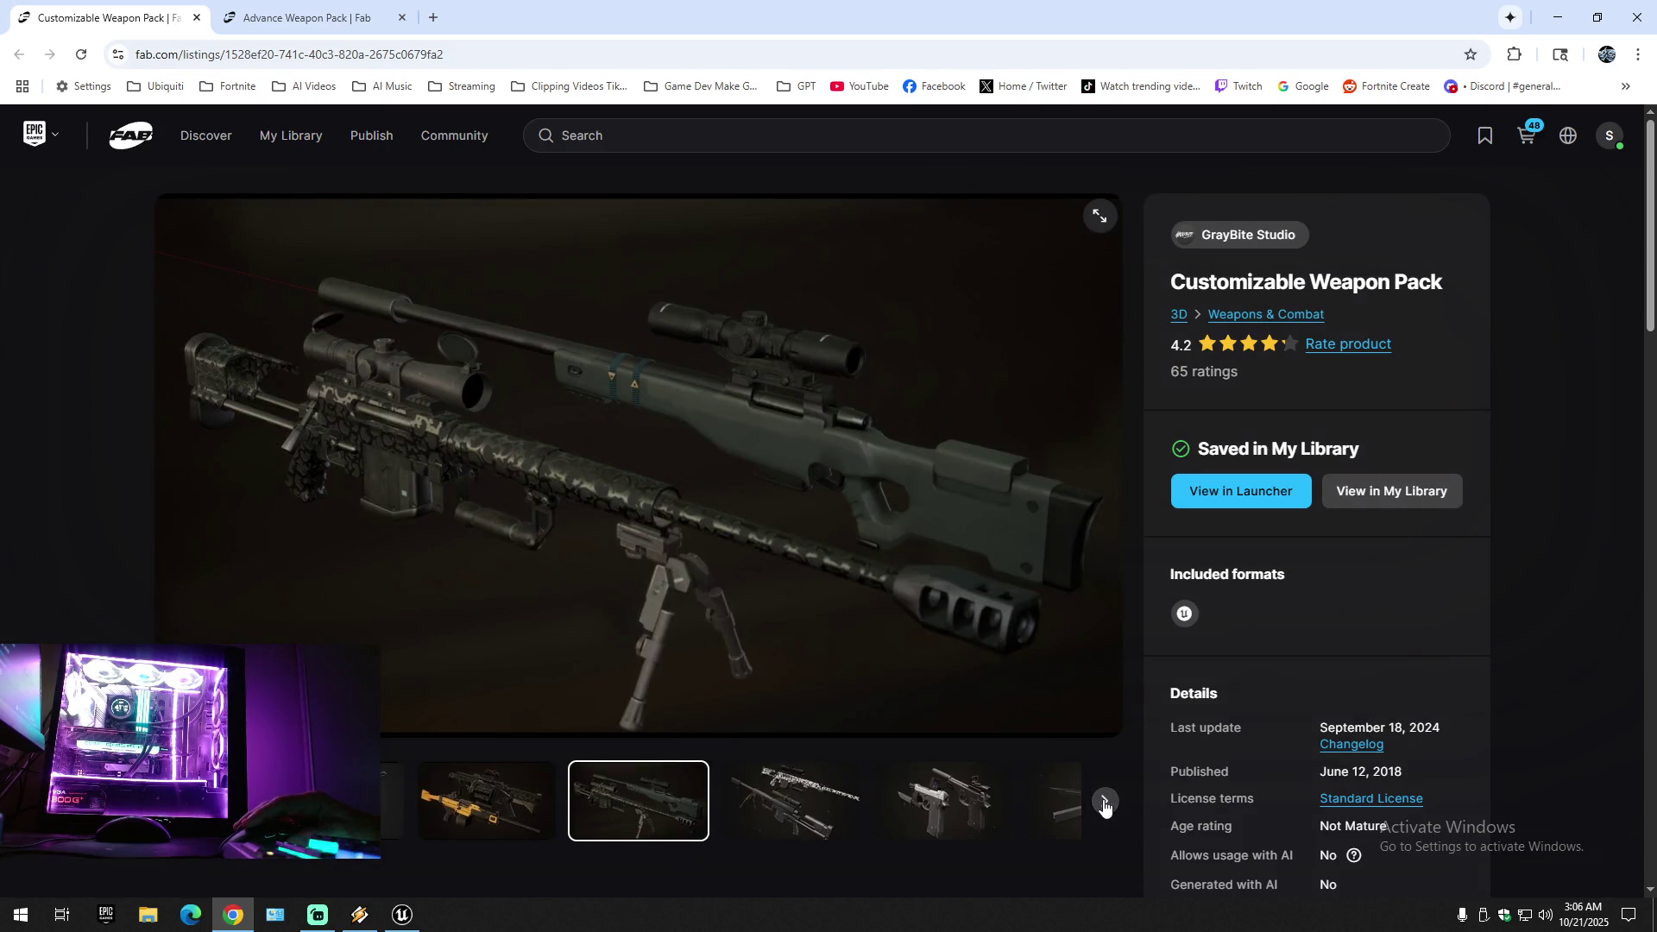
left_click(1103, 802)
left_click(1104, 802)
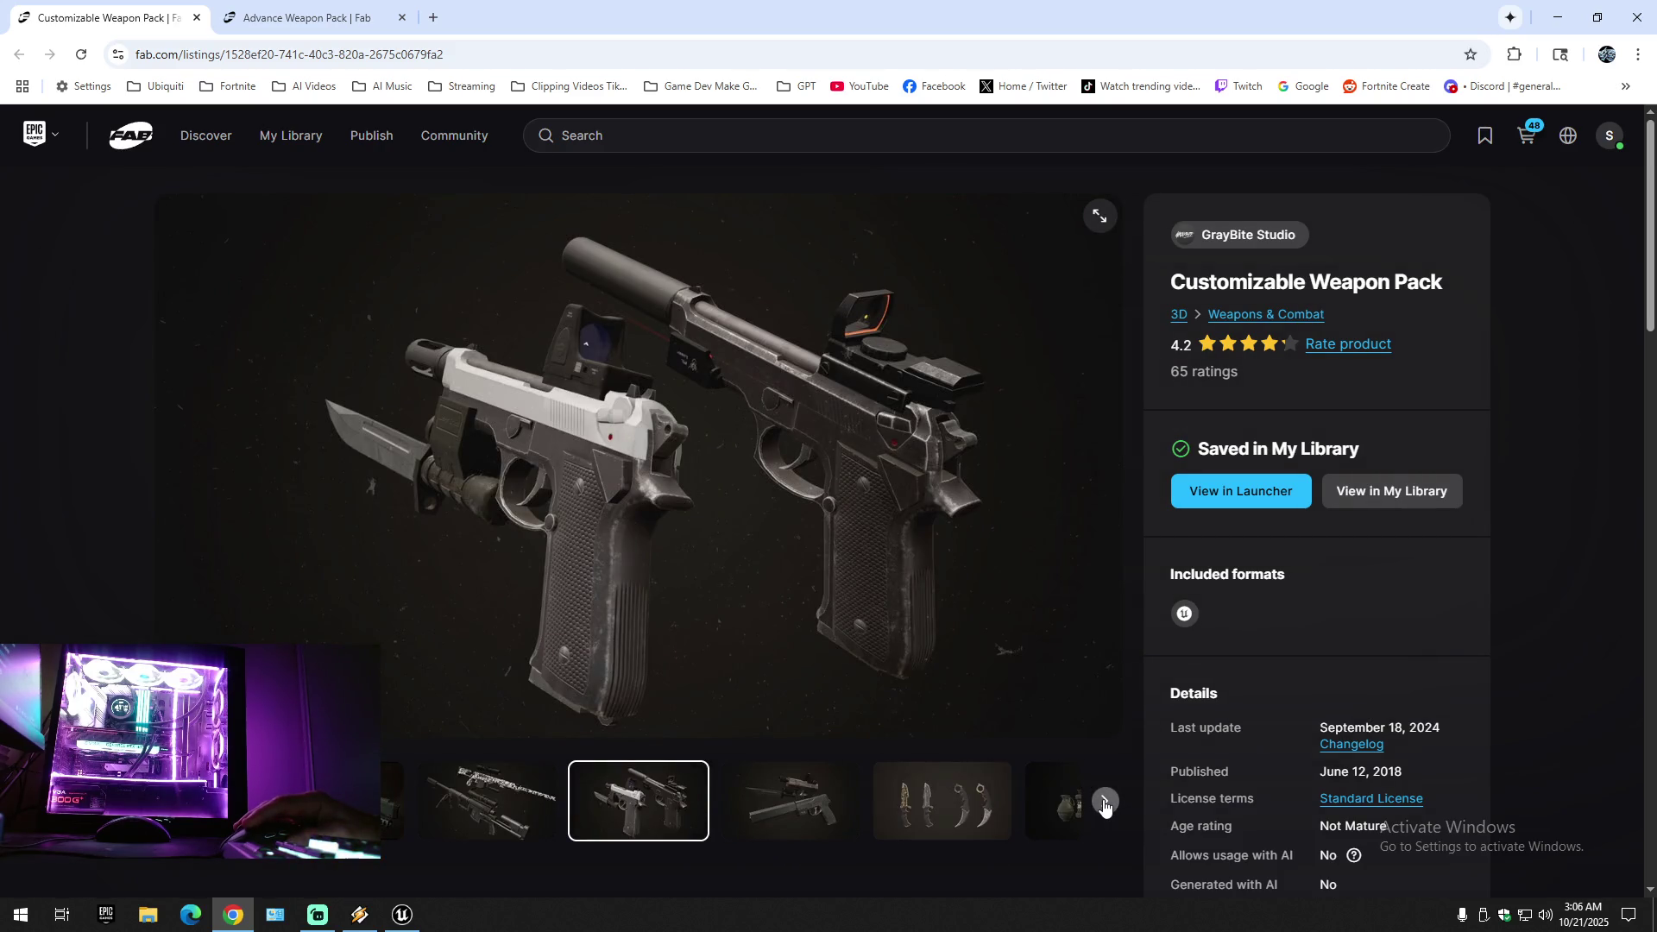
left_click(1104, 802)
left_click(1104, 803)
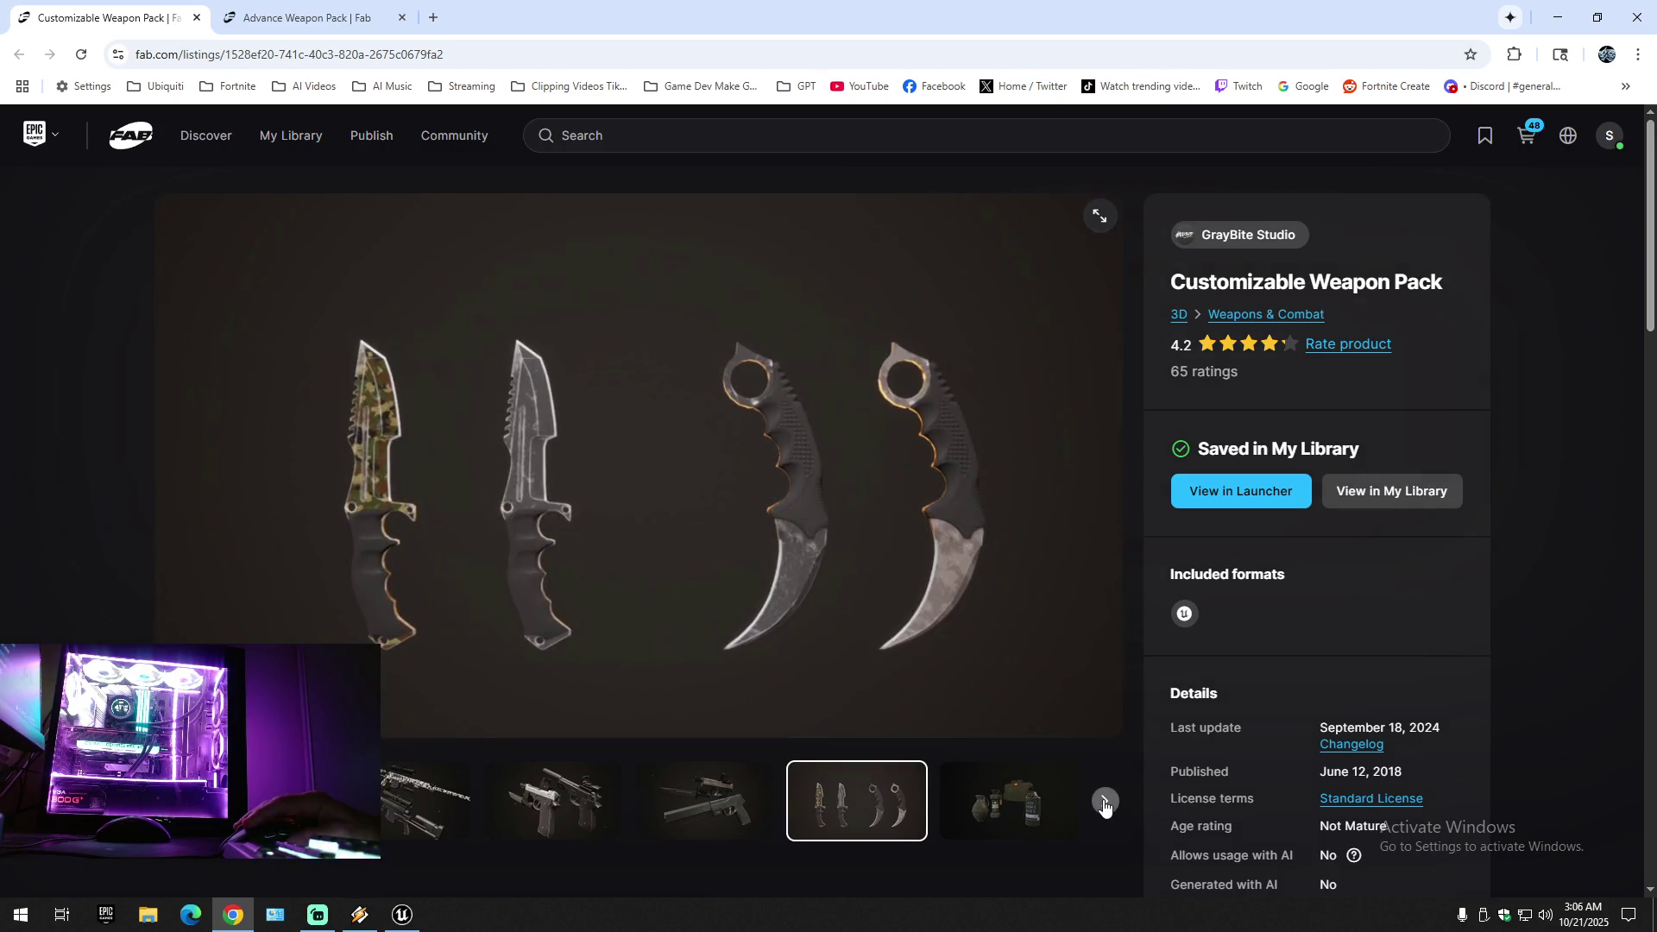
left_click(1104, 803)
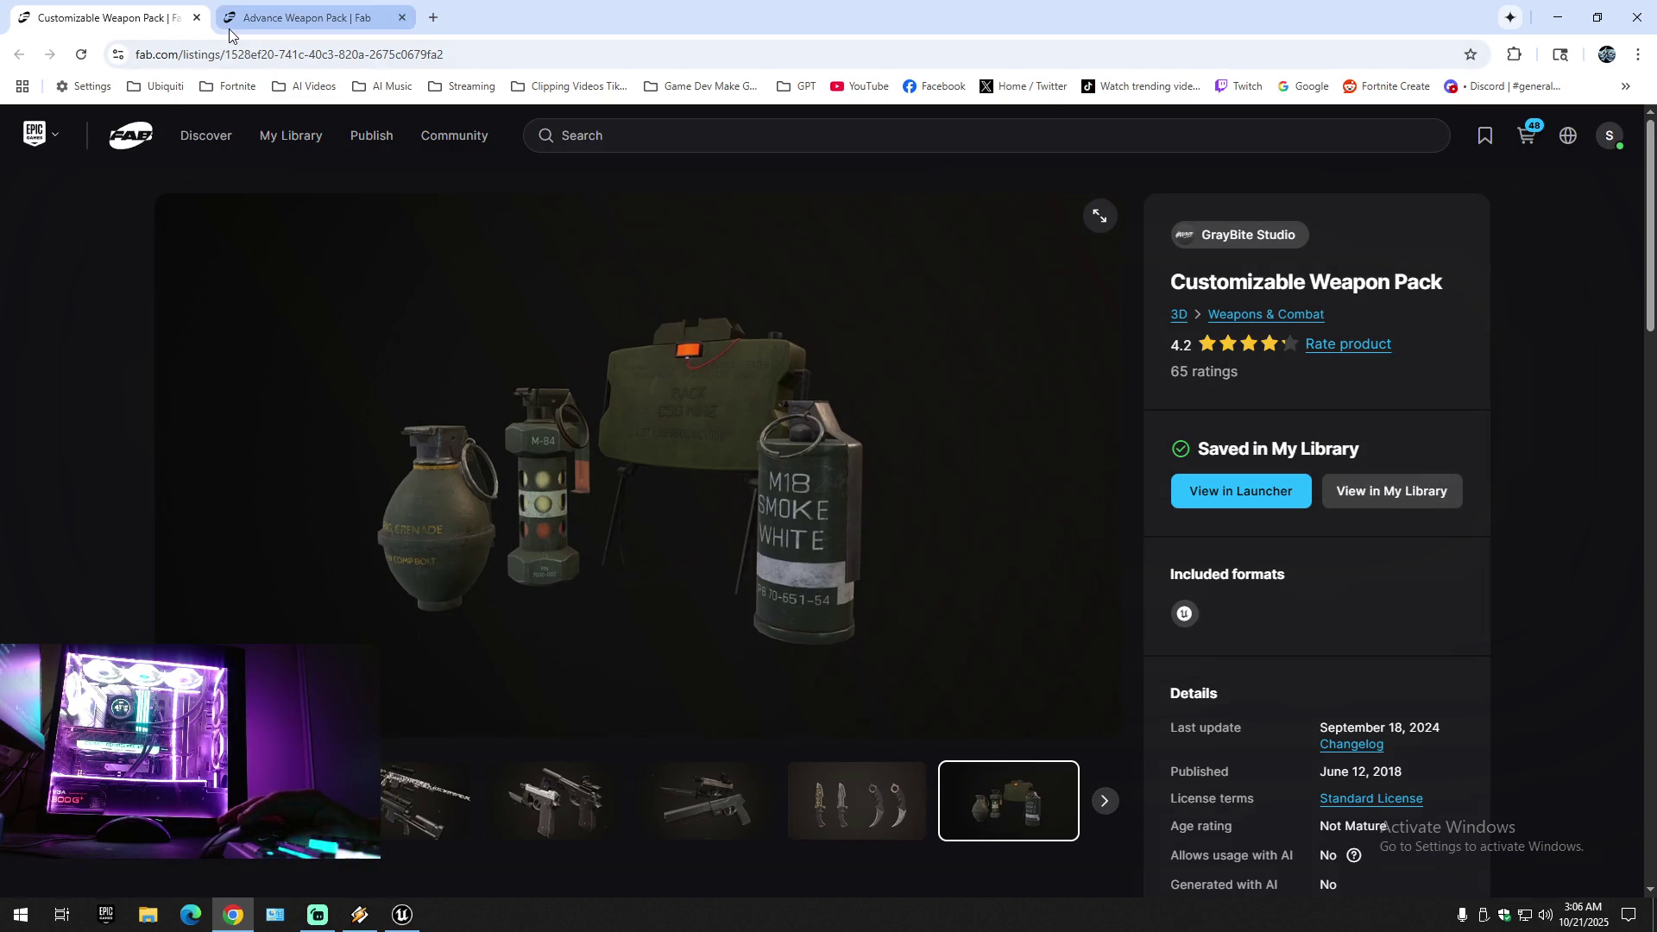
- Close the Customizable Weapon Pack tab and view Advance Weapon Pack images from SMG to crossbow
left_click(196, 17)
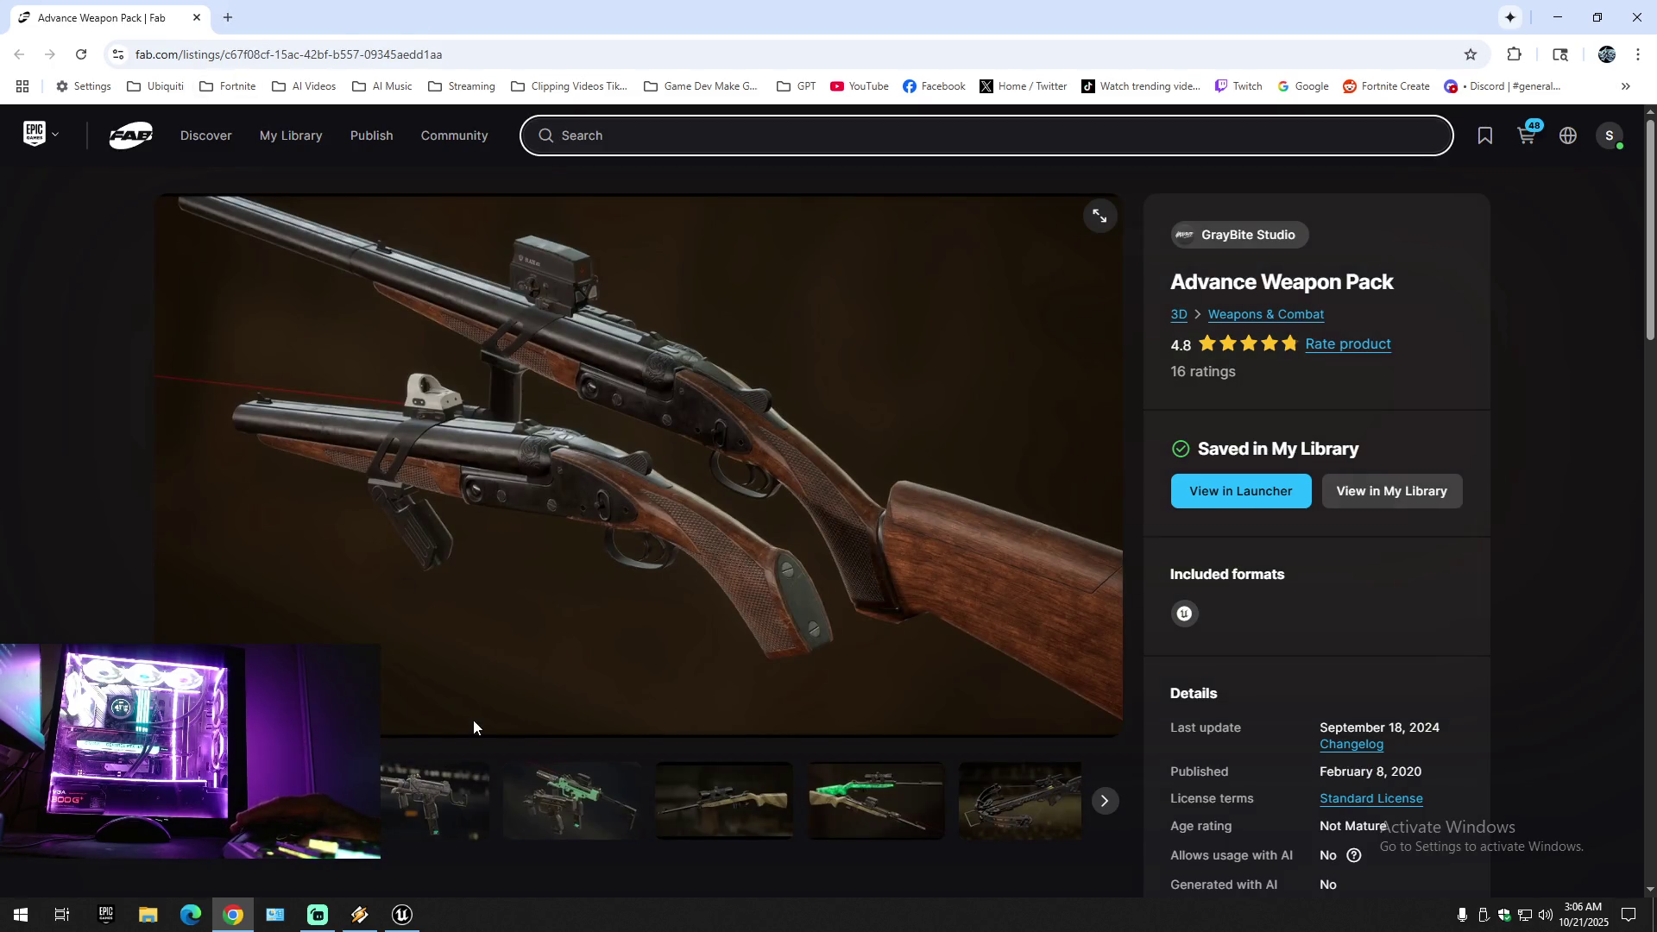
left_click(446, 837)
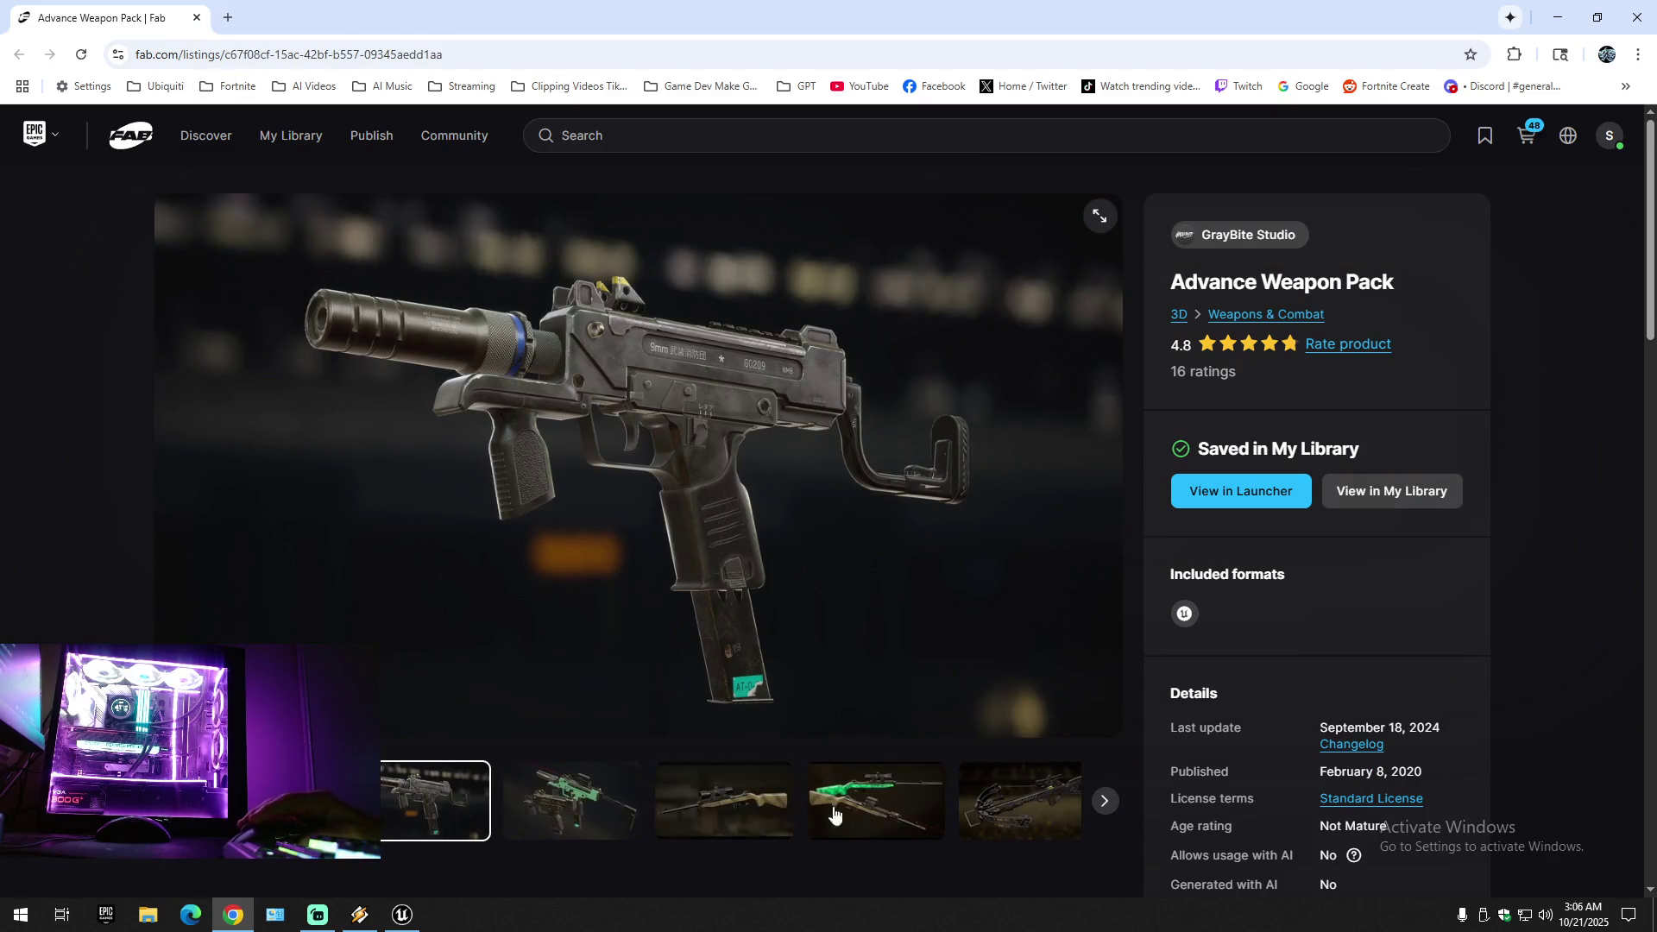
left_click(1106, 804)
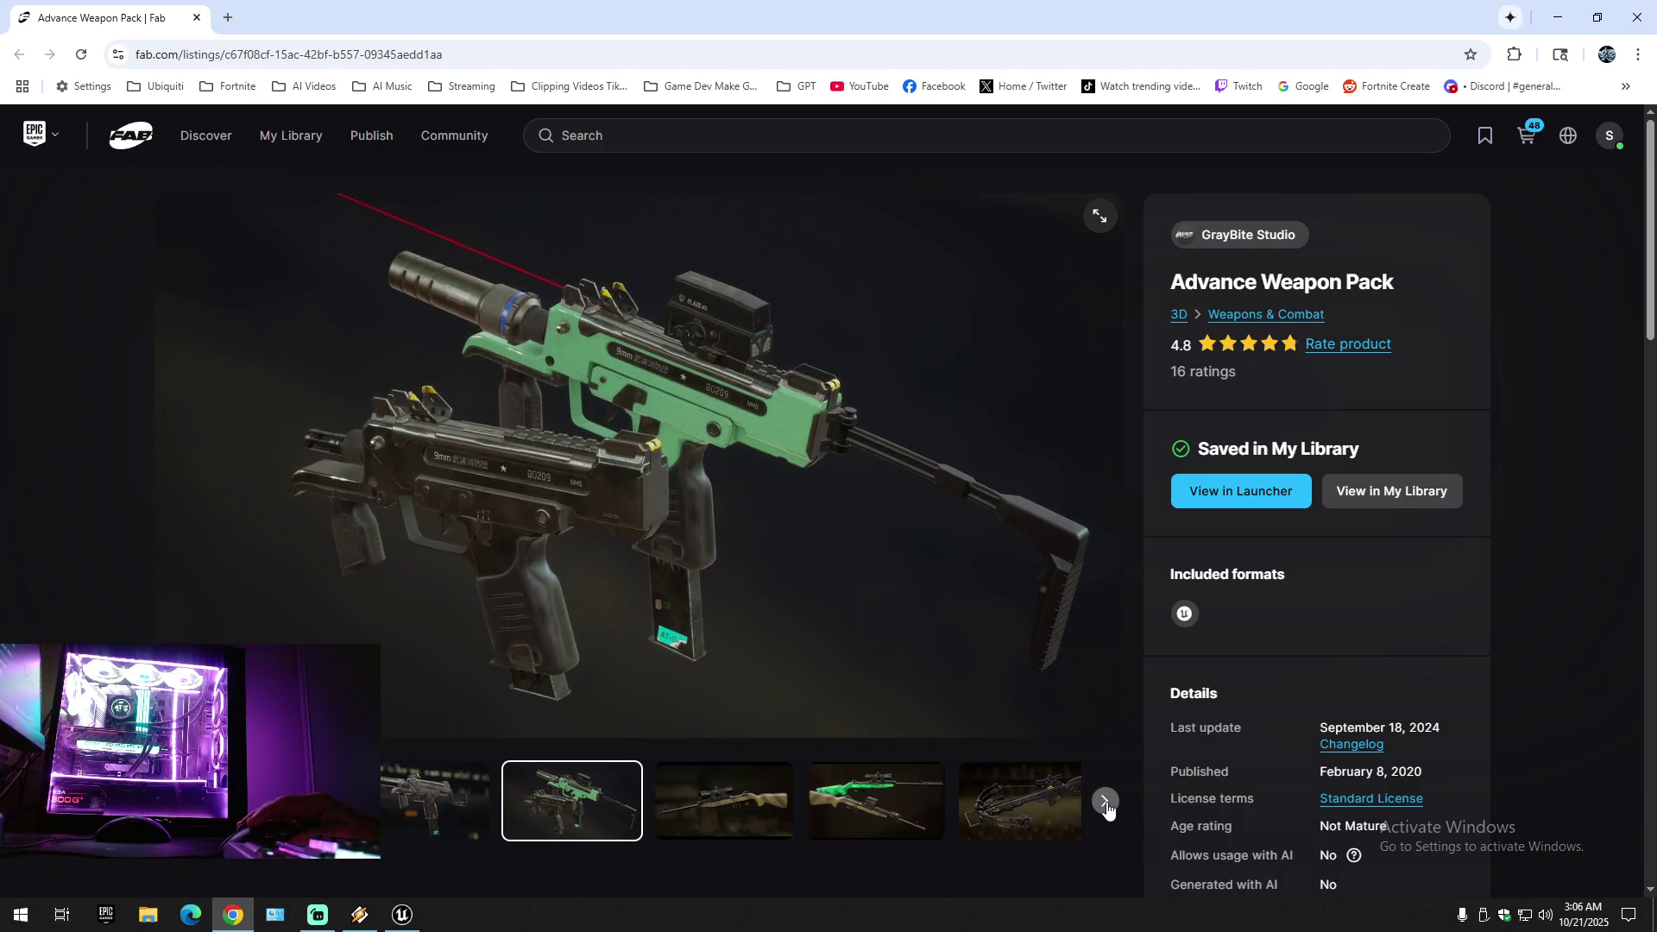
left_click(1105, 804)
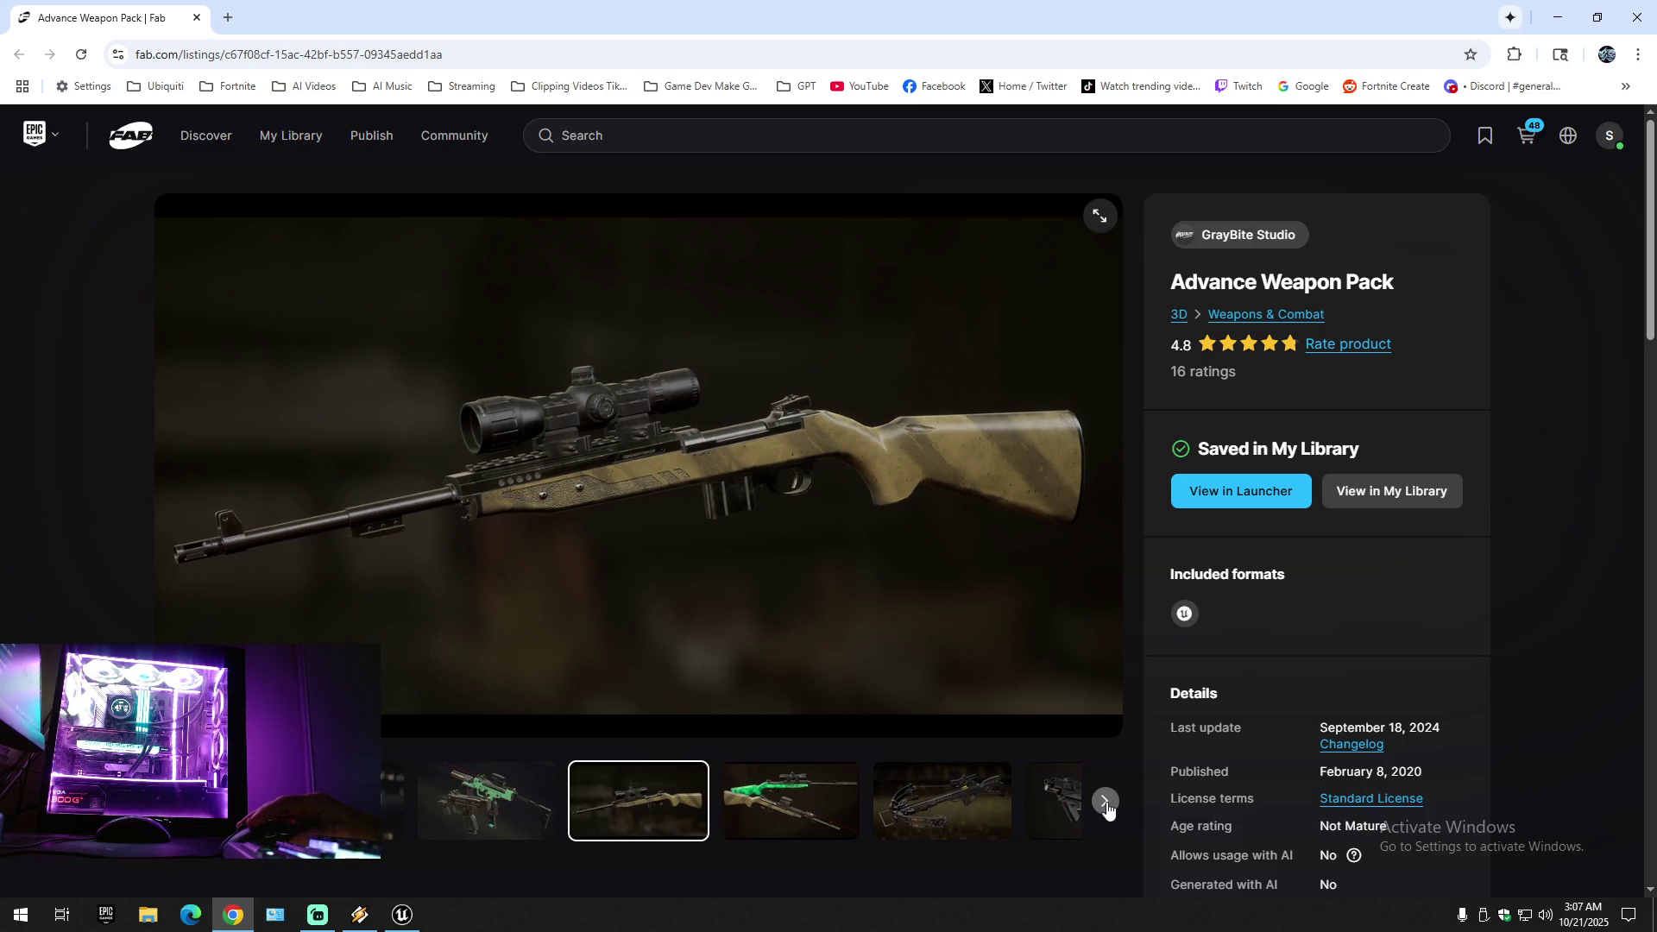
left_click(1105, 804)
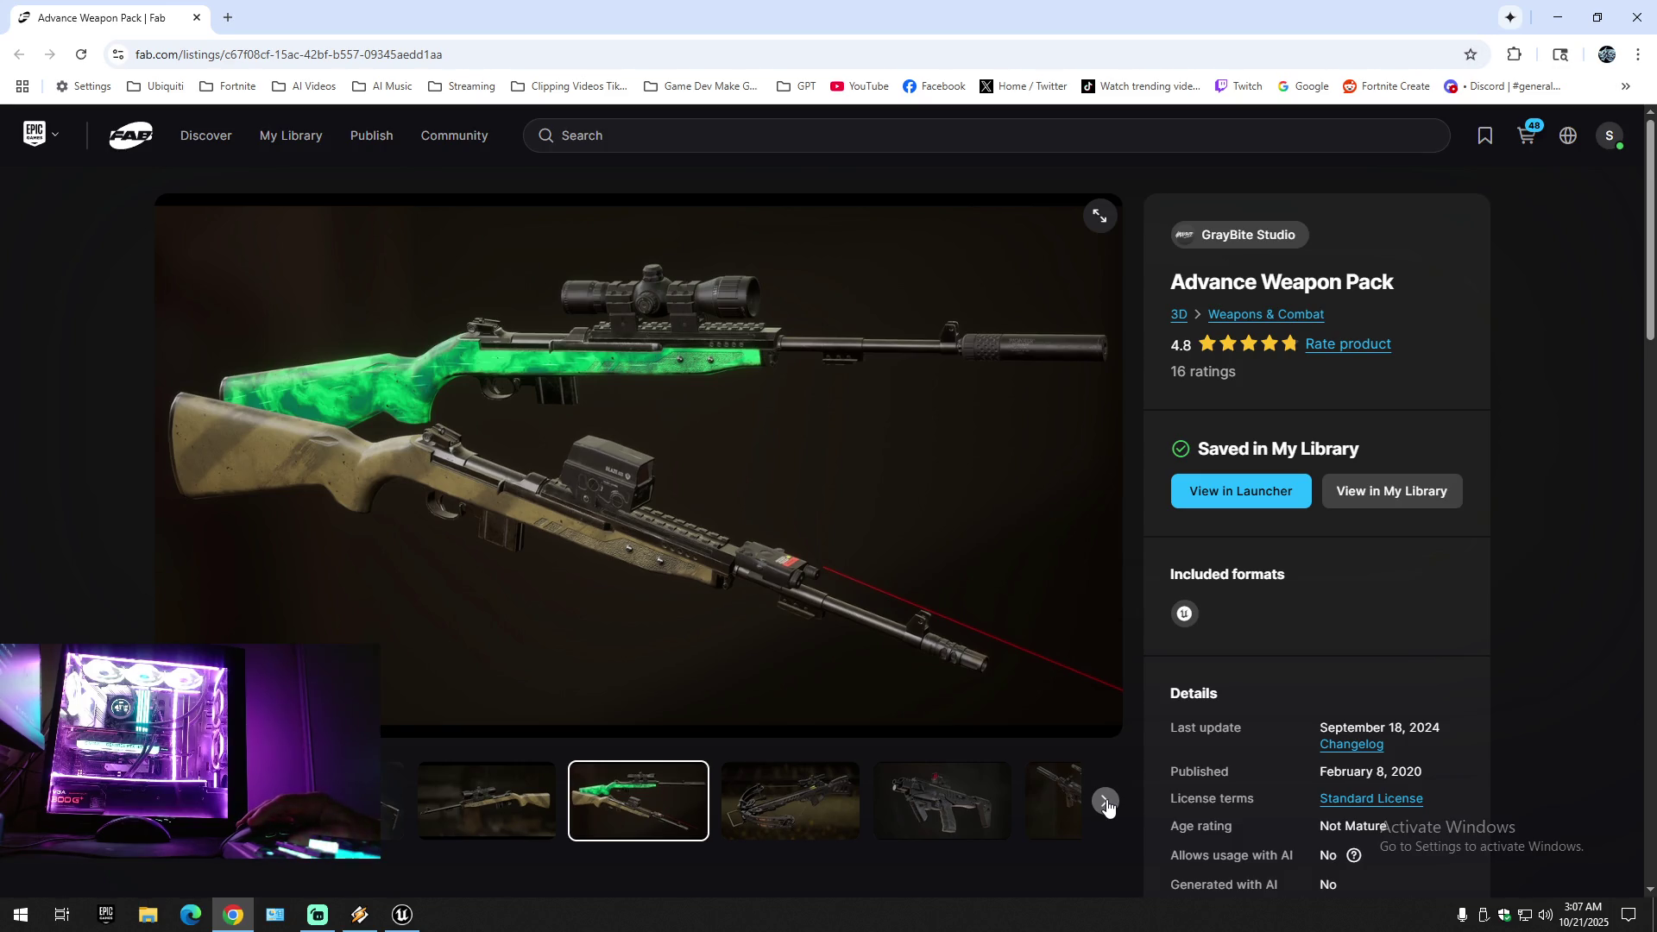
left_click(1108, 806)
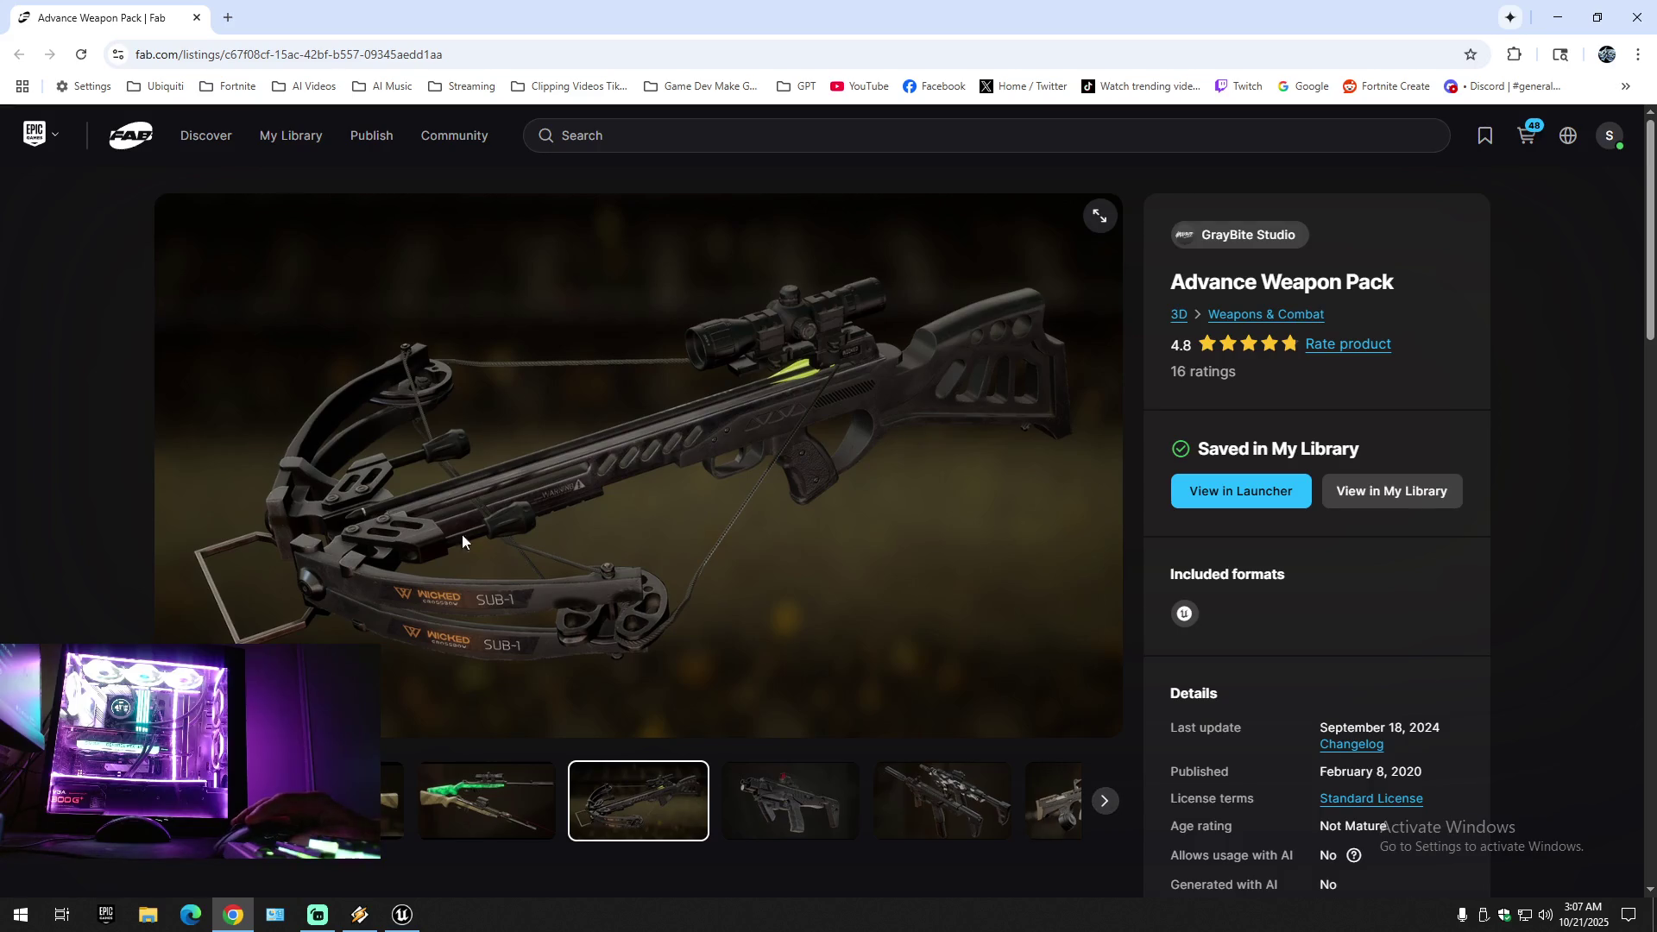
- Continue through the gallery from the camo SMGs to the rocket launcher image
left_click(1104, 813)
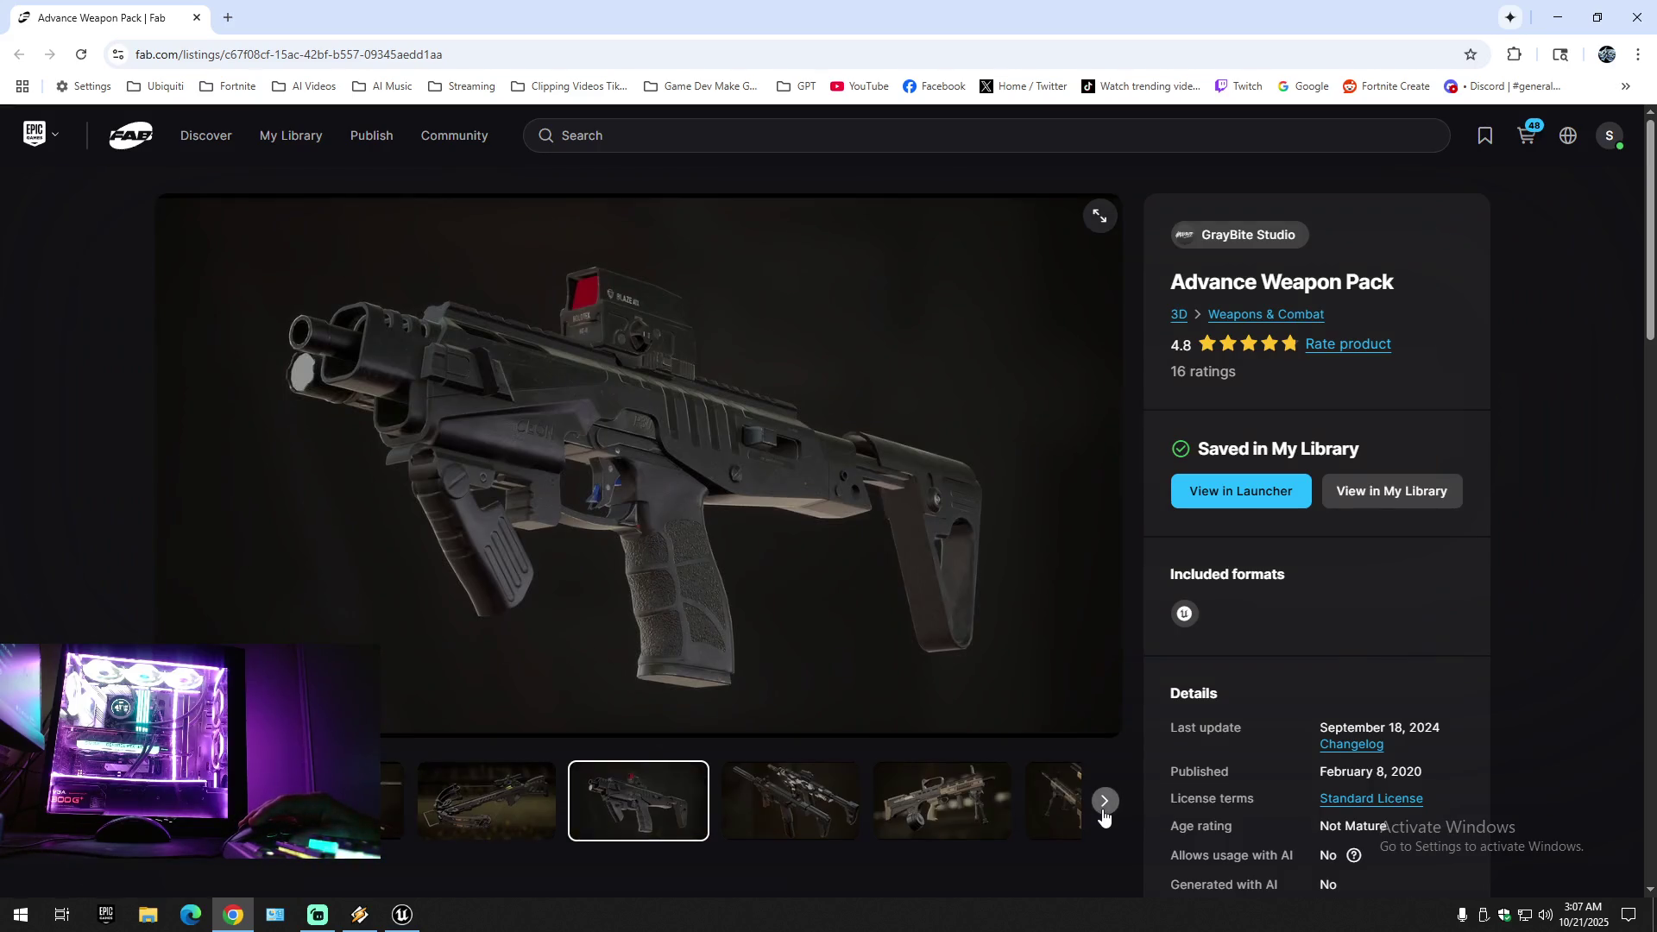
left_click(1104, 813)
left_click(1103, 802)
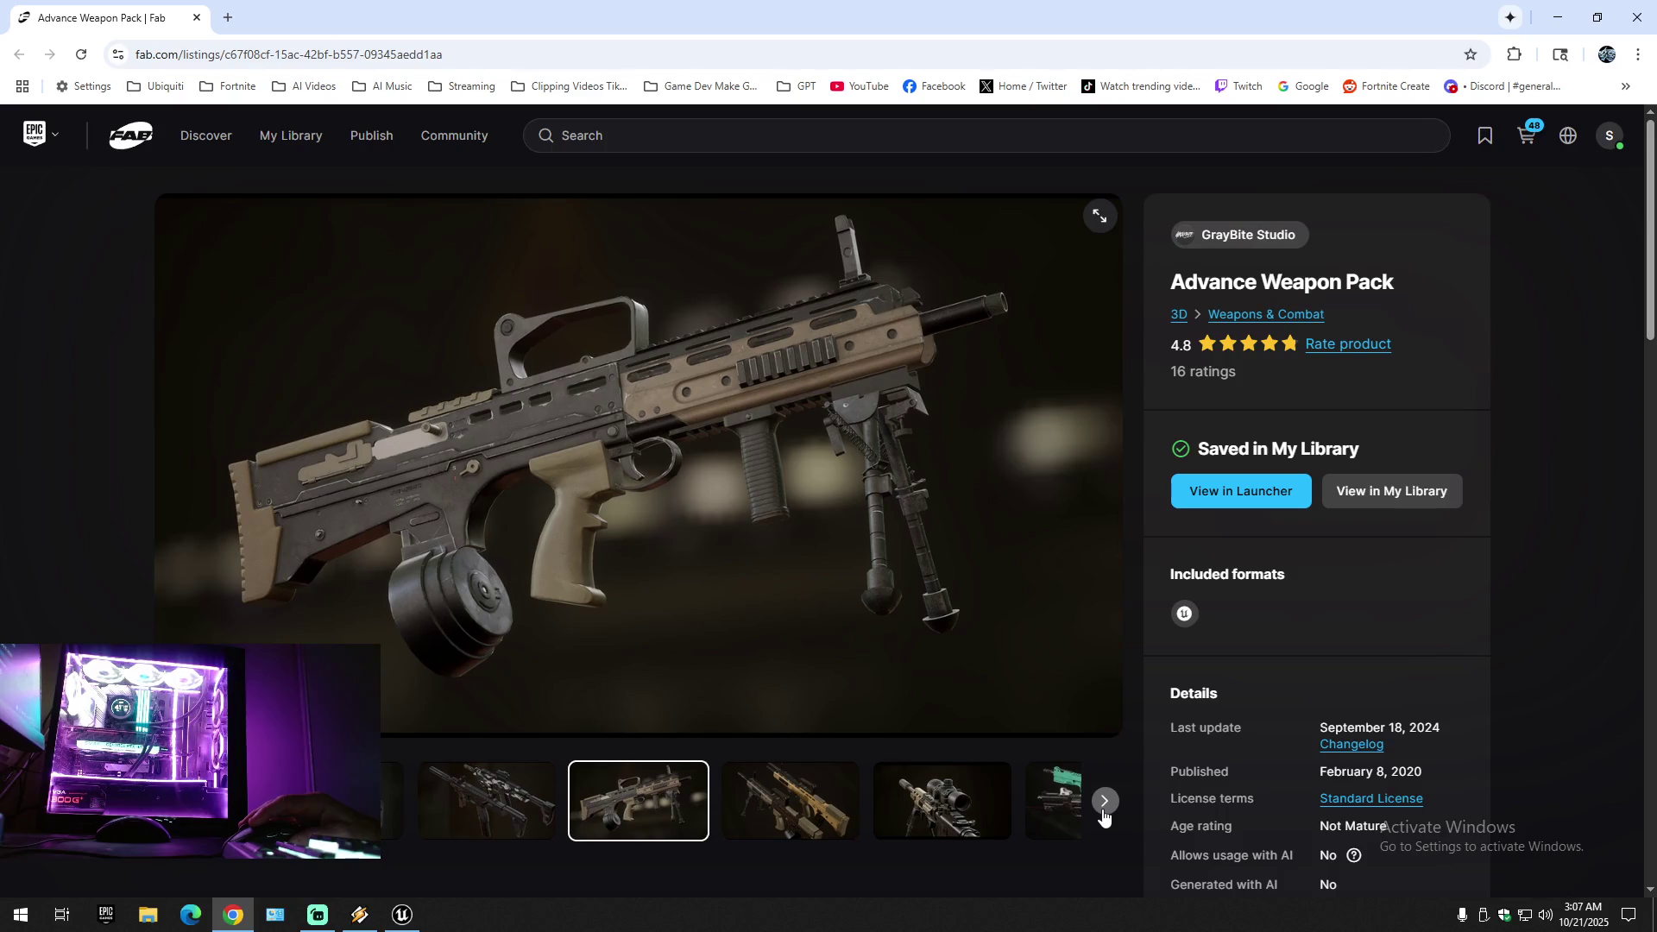
left_click(1104, 802)
left_click(1103, 813)
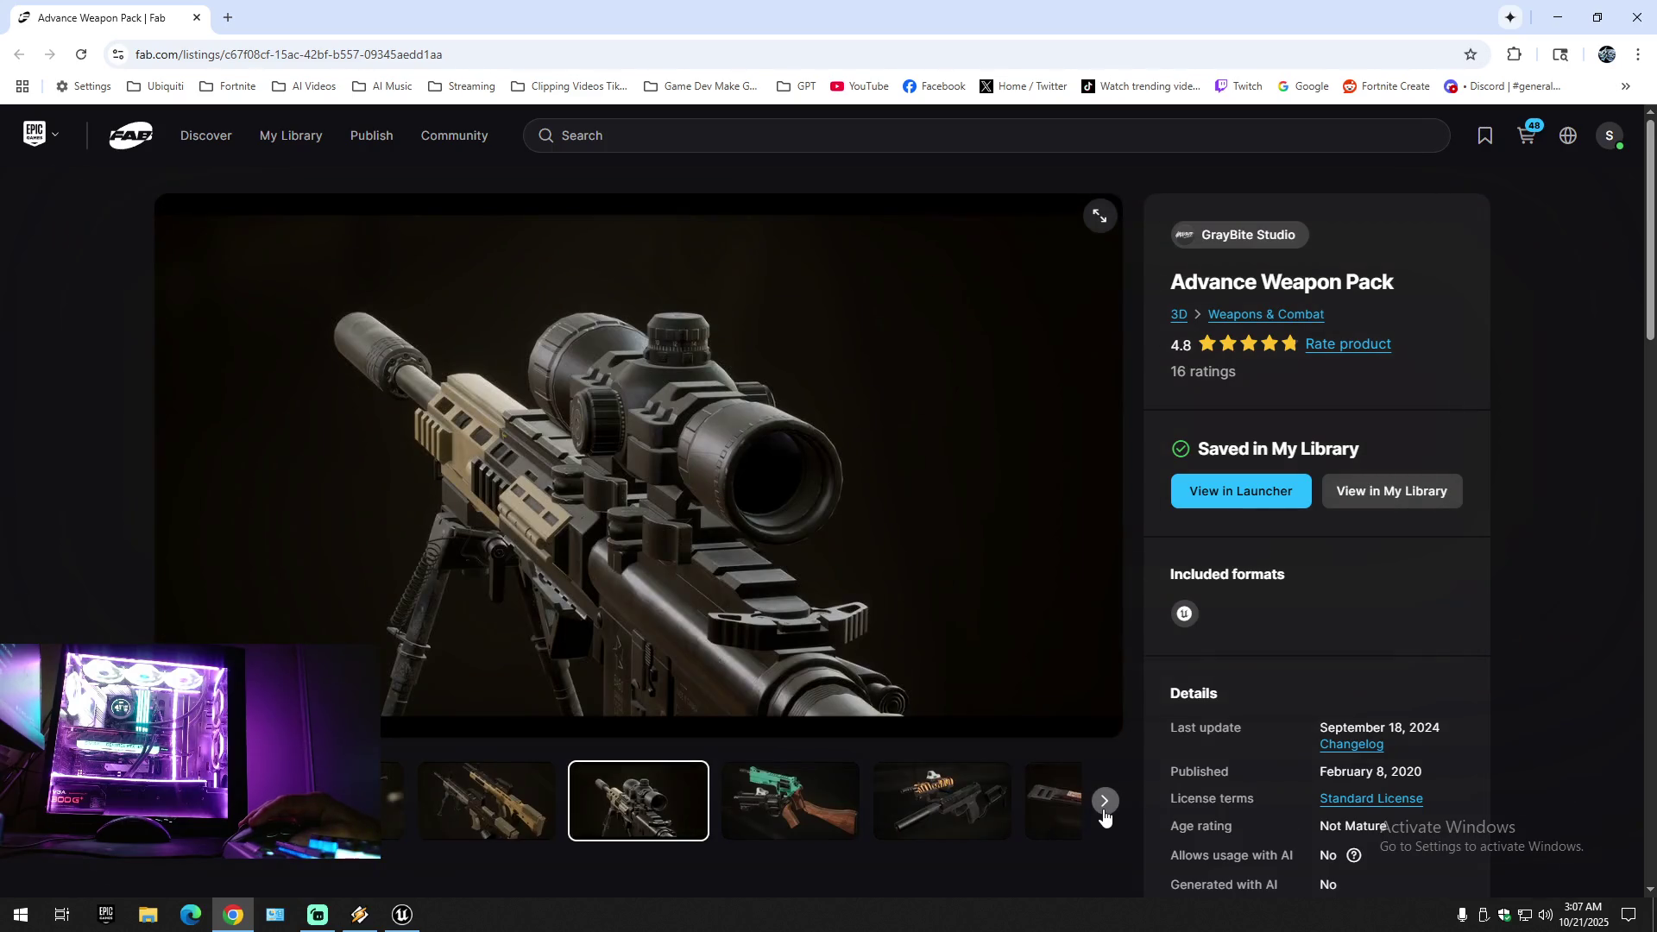
left_click(1104, 813)
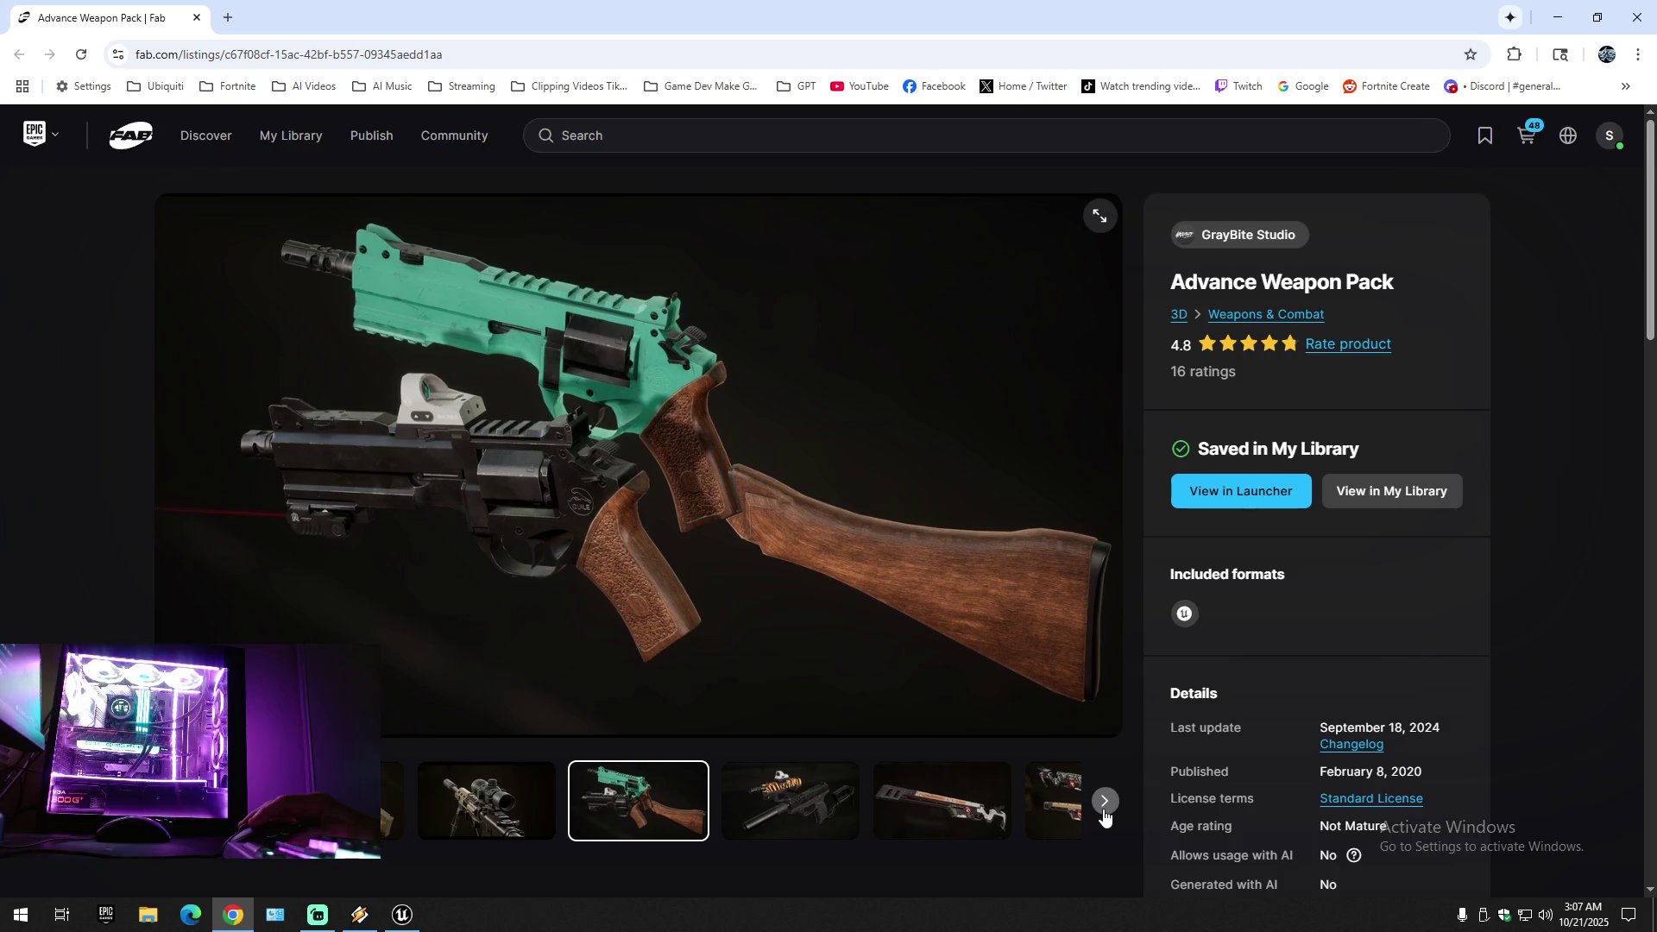
left_click(1103, 813)
left_click(1103, 813)
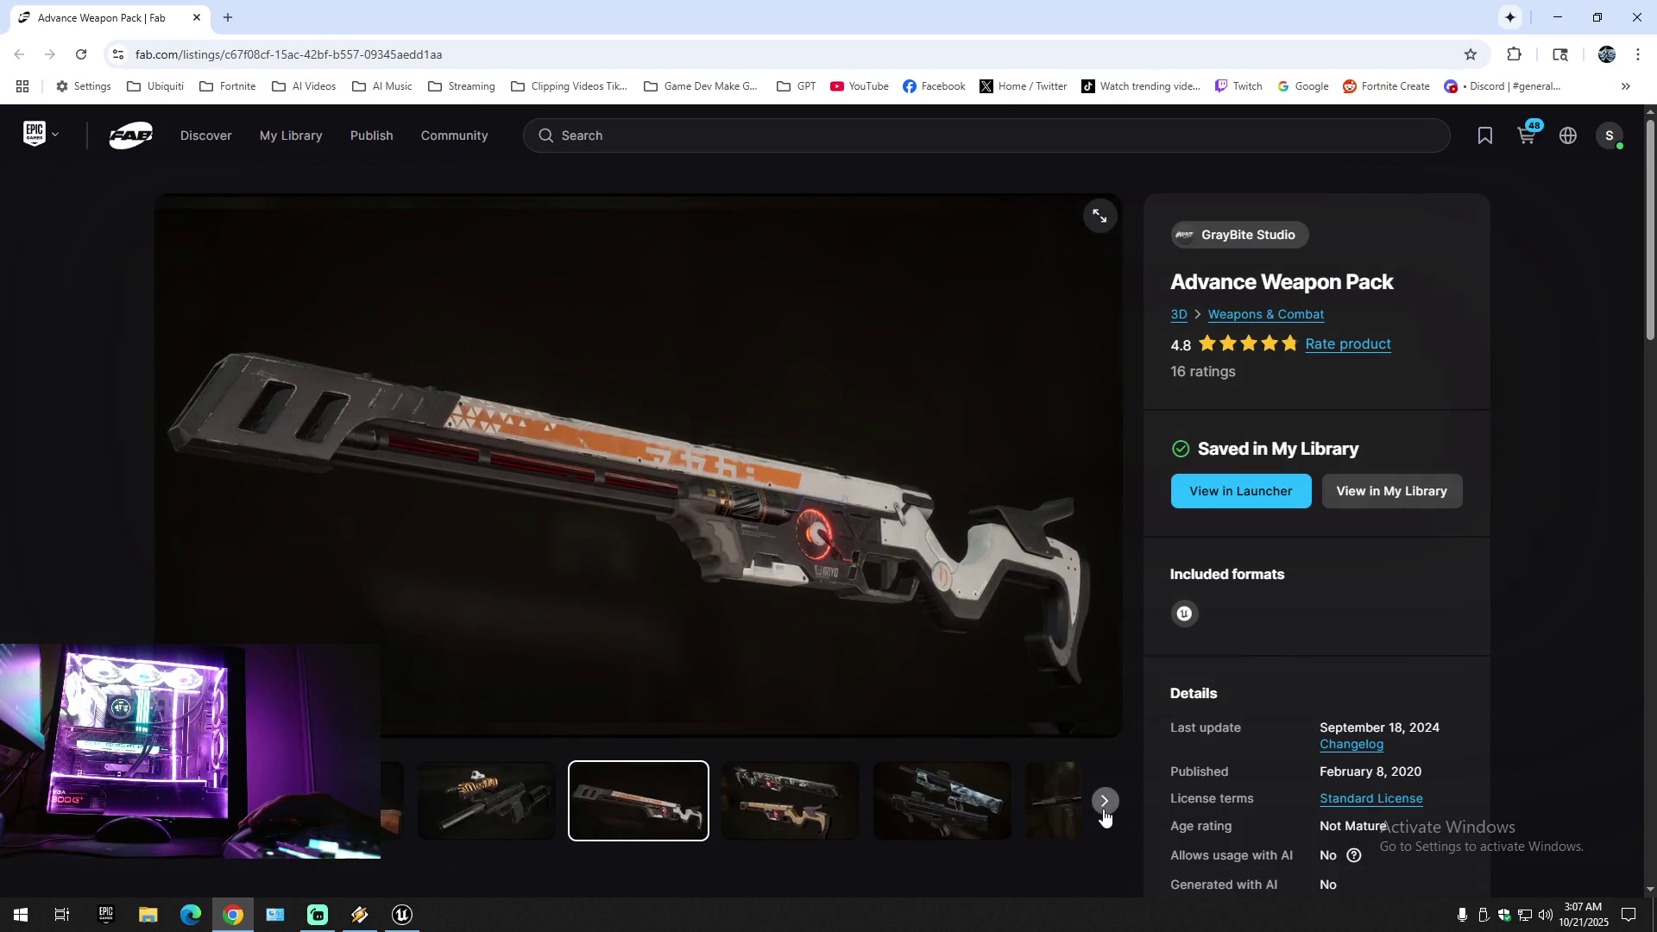
left_click(1104, 812)
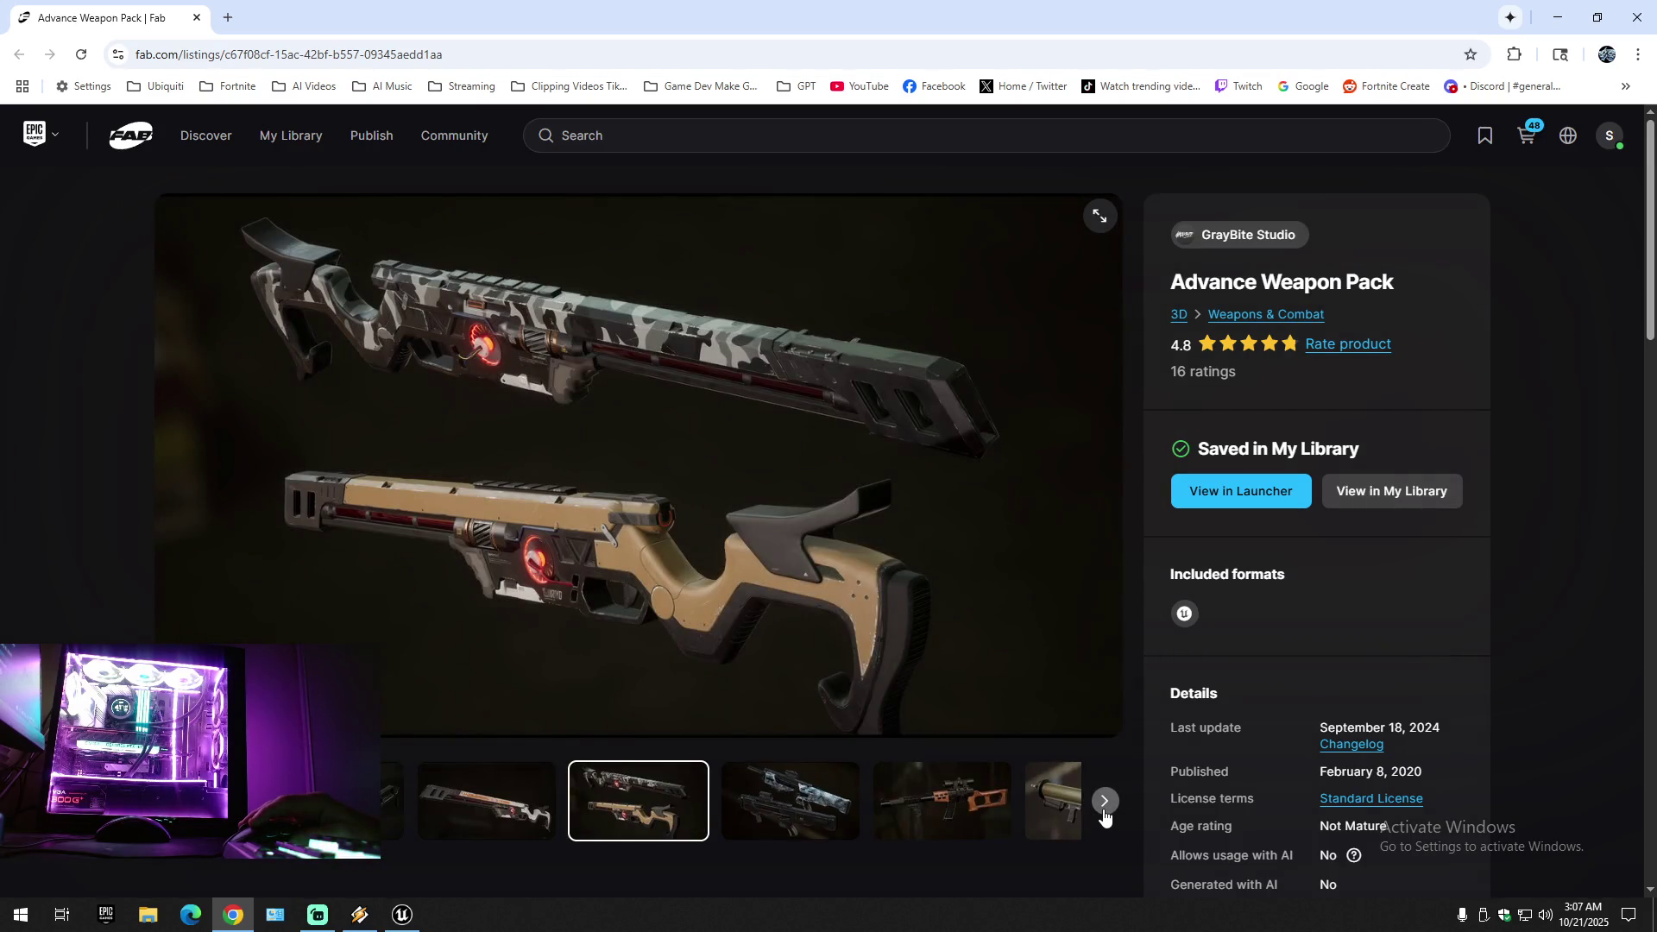
left_click(1104, 812)
left_click(1103, 813)
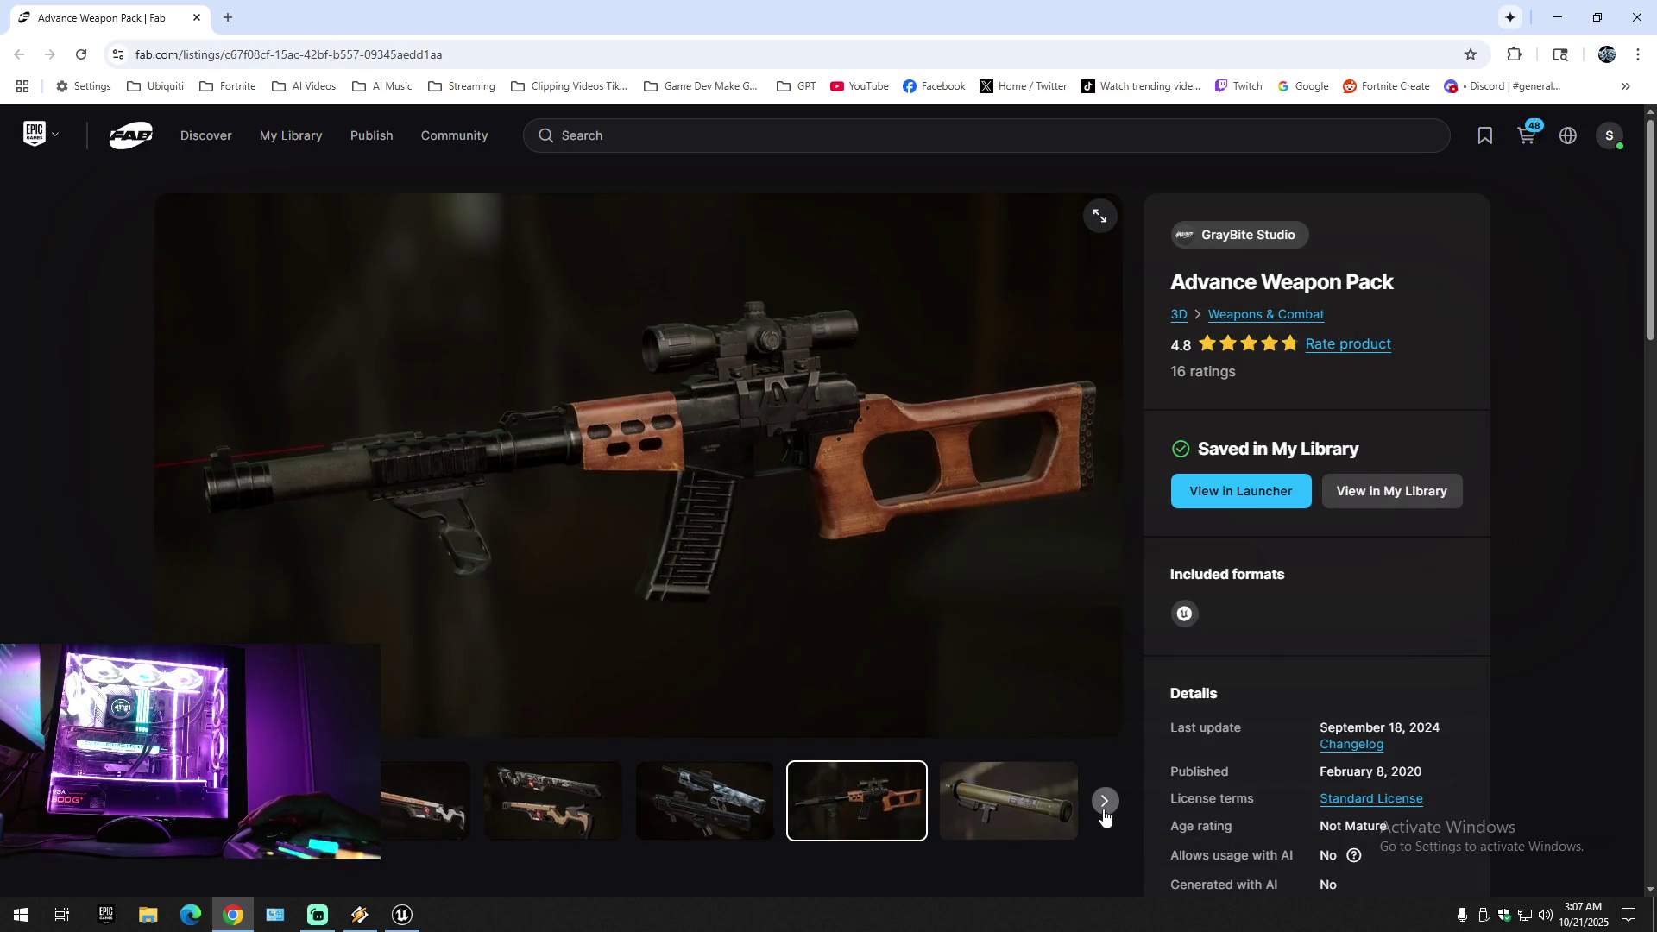
left_click(1103, 813)
- Scroll the description and technical details, then open the 48-product cart
scroll(590, 798, "down", 10)
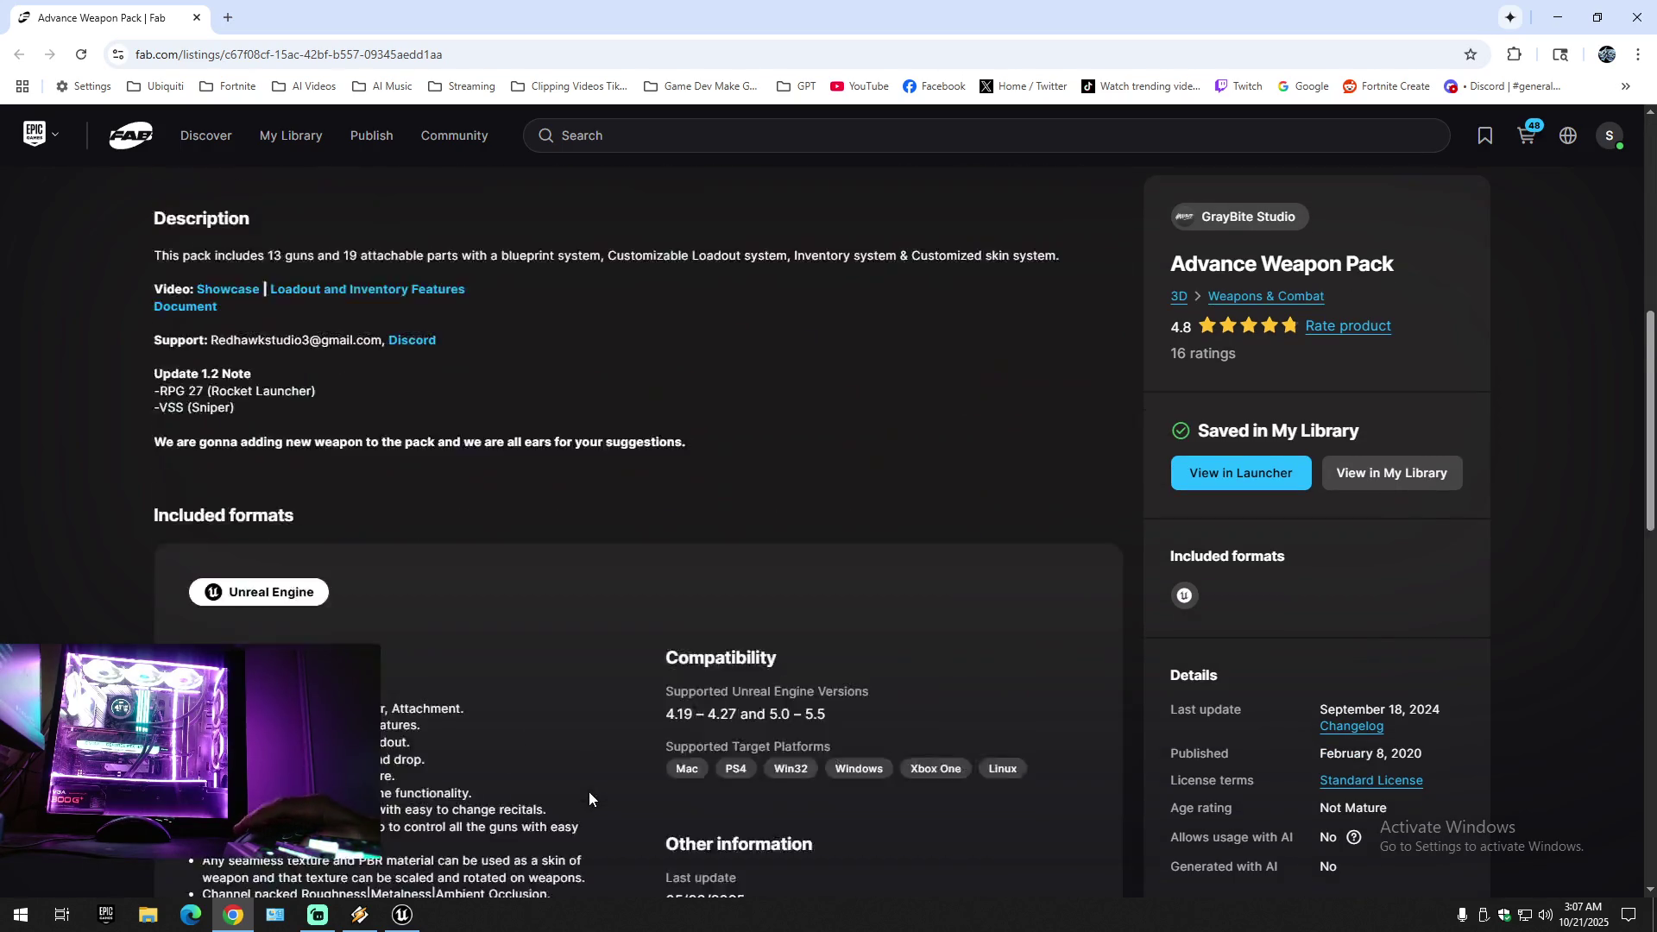
scroll(590, 798, "down", 1)
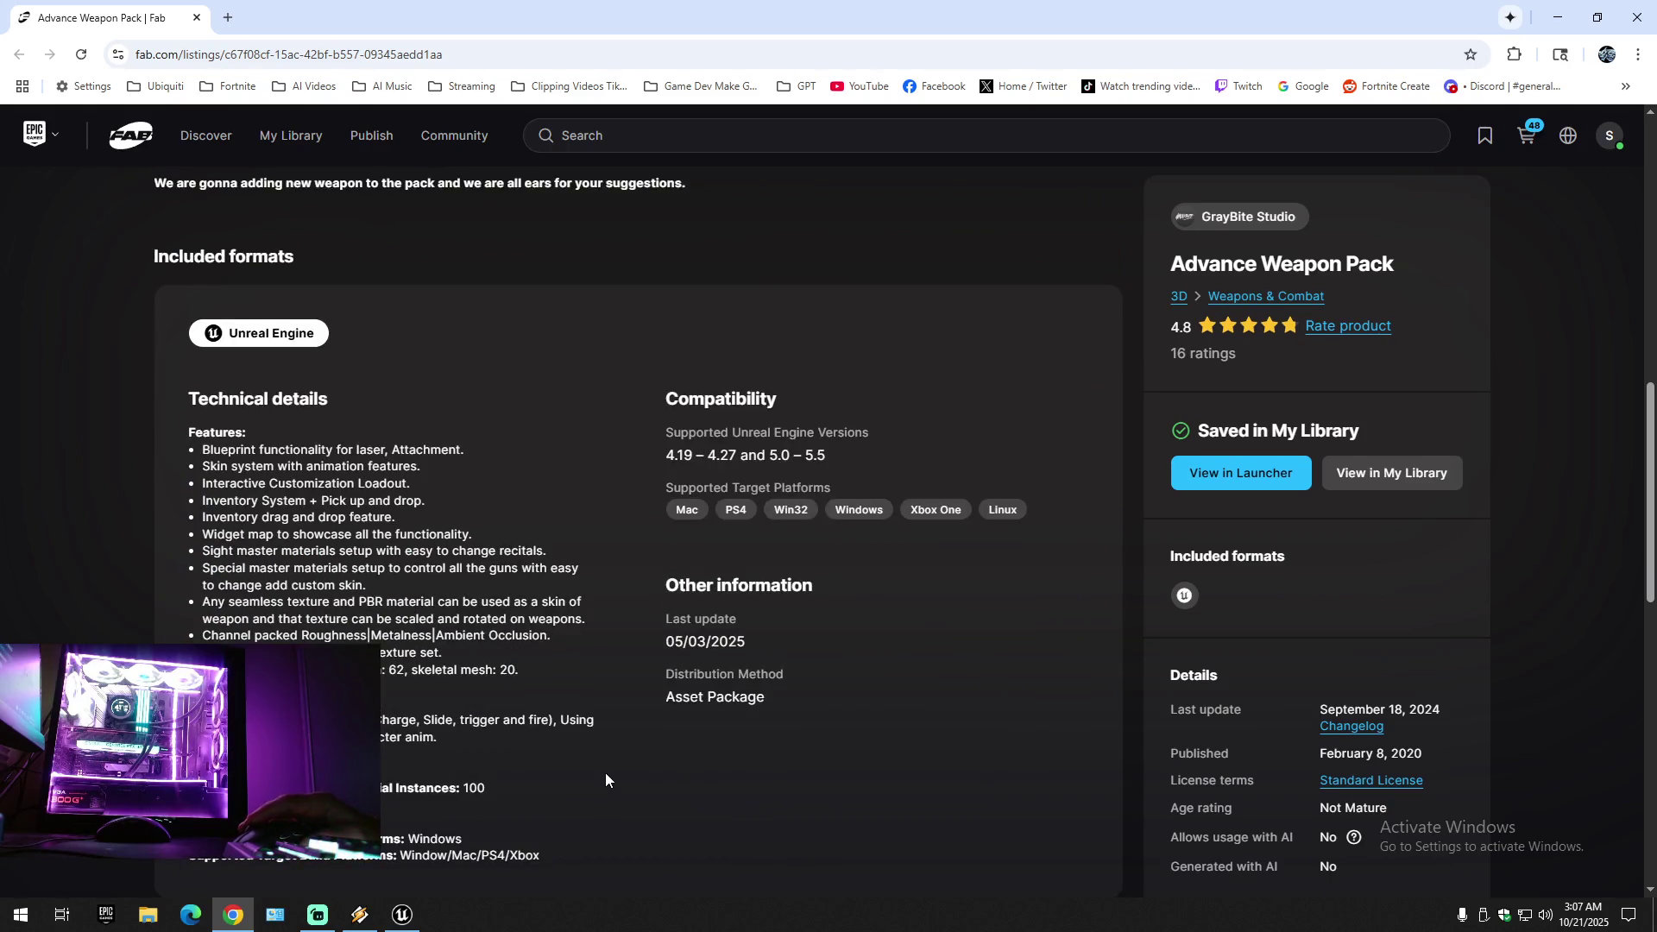
scroll(526, 701, "down", 3)
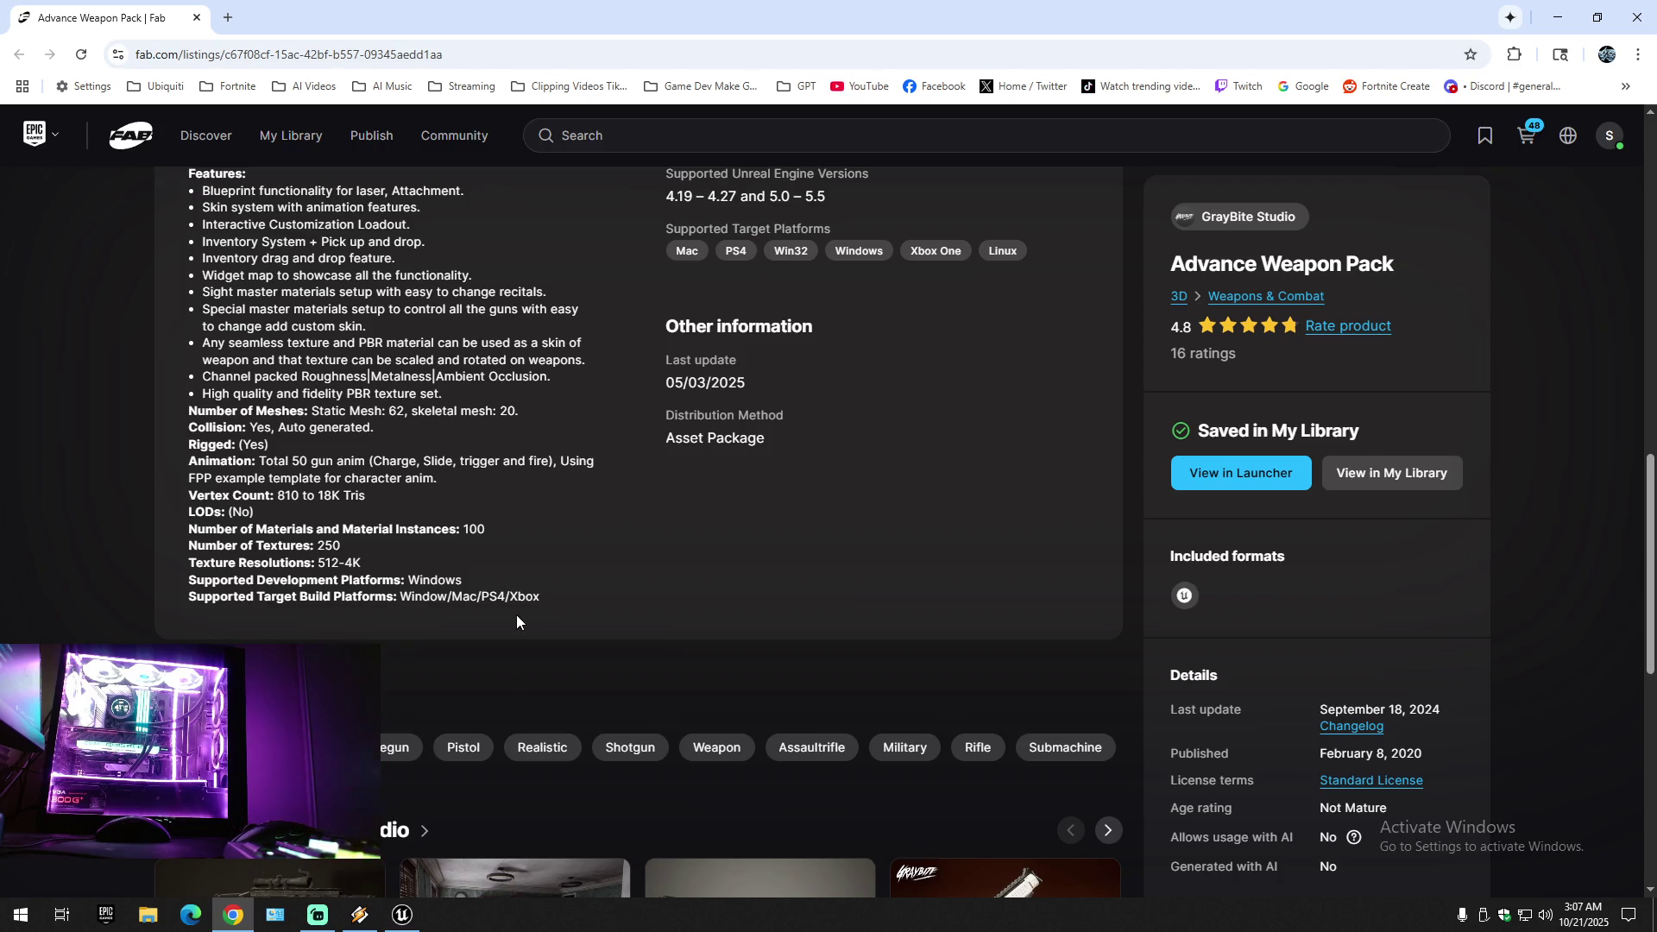
scroll(573, 639, "up", 15)
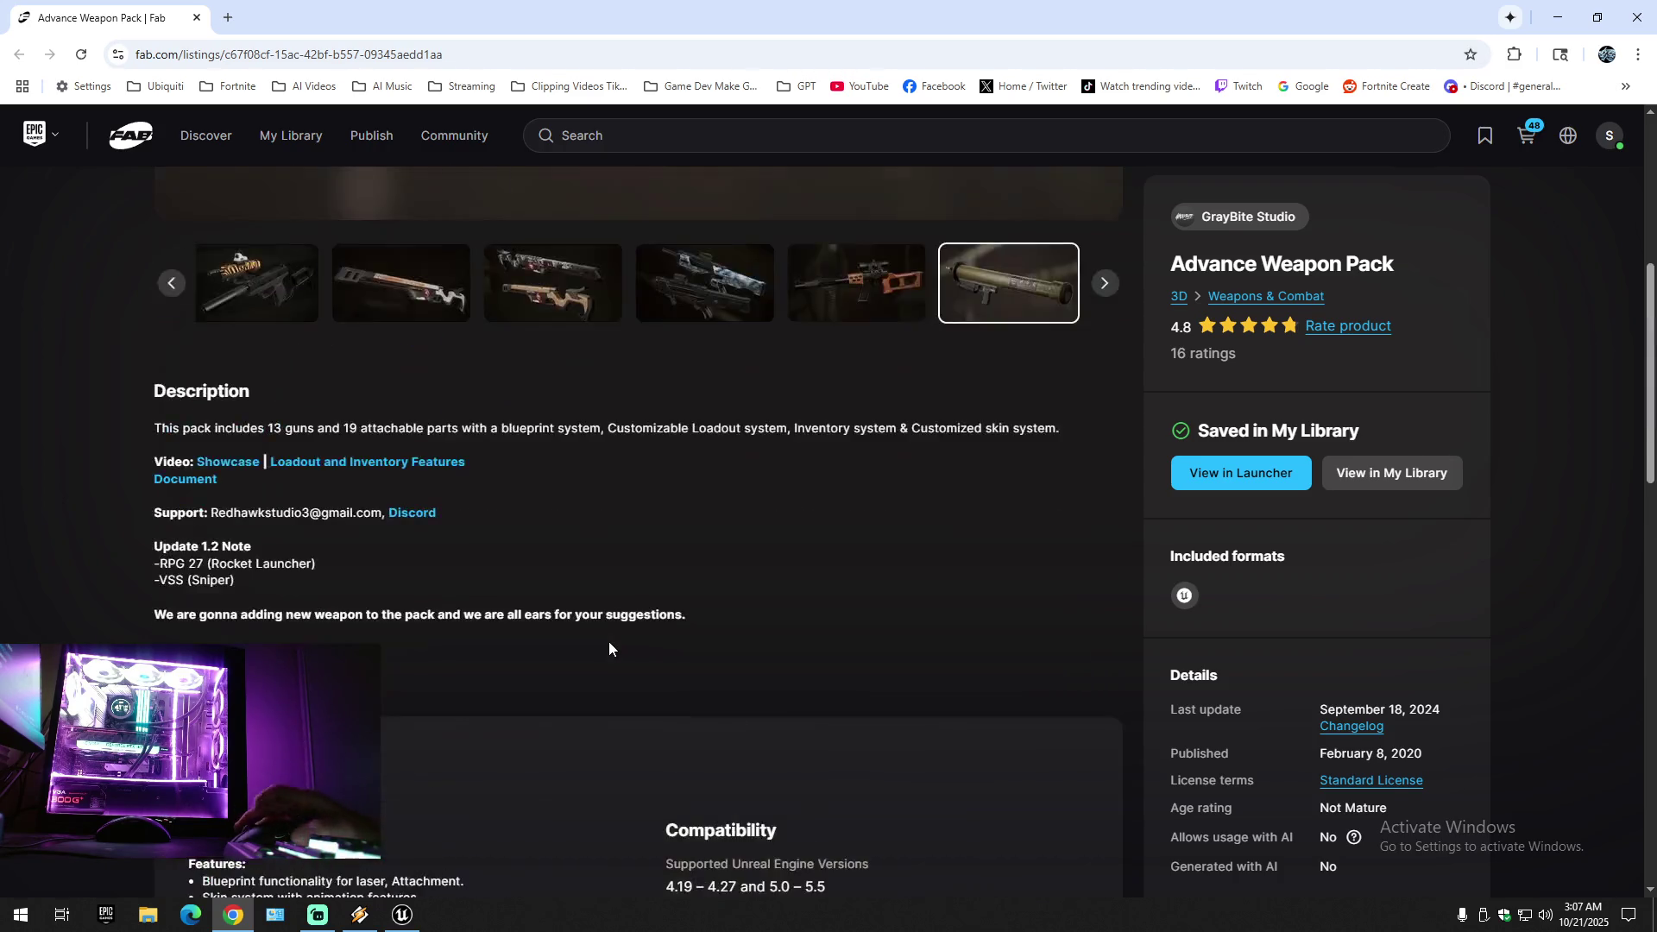
left_click(1525, 140)
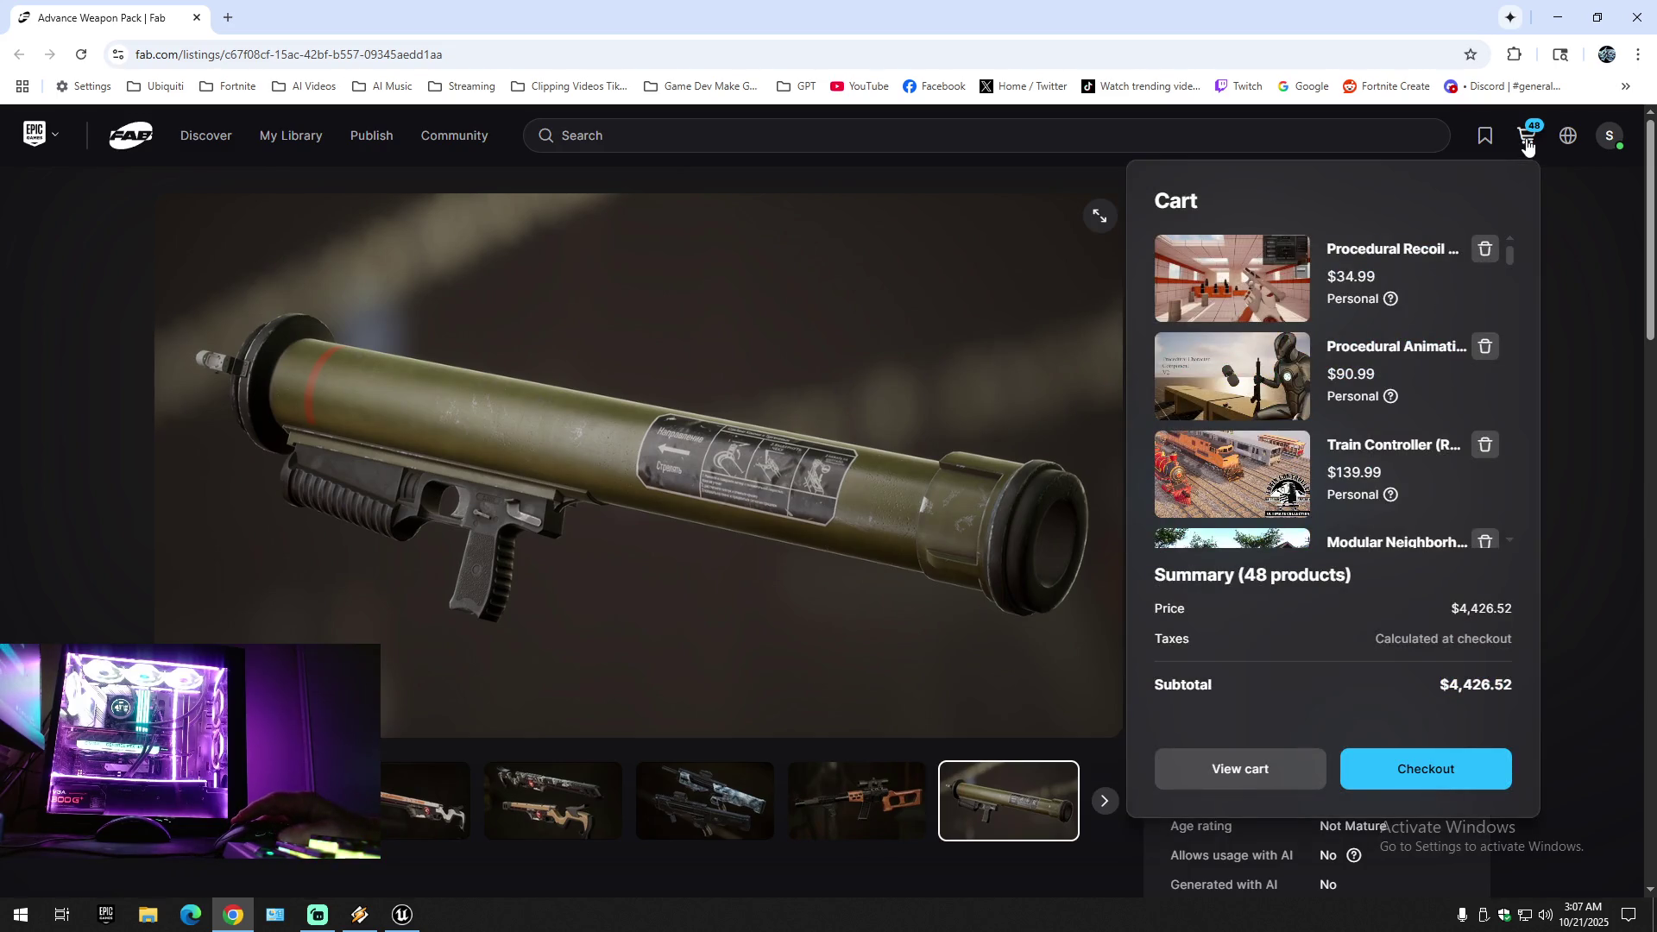
- From the cart, view Procedural Recoil Animation, then open Procedural Animation Framework
left_click(1087, 438)
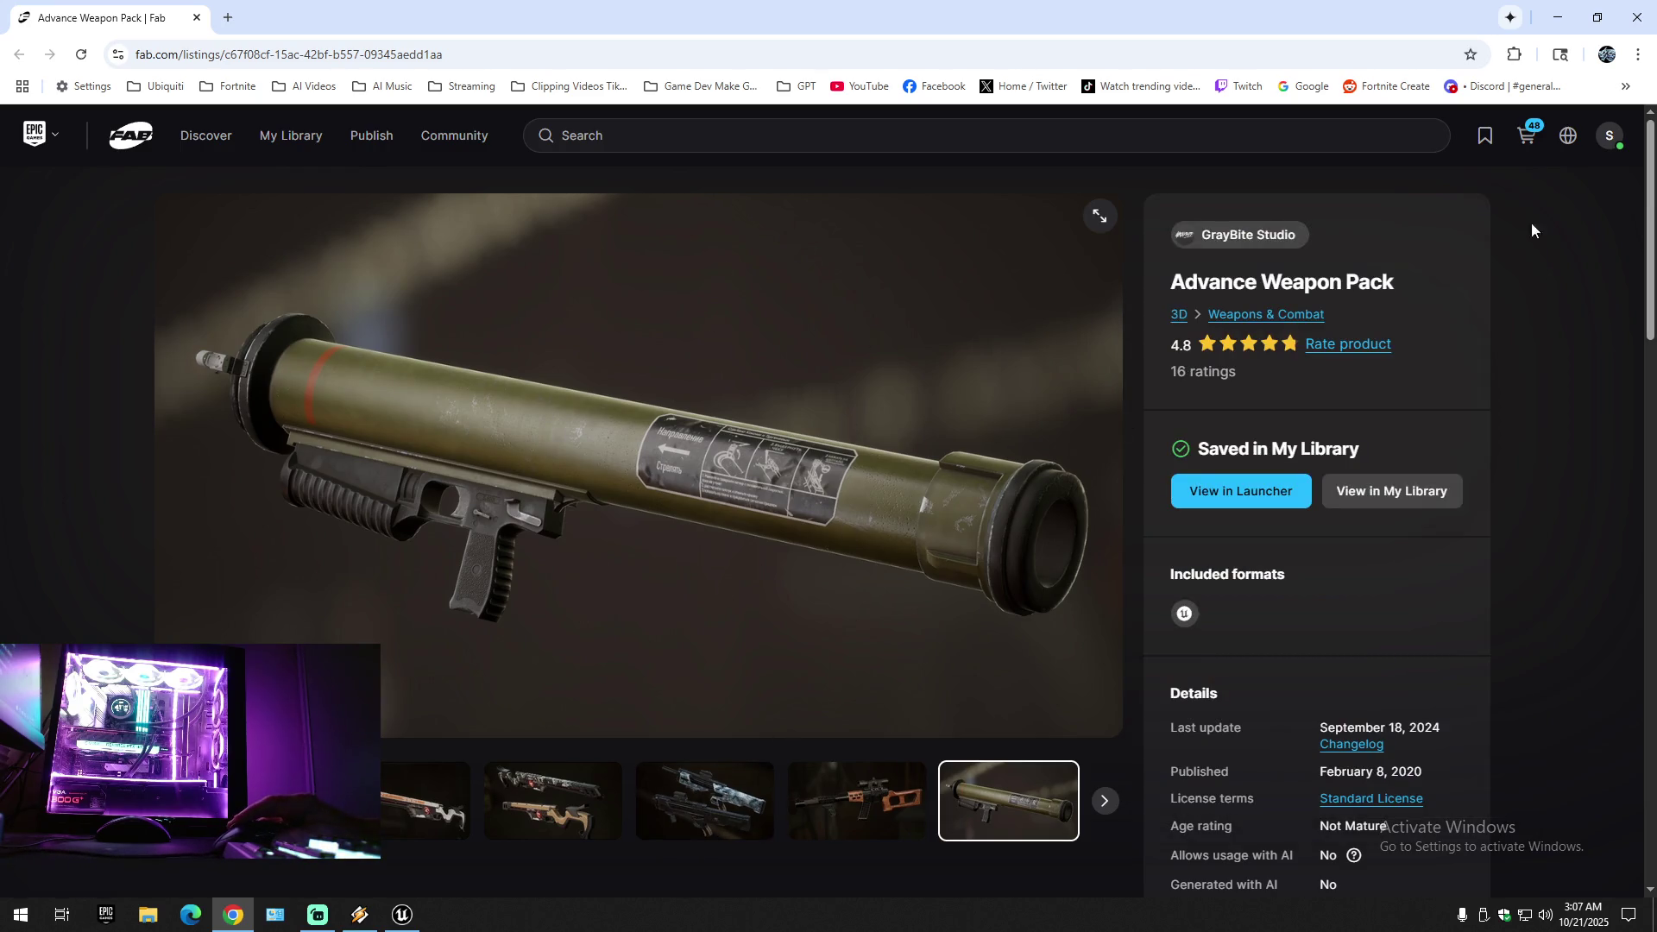
left_click(1527, 138)
left_click(1528, 139)
left_click(1525, 140)
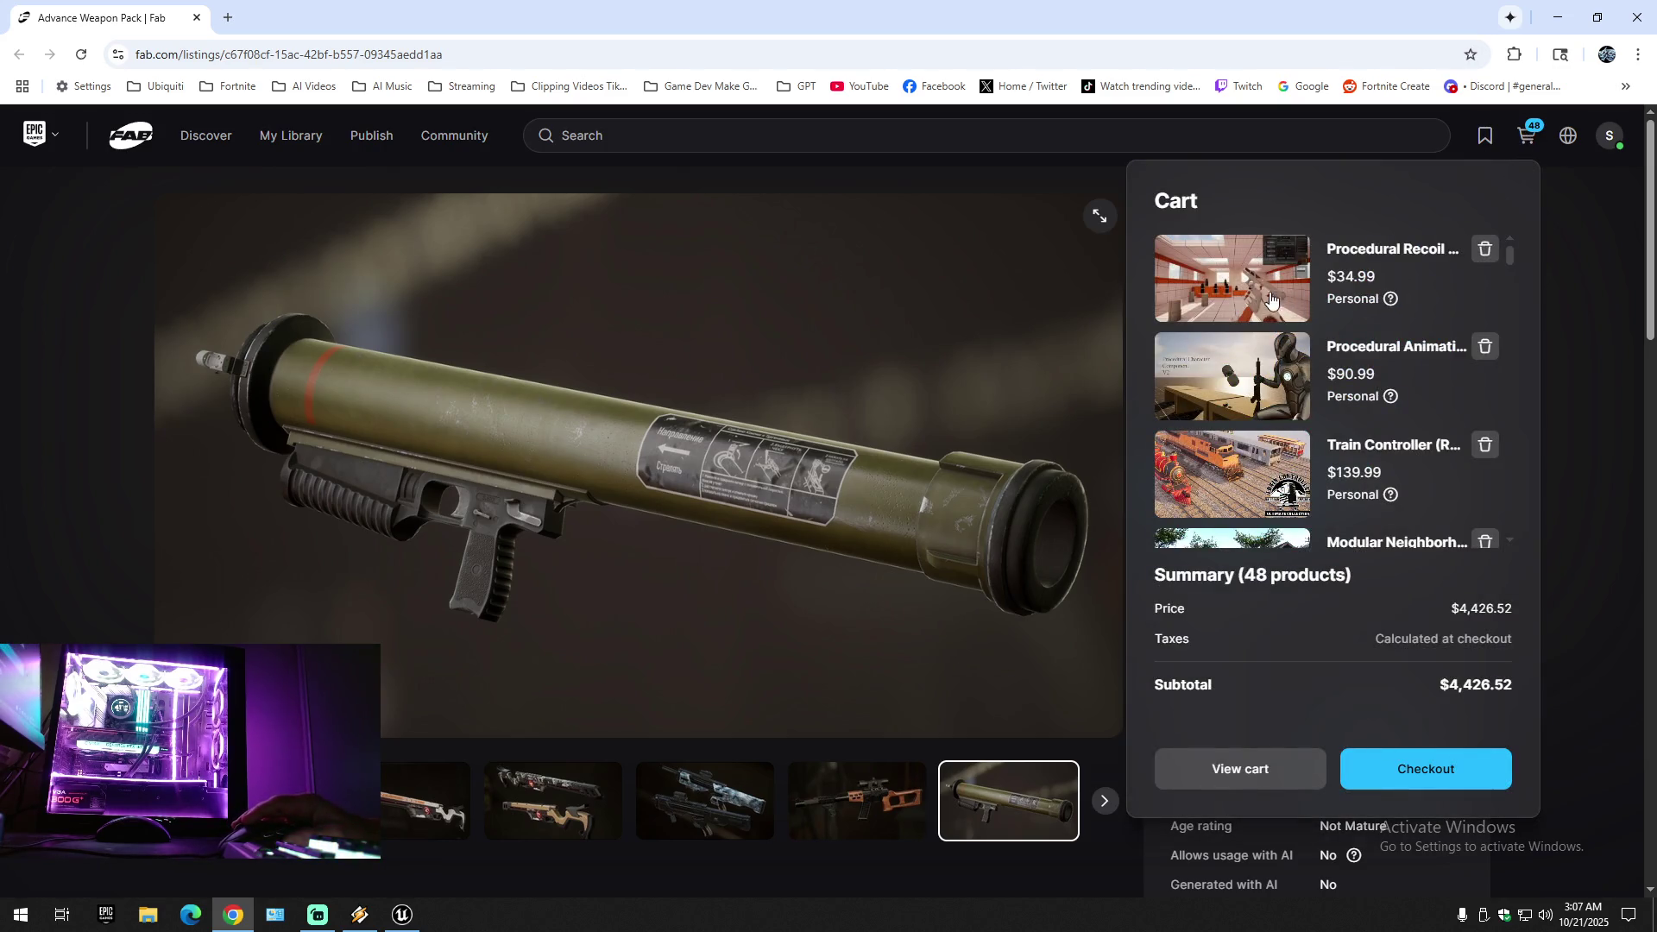
right_click(1239, 279)
left_click(1206, 287)
left_click(1206, 287)
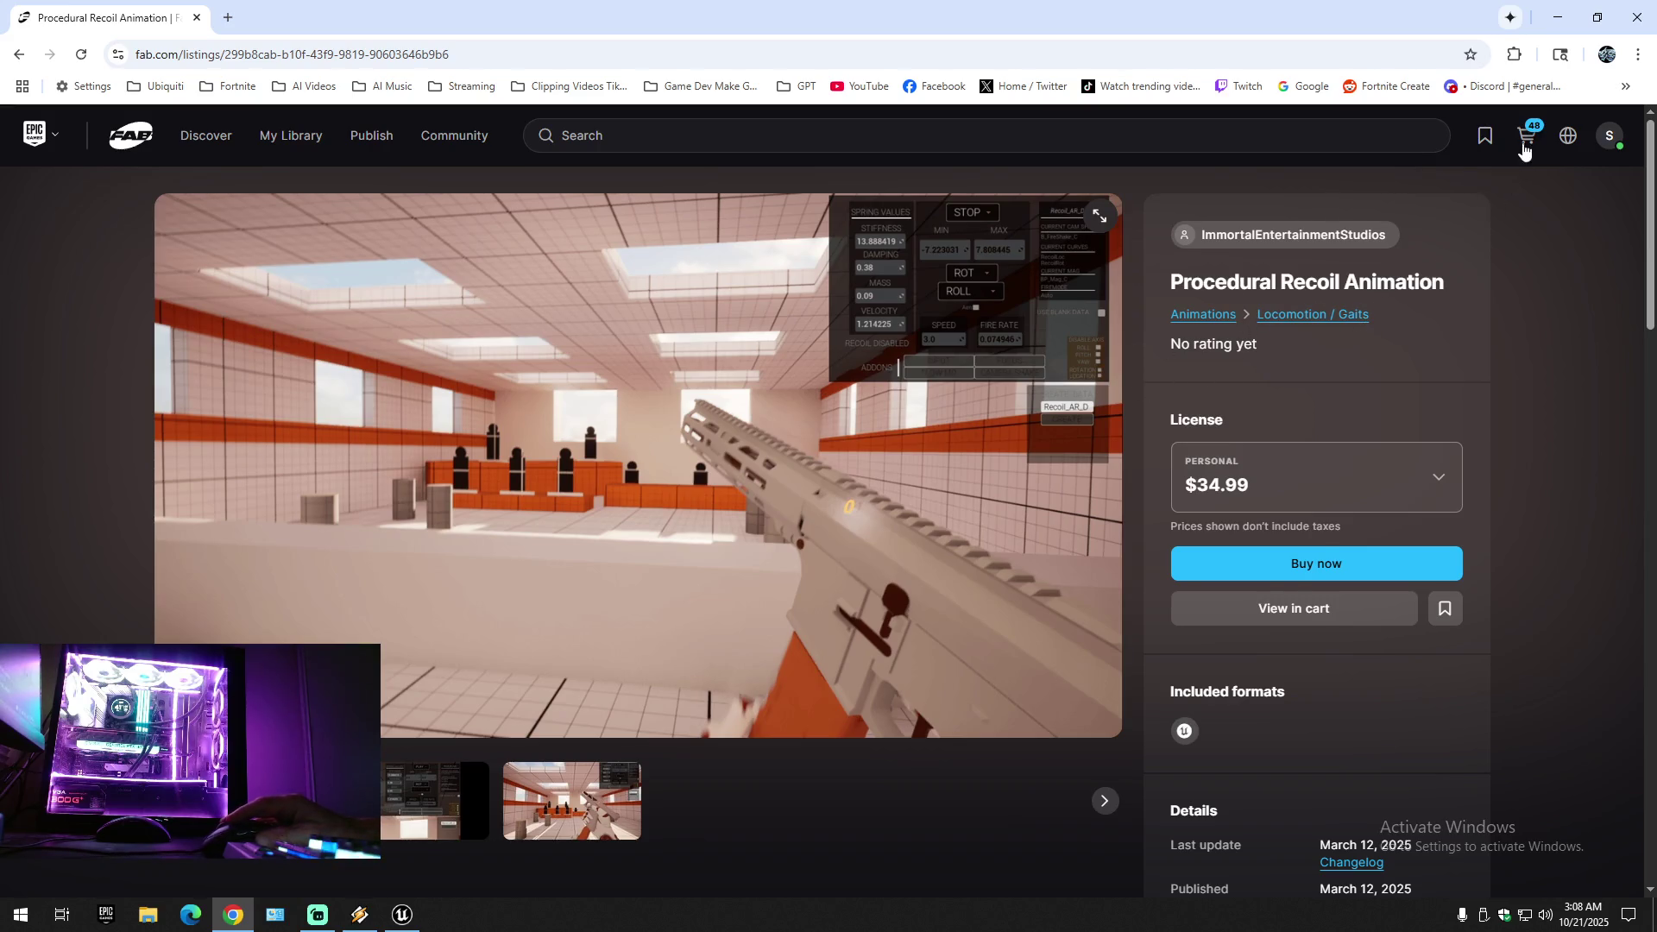
left_click(1524, 150)
left_click(1262, 371)
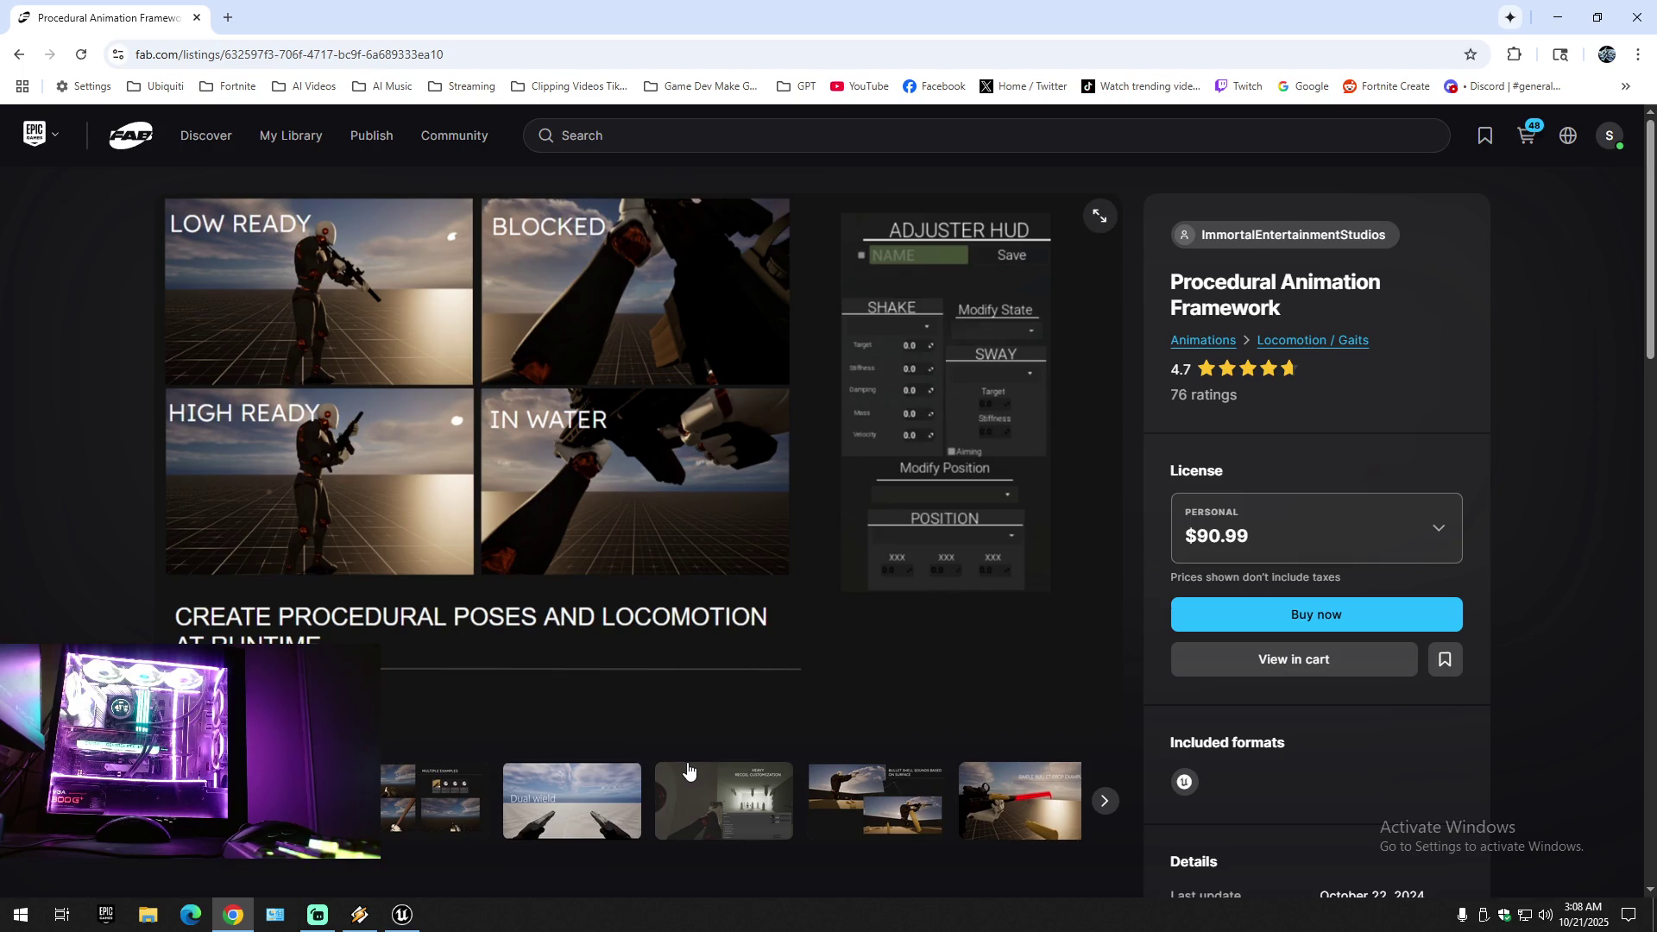
- Review the Procedural Animation Framework's technical details and its 5.3–5.5 engine compatibility
scroll(656, 781, "down", 5)
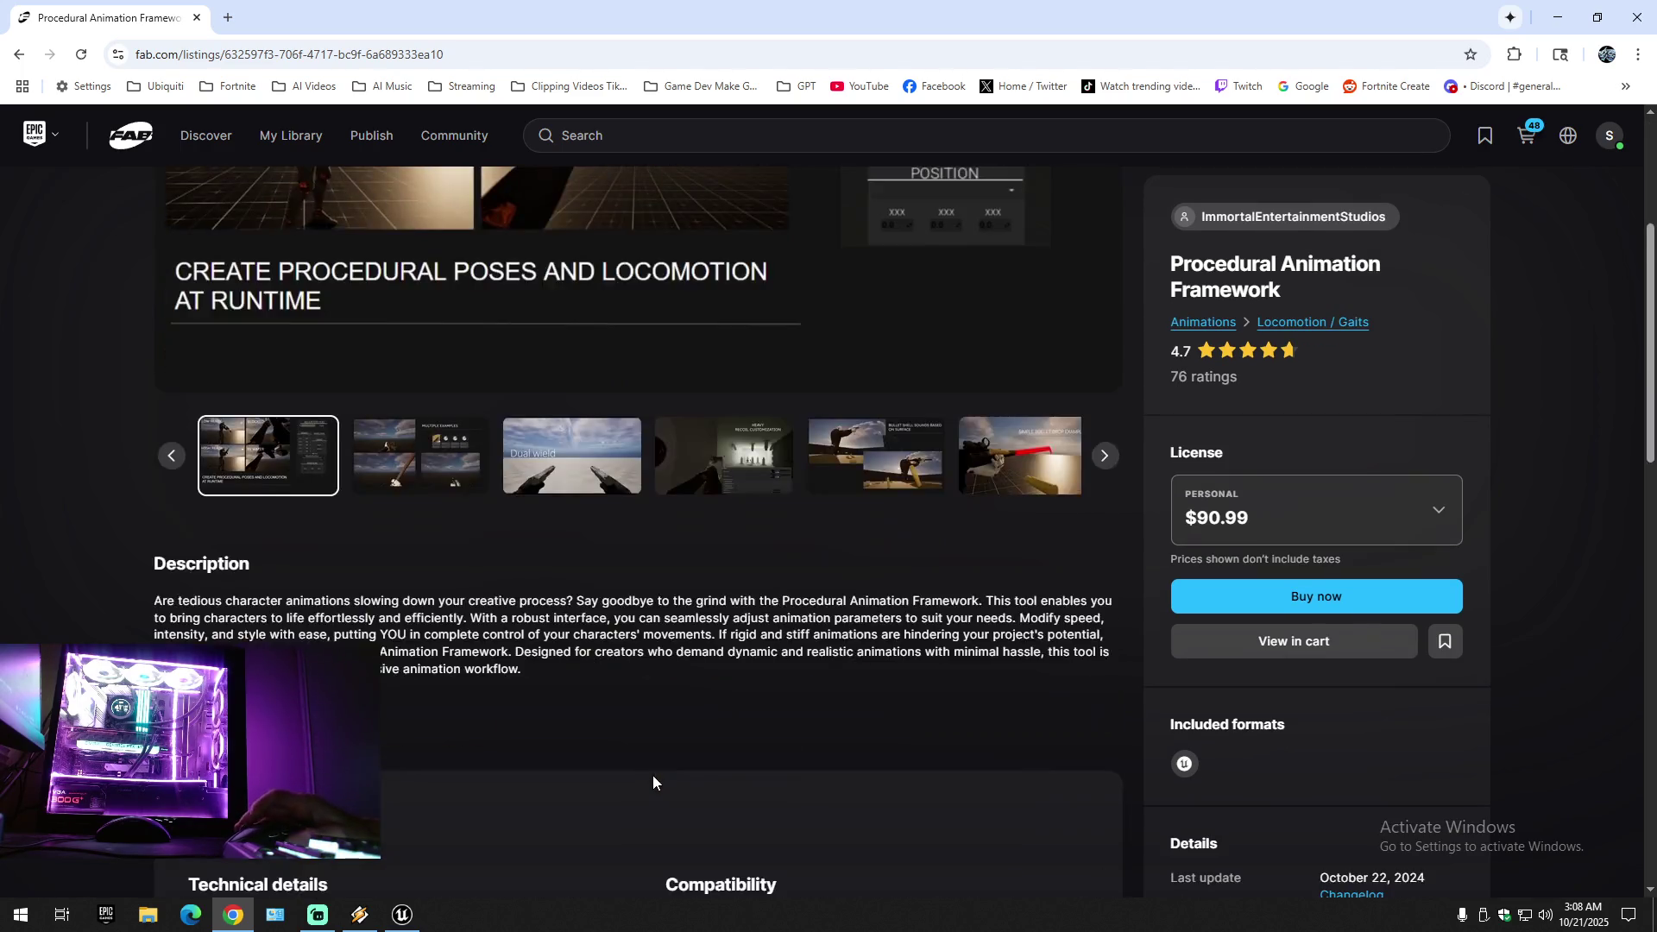
scroll(653, 782, "down", 3)
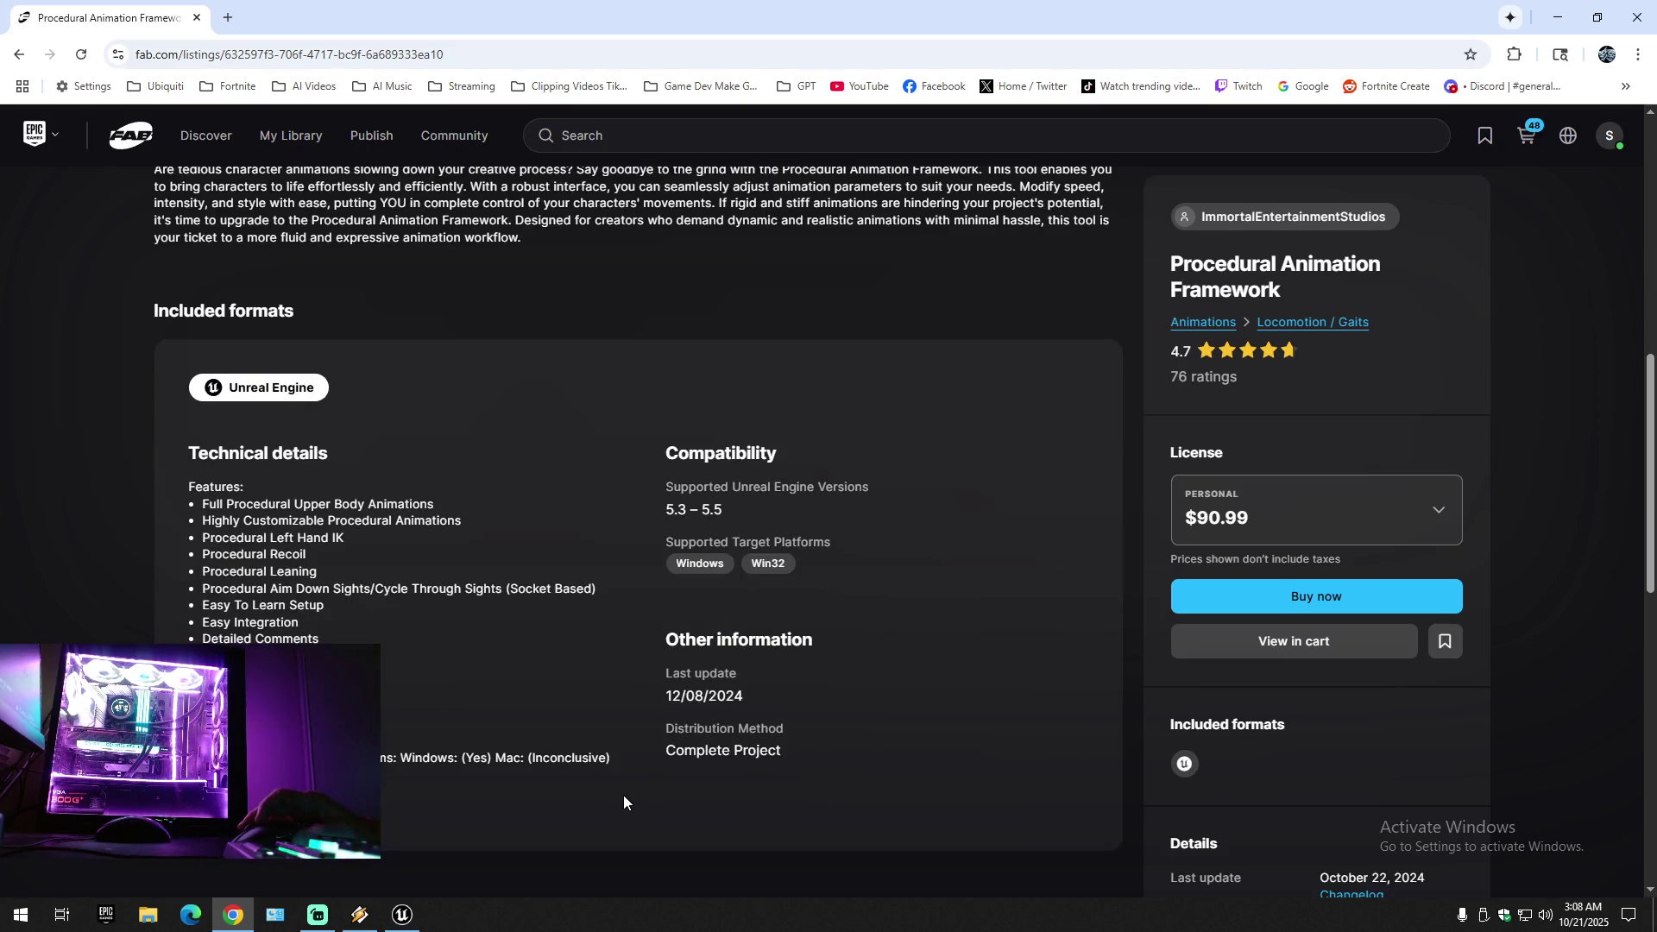
scroll(624, 803, "up", 8)
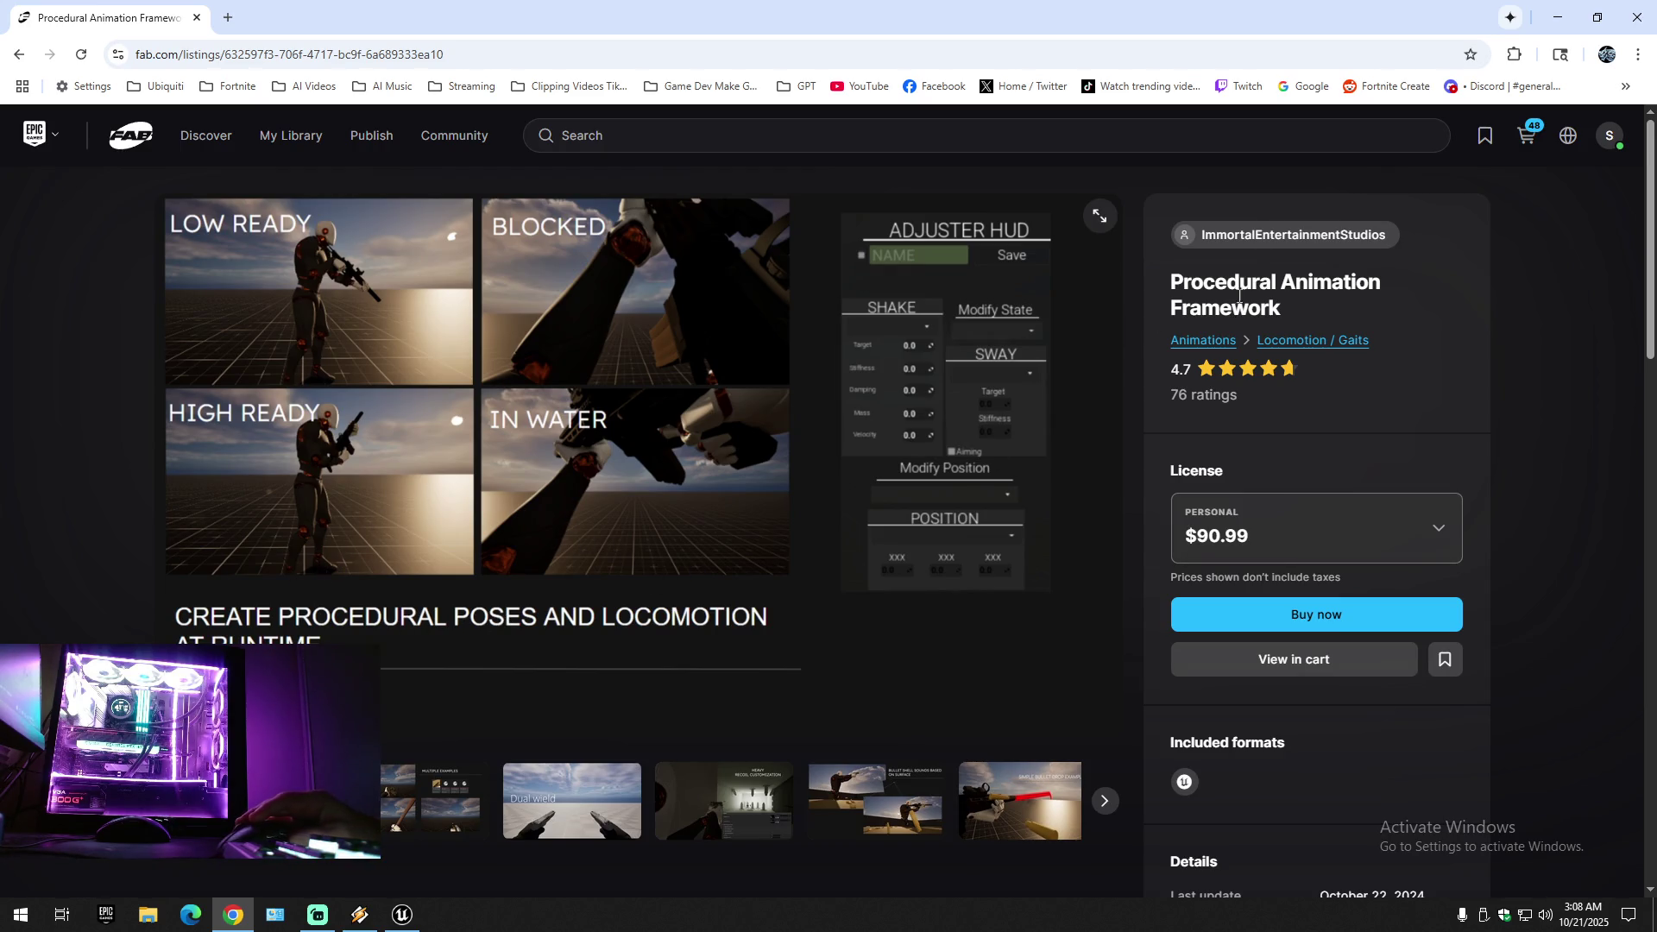
scroll(496, 696, "down", 1)
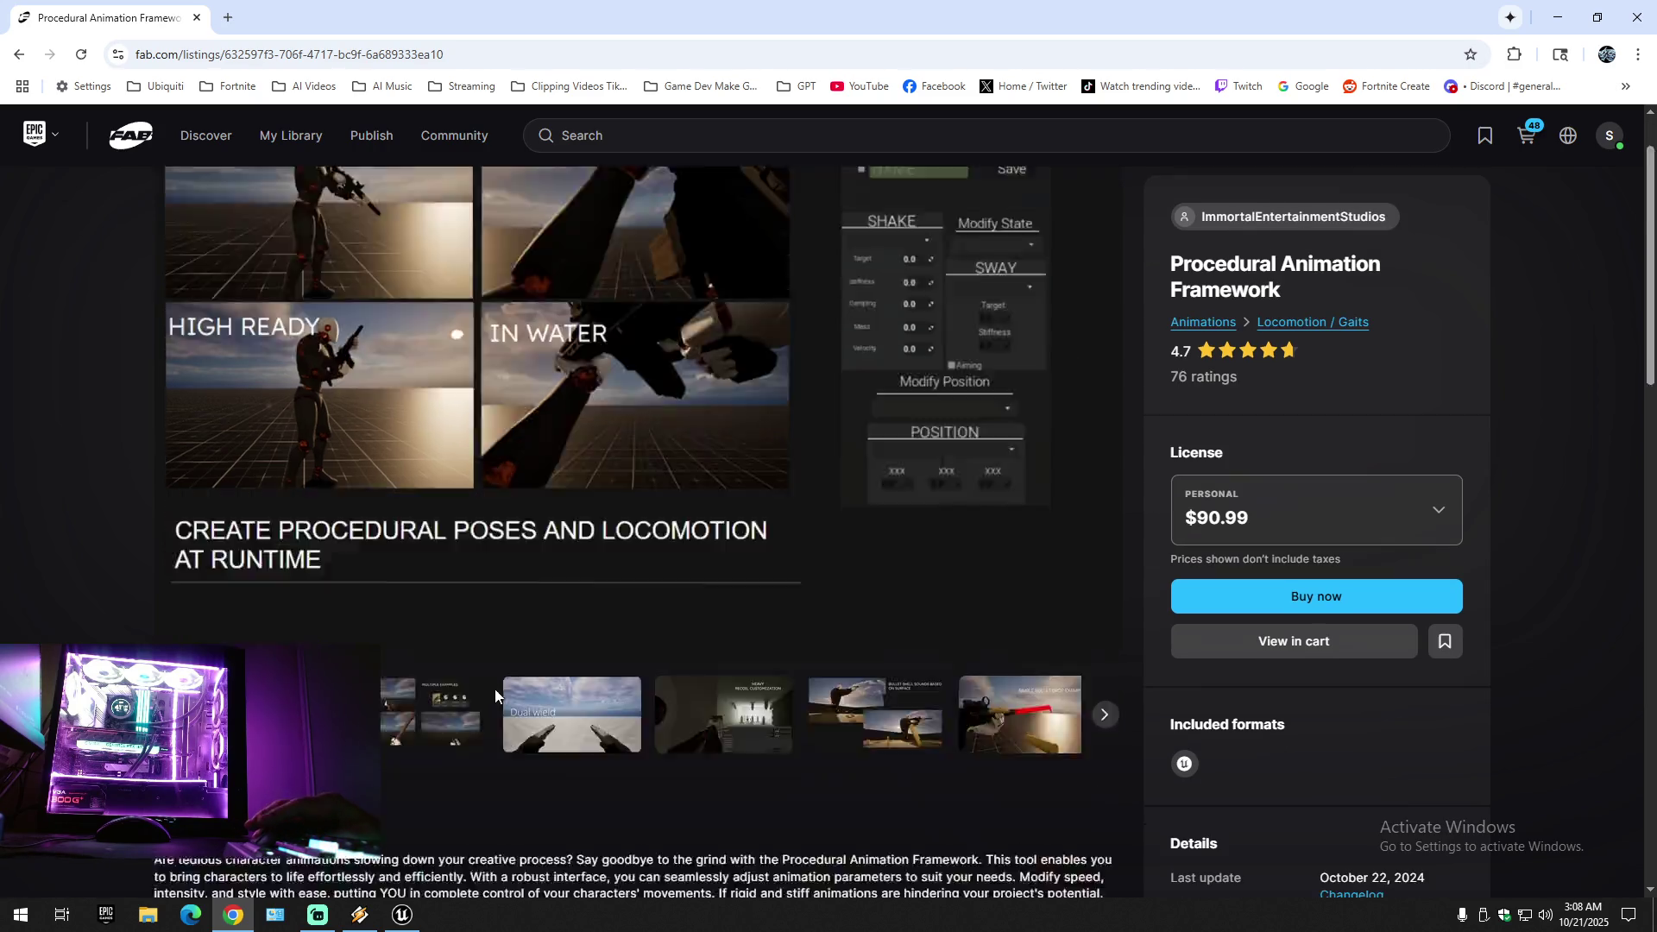
scroll(497, 695, "down", 8)
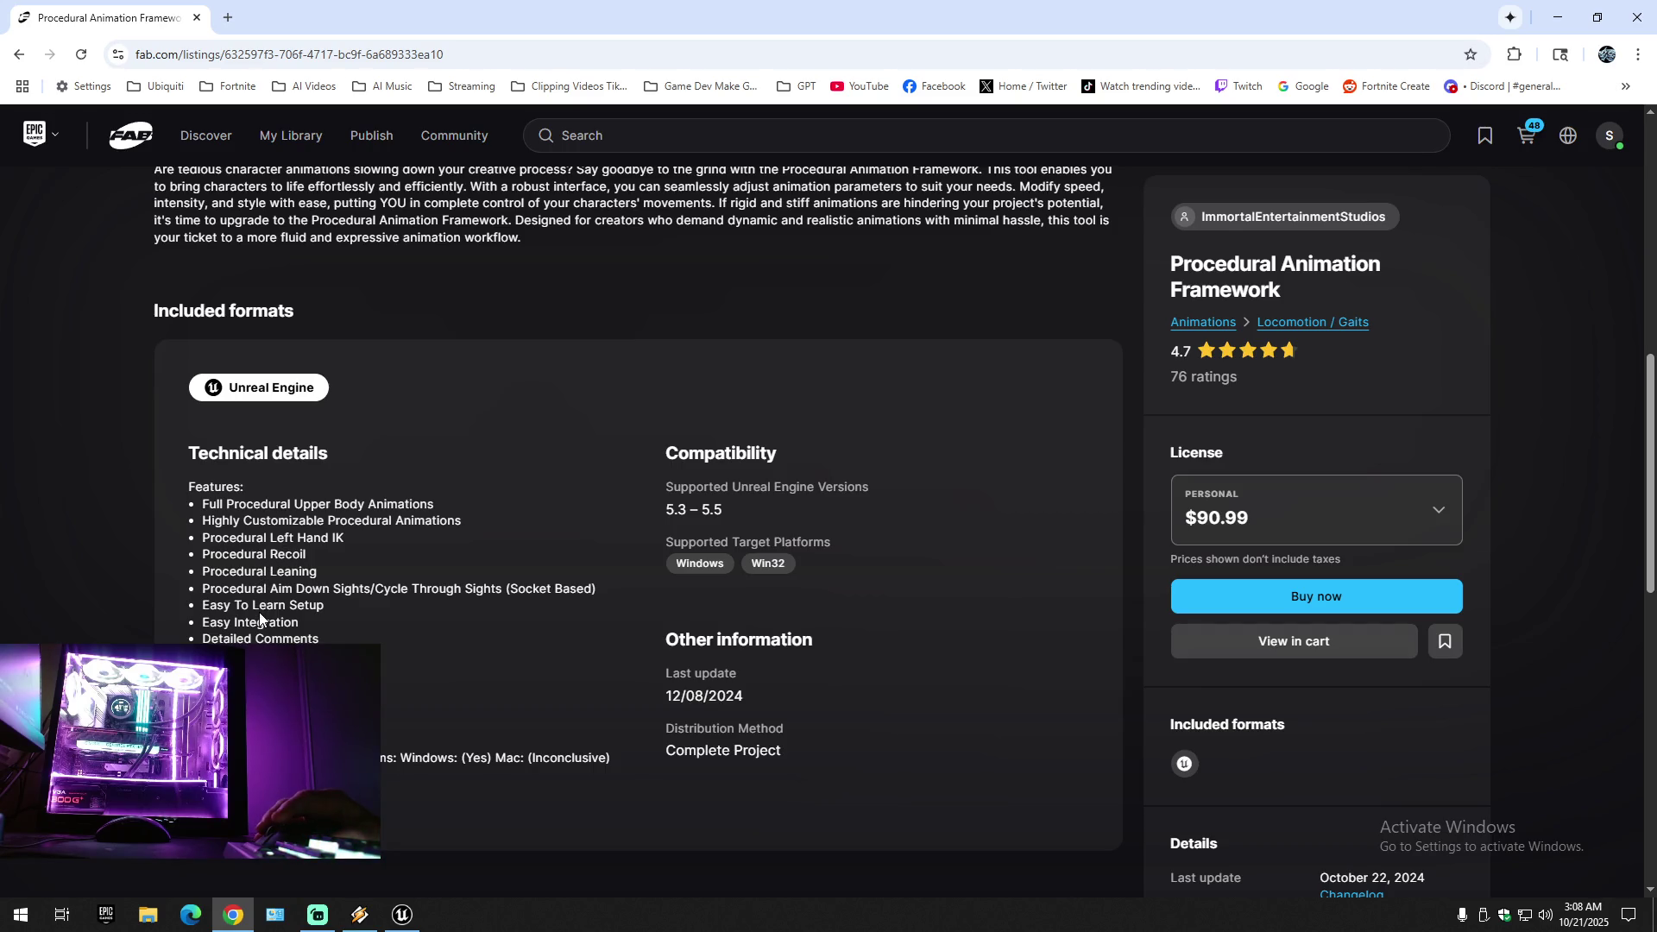
scroll(607, 604, "up", 4)
scroll(611, 514, "down", 3)
- Return to the top of the listing and enlarge the poses screenshot to full view
left_click_drag(761, 602, 704, 597)
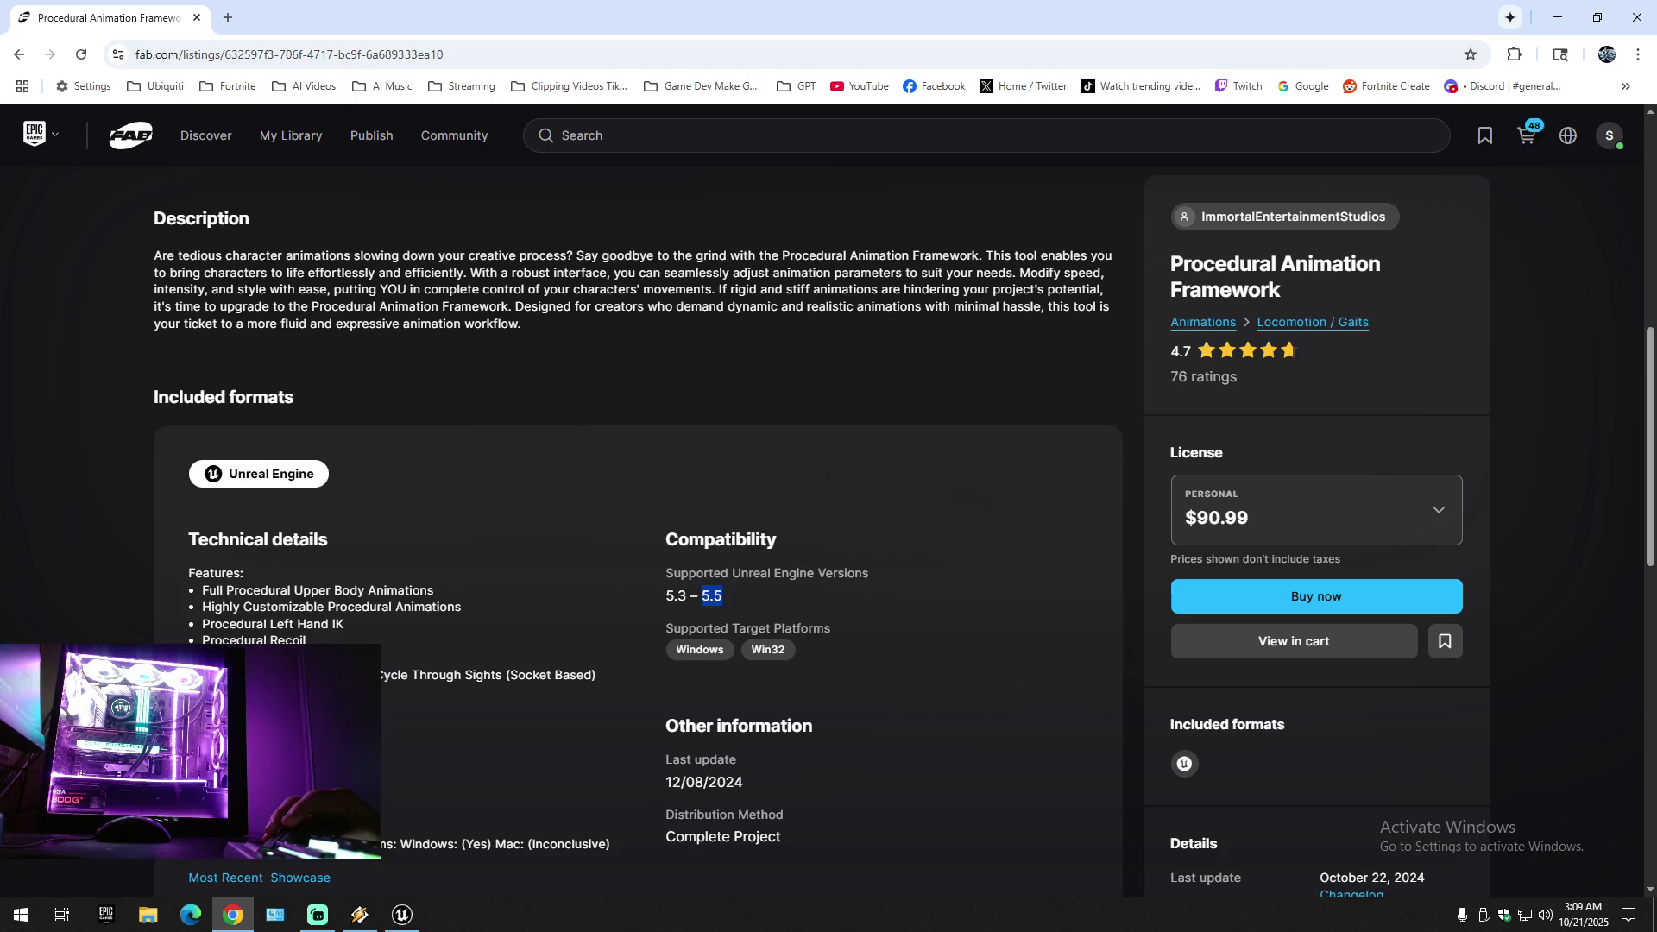
scroll(489, 777, "down", 3)
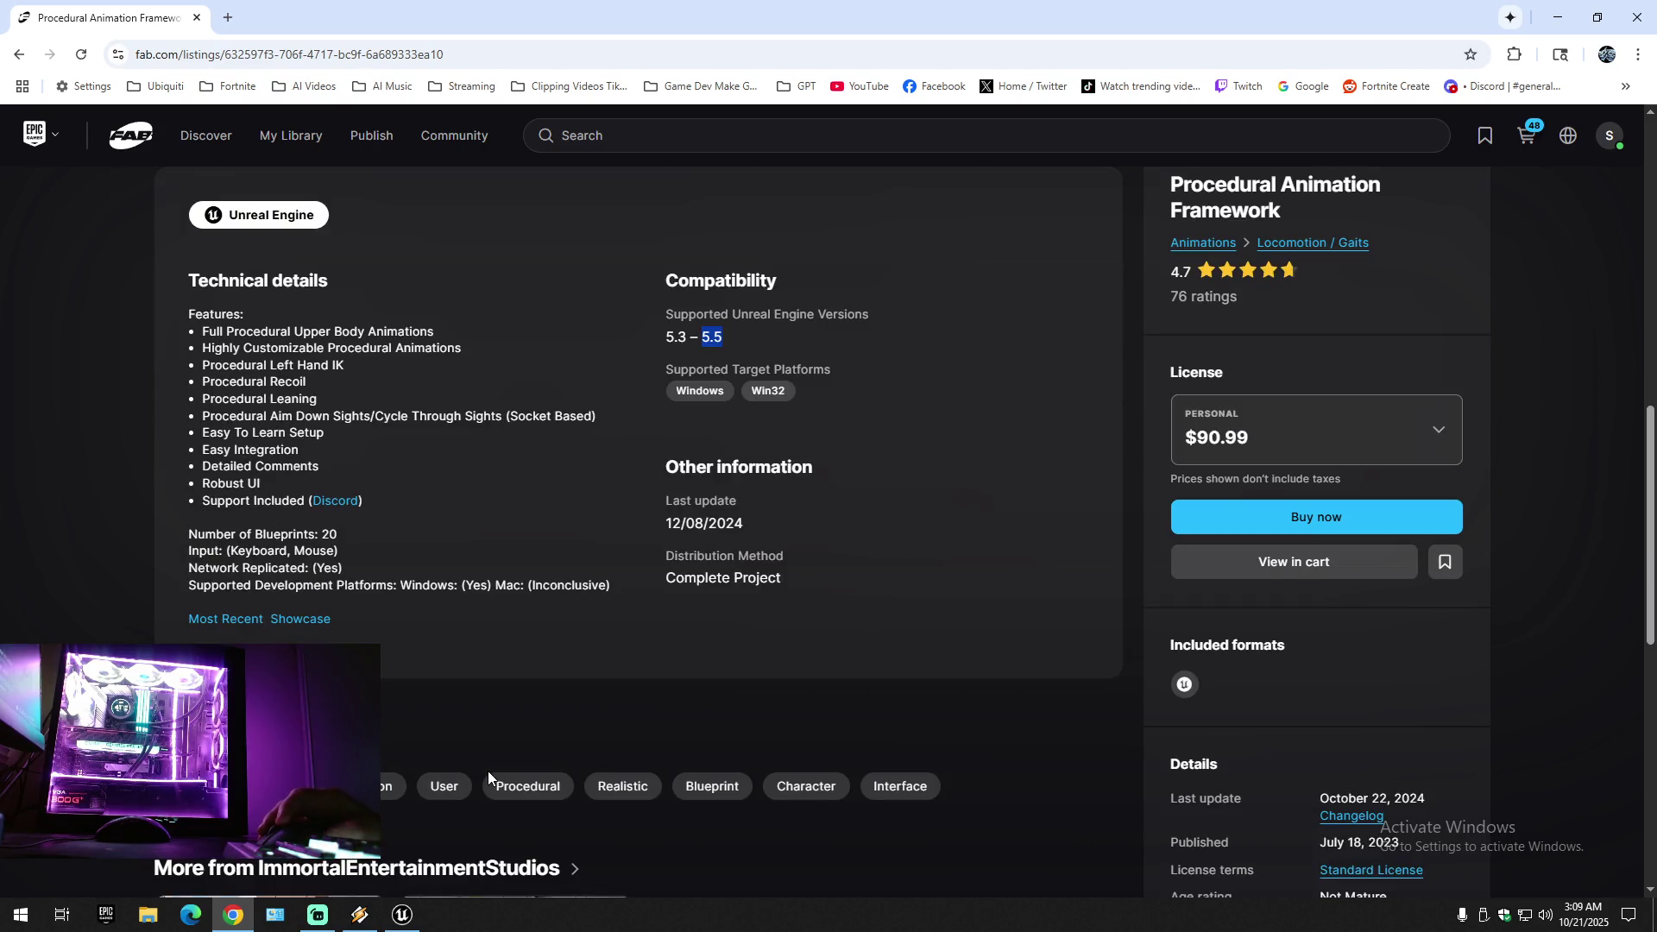
scroll(489, 778, "up", 1)
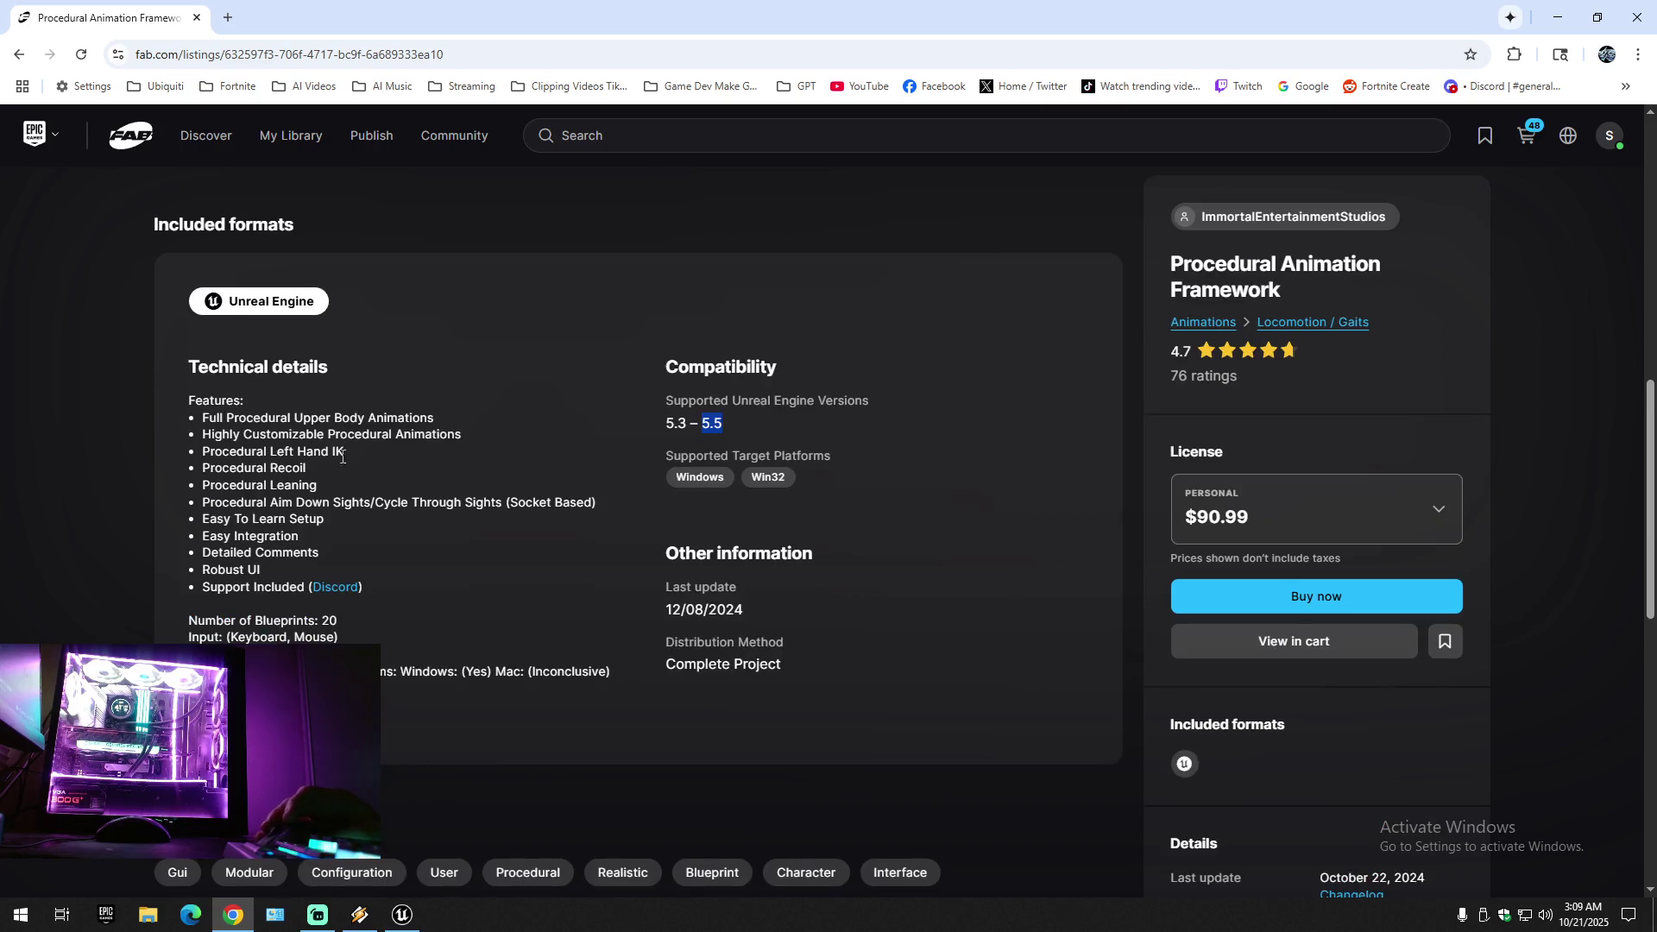
scroll(550, 655, "up", 10)
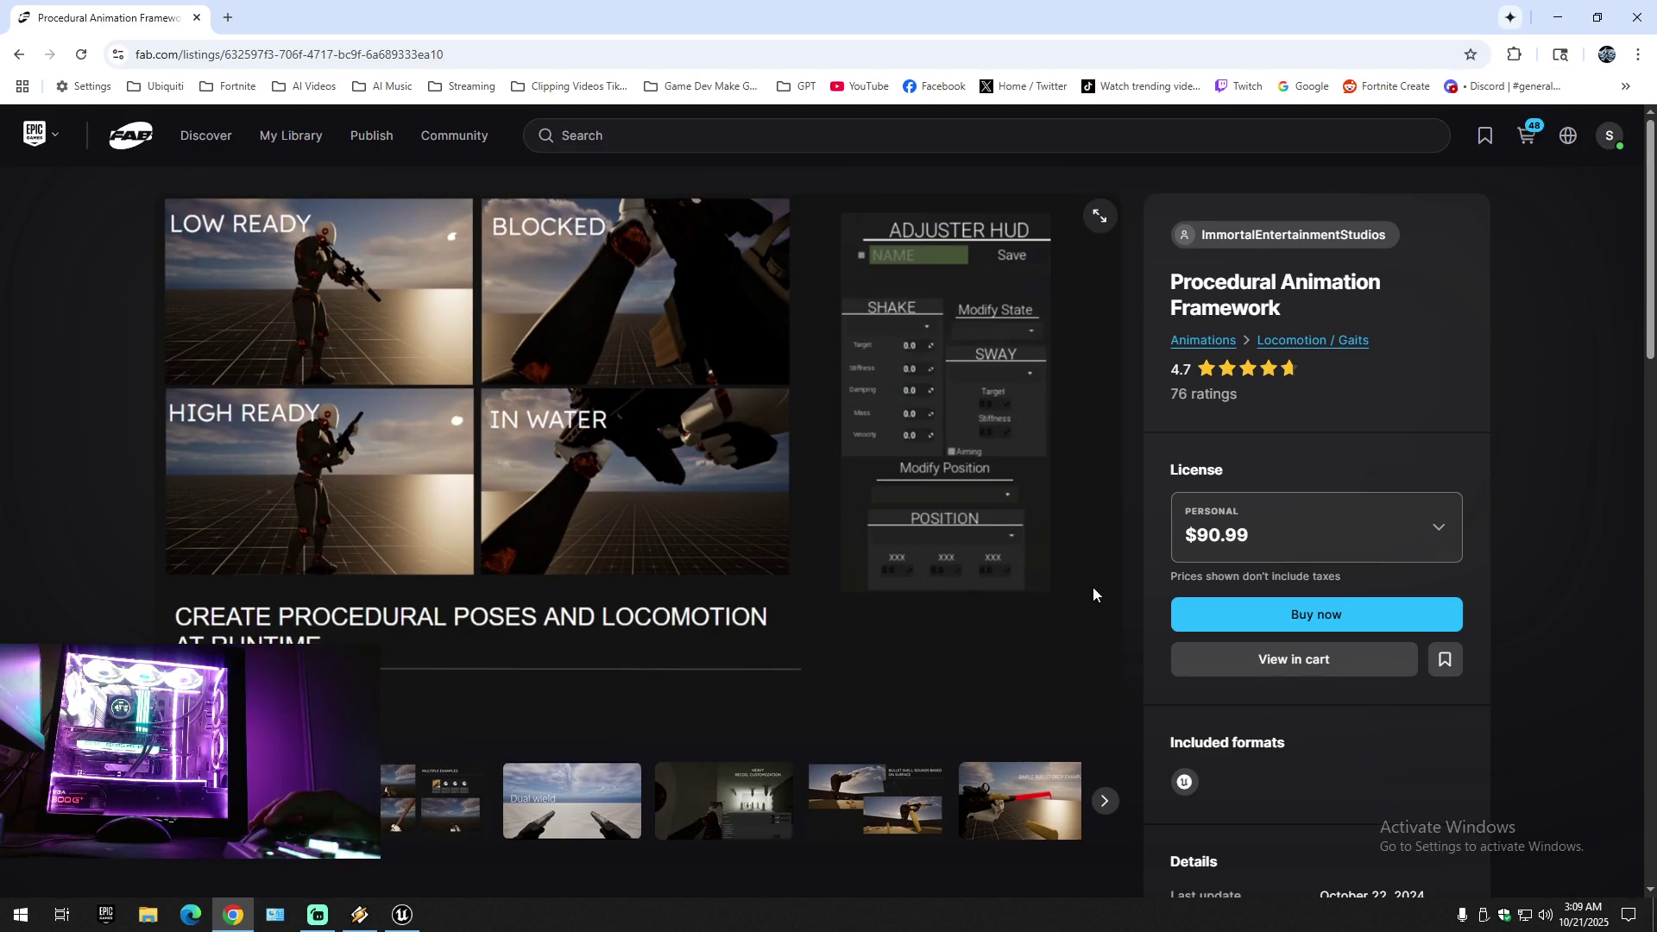
left_click(1103, 226)
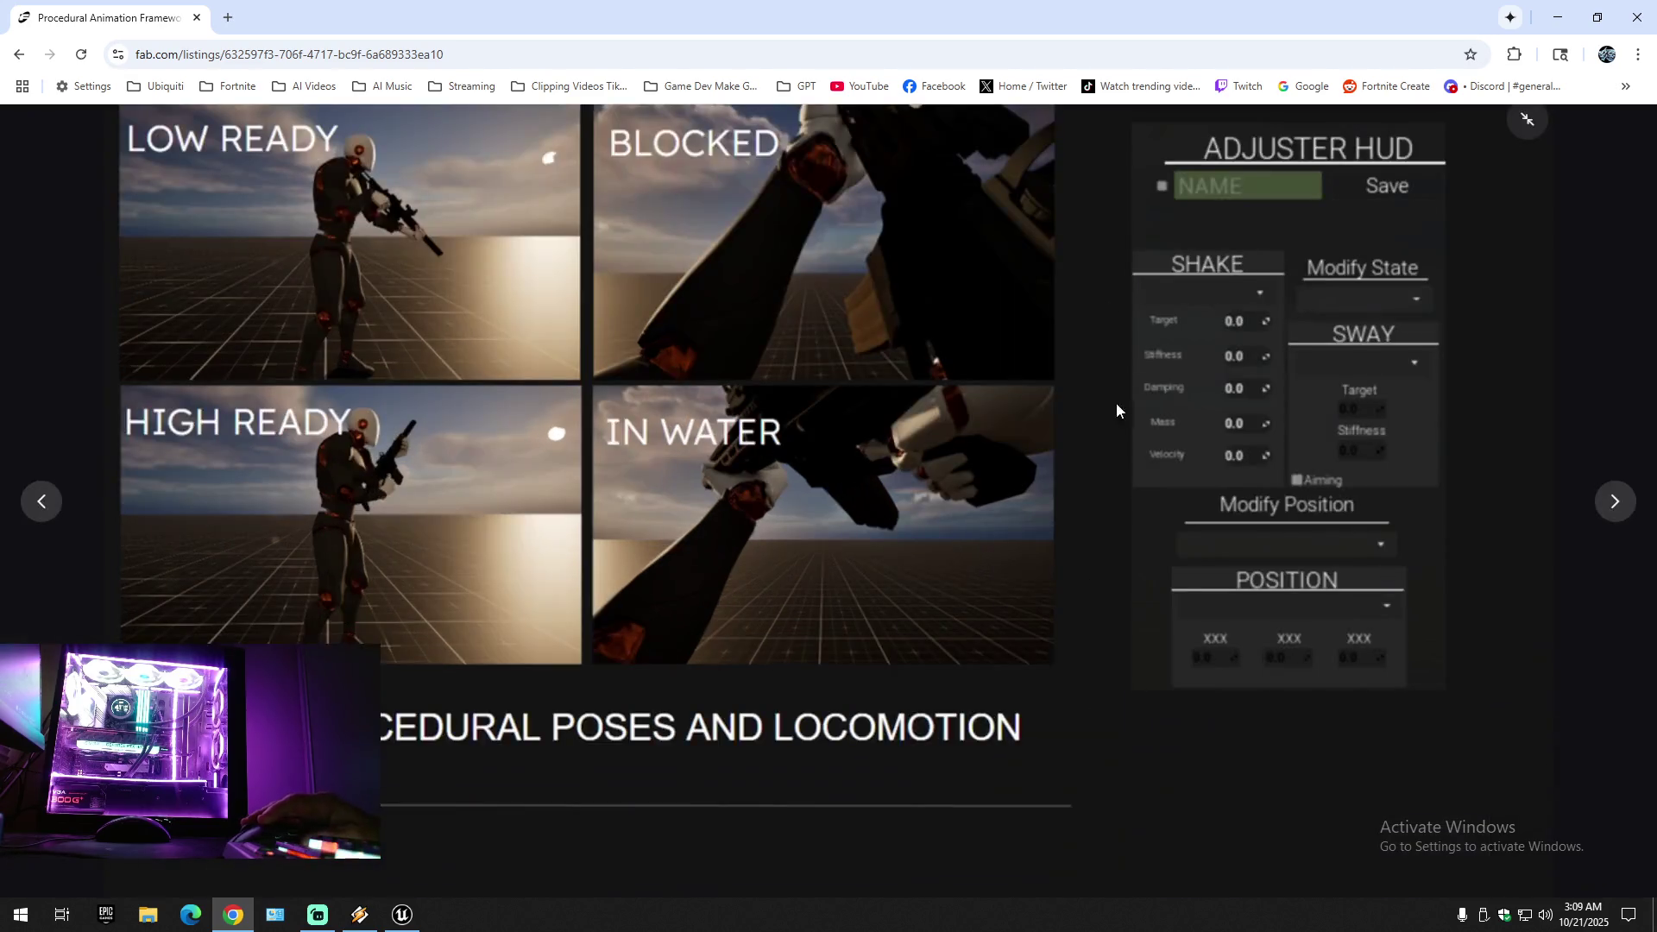
- Page through the gallery images, from Multiple Examples and dual wield to Low Ready poses
left_click(1616, 509)
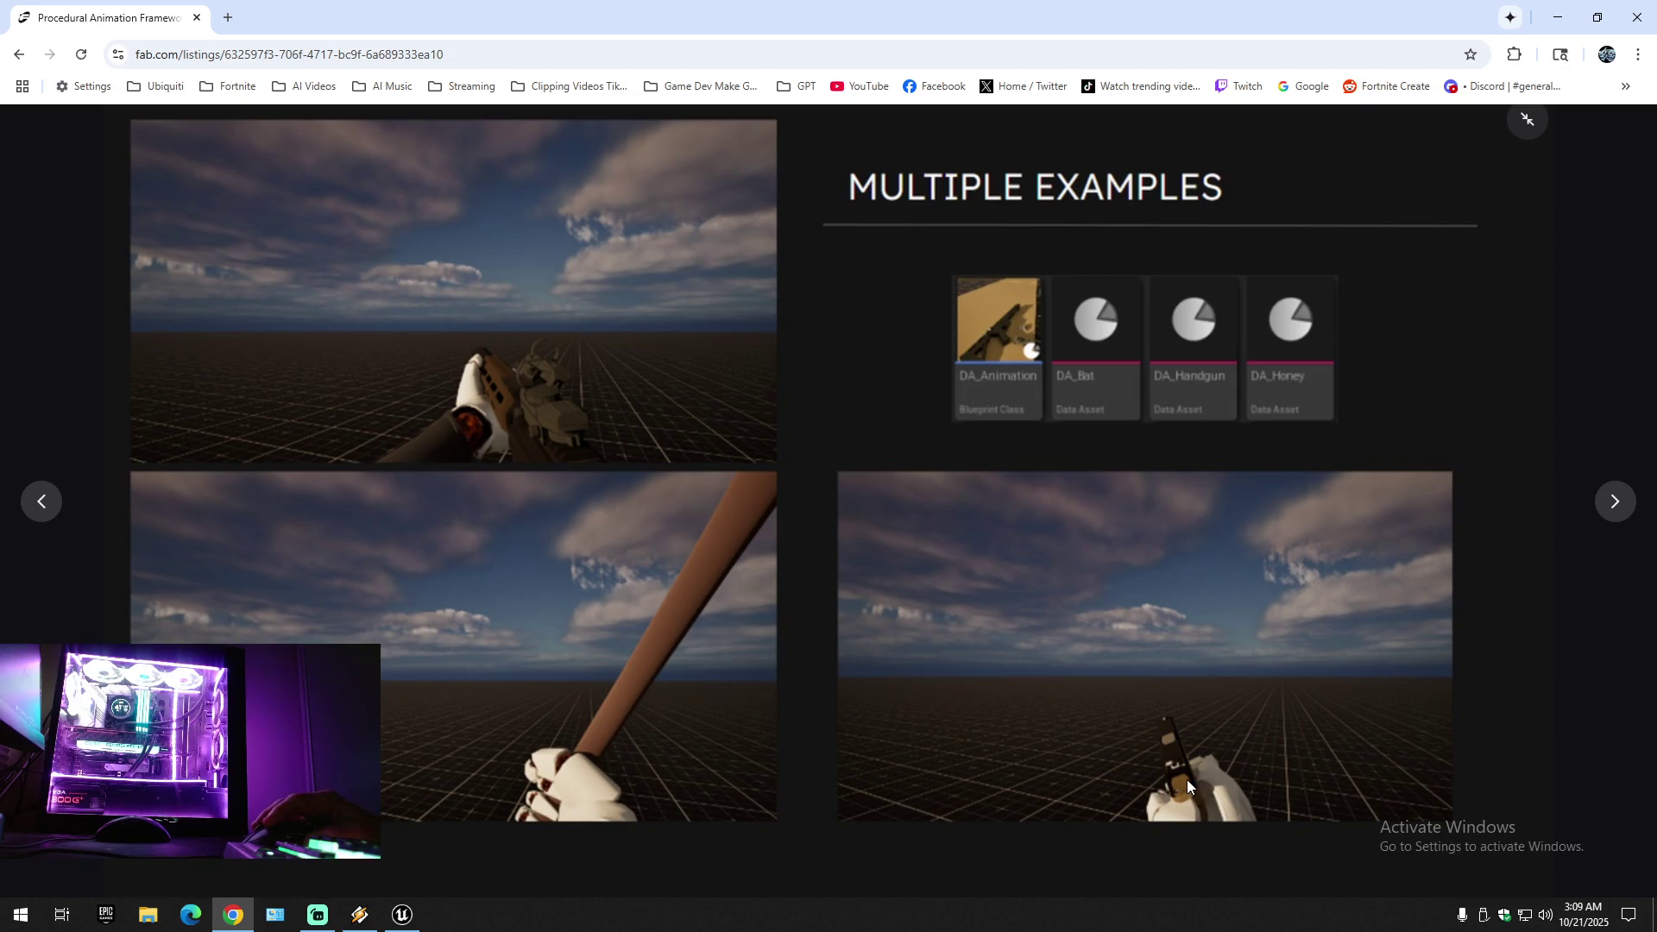
left_click(1610, 510)
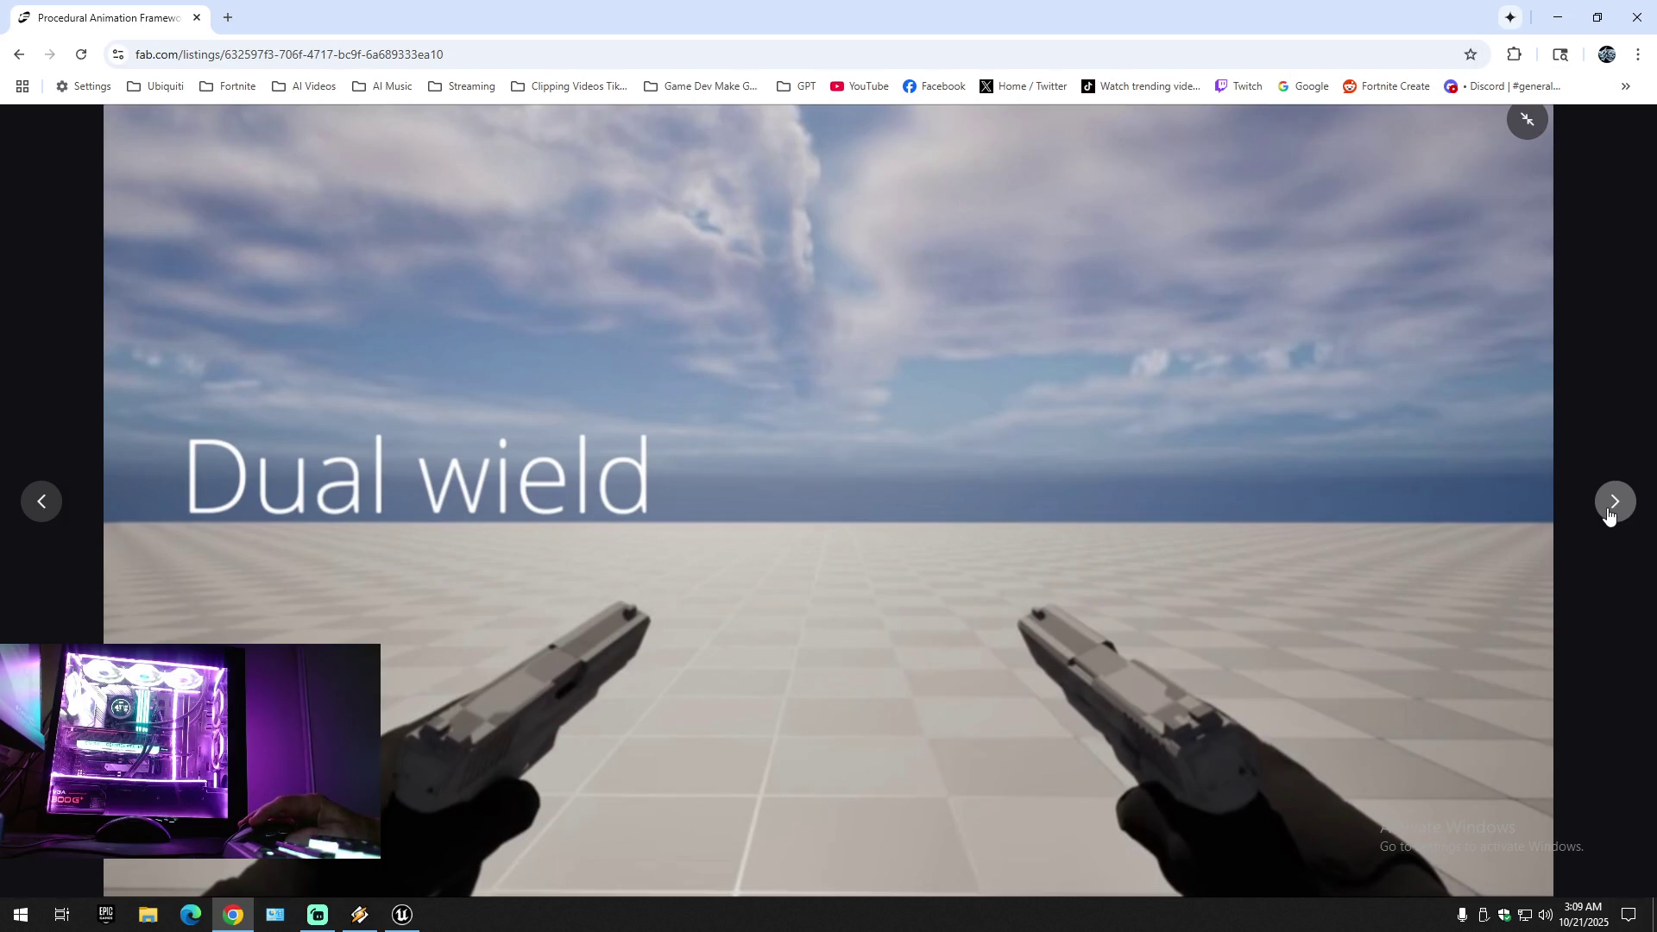
left_click(1610, 514)
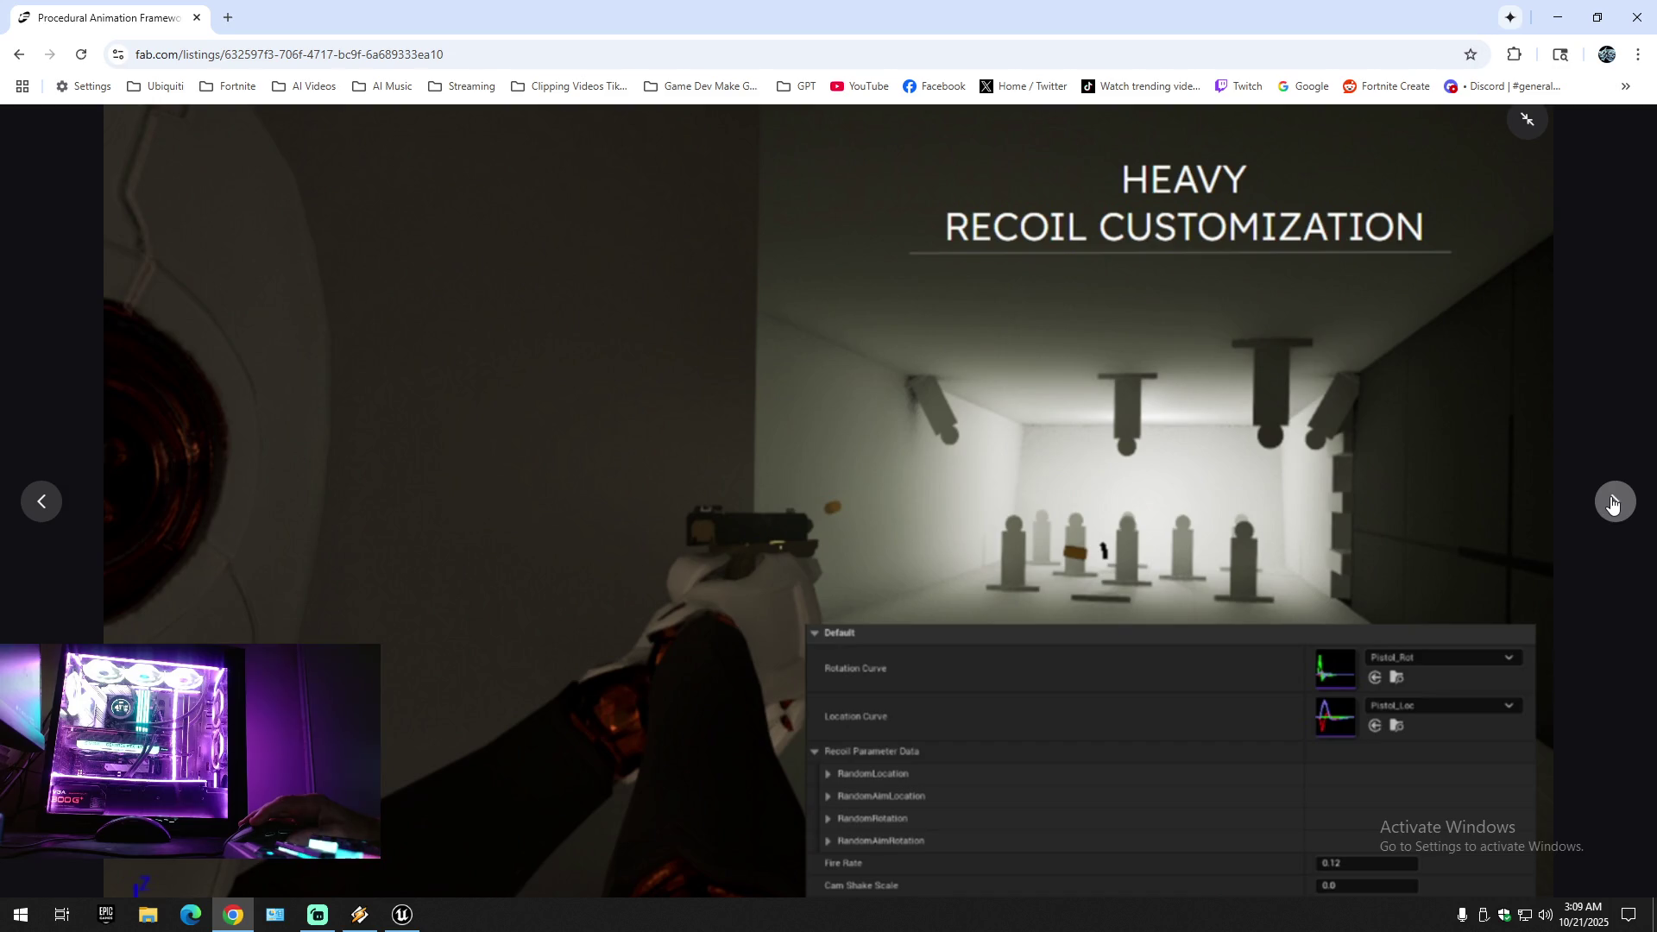
left_click(1612, 504)
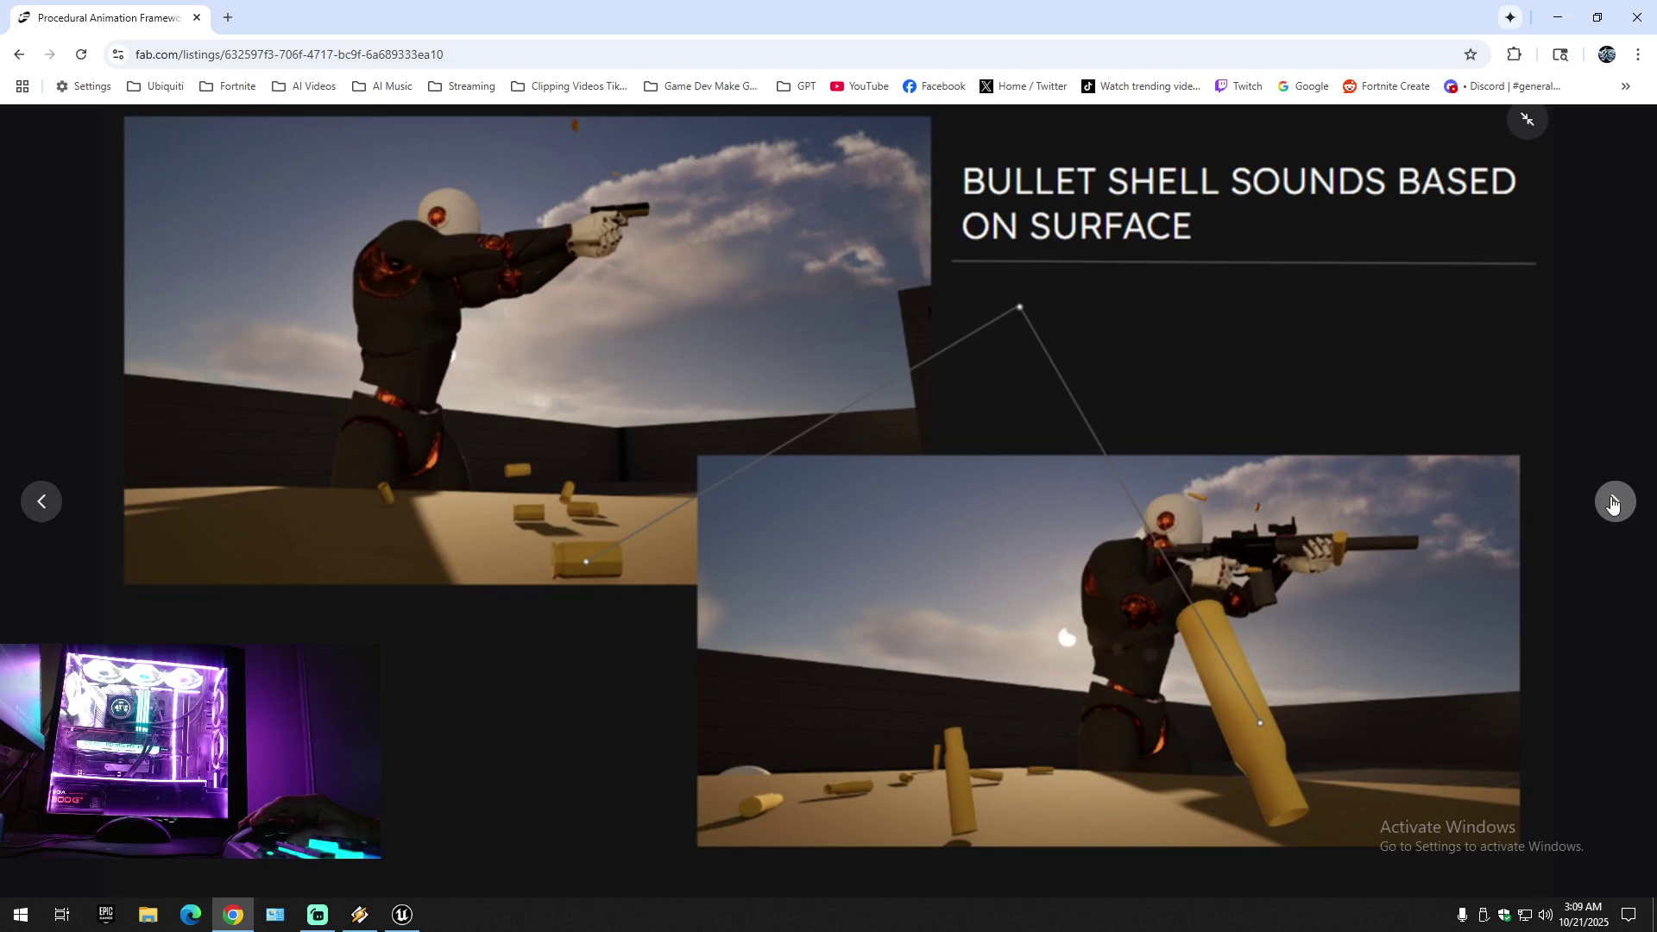
left_click(1612, 504)
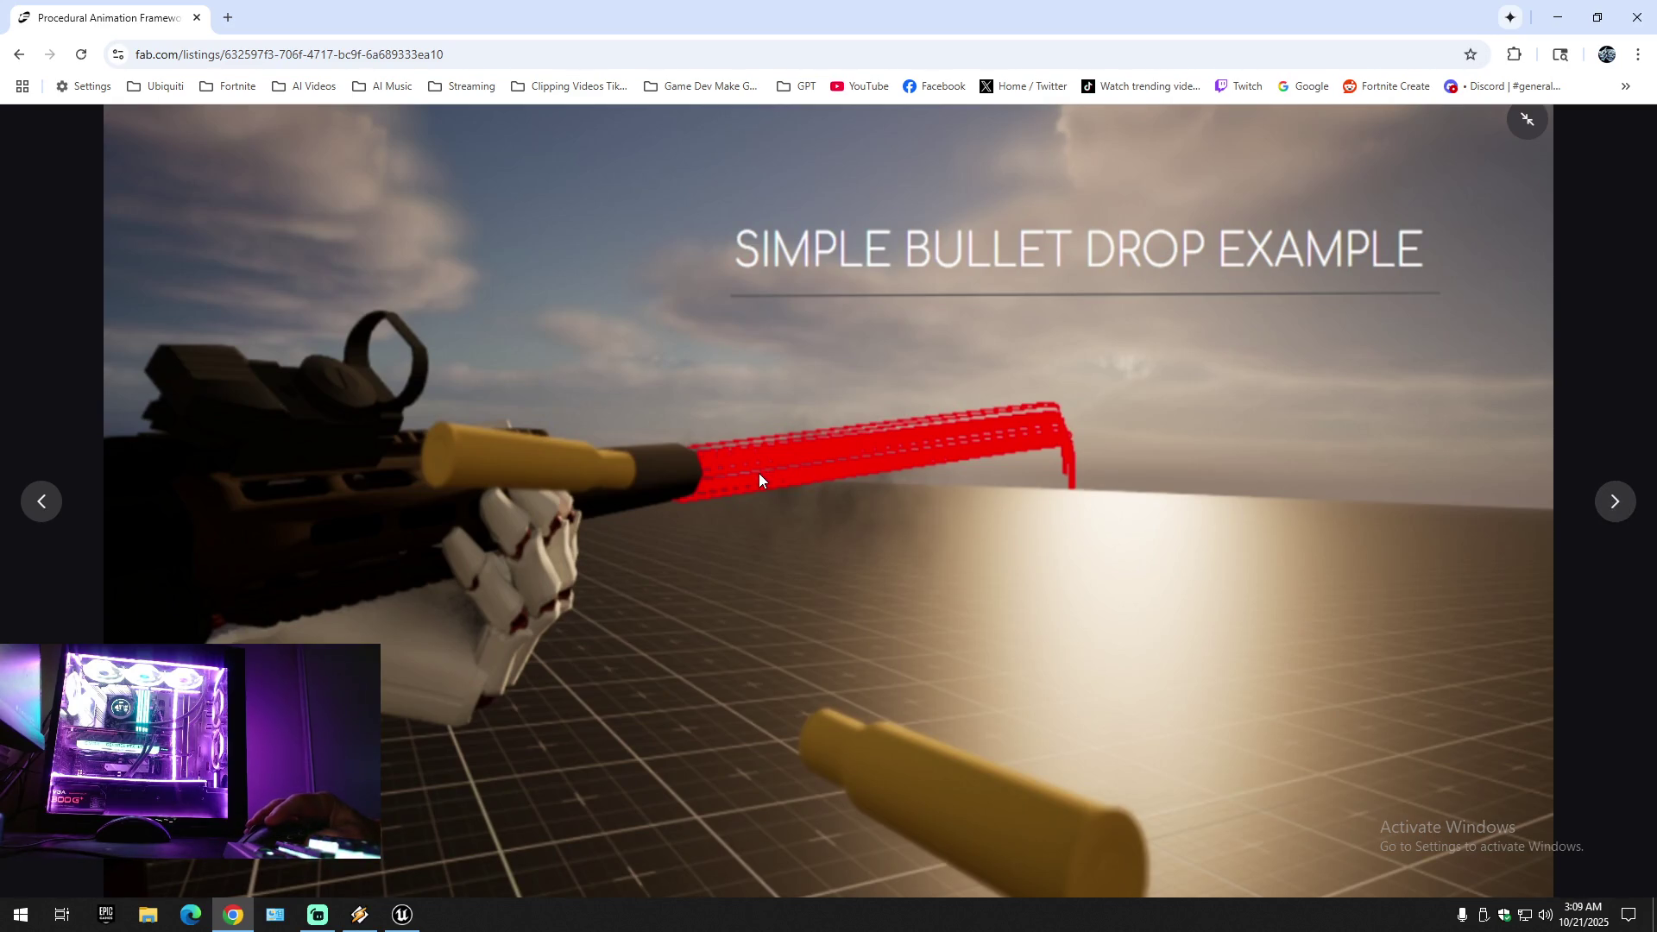
left_click(1610, 508)
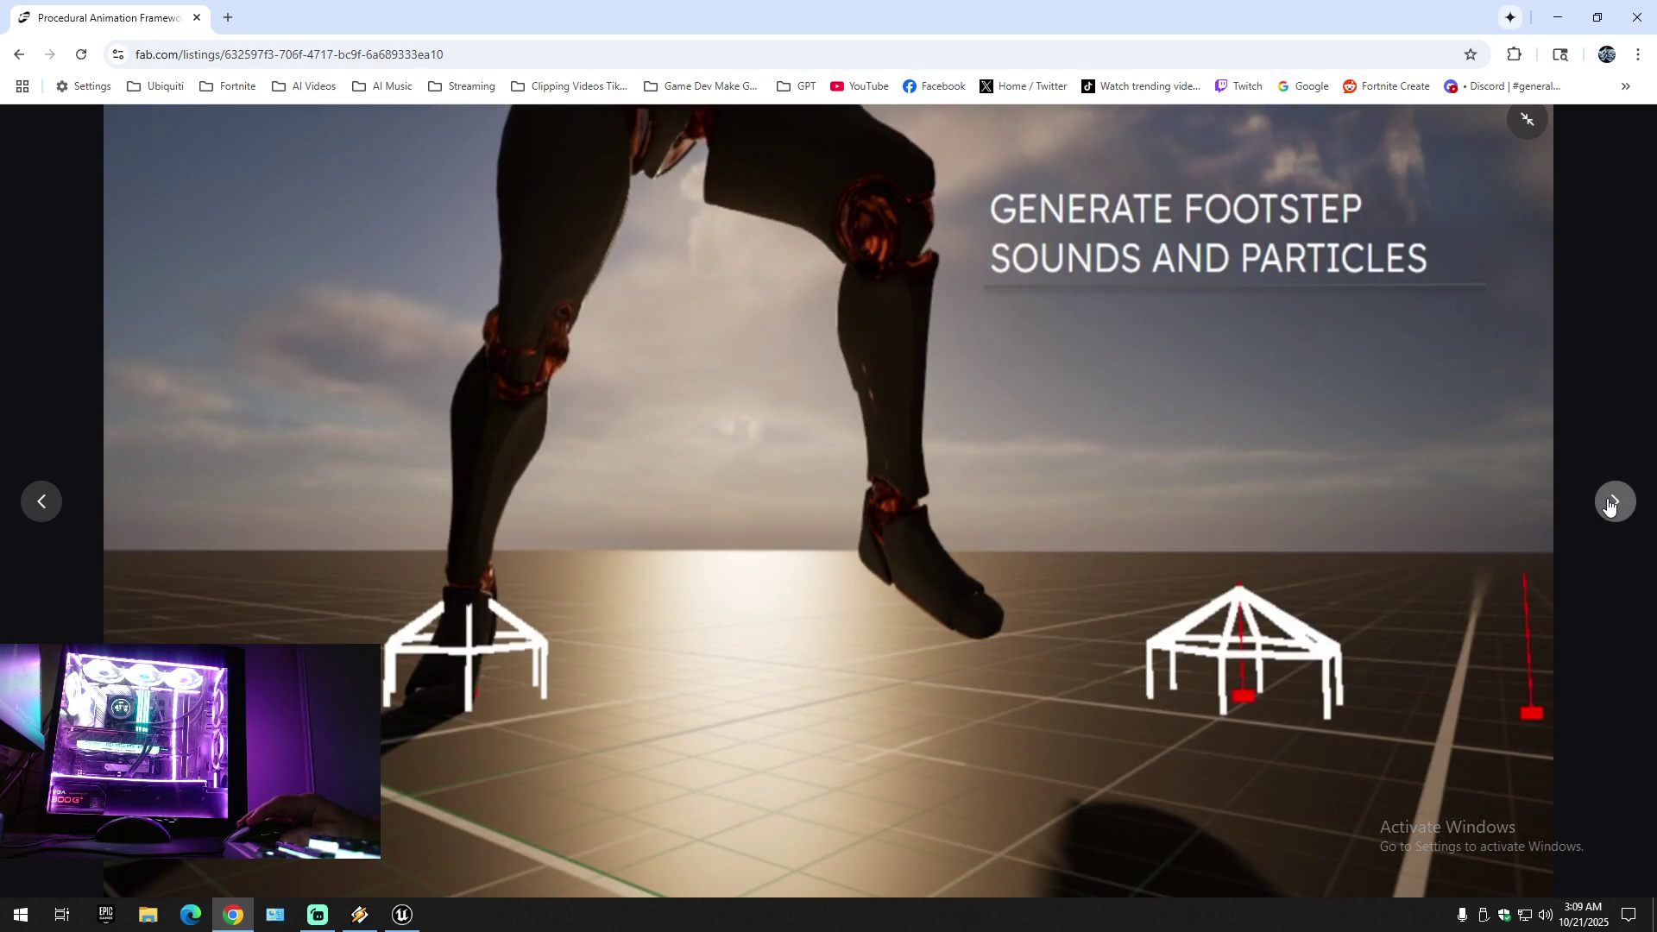
left_click(1609, 507)
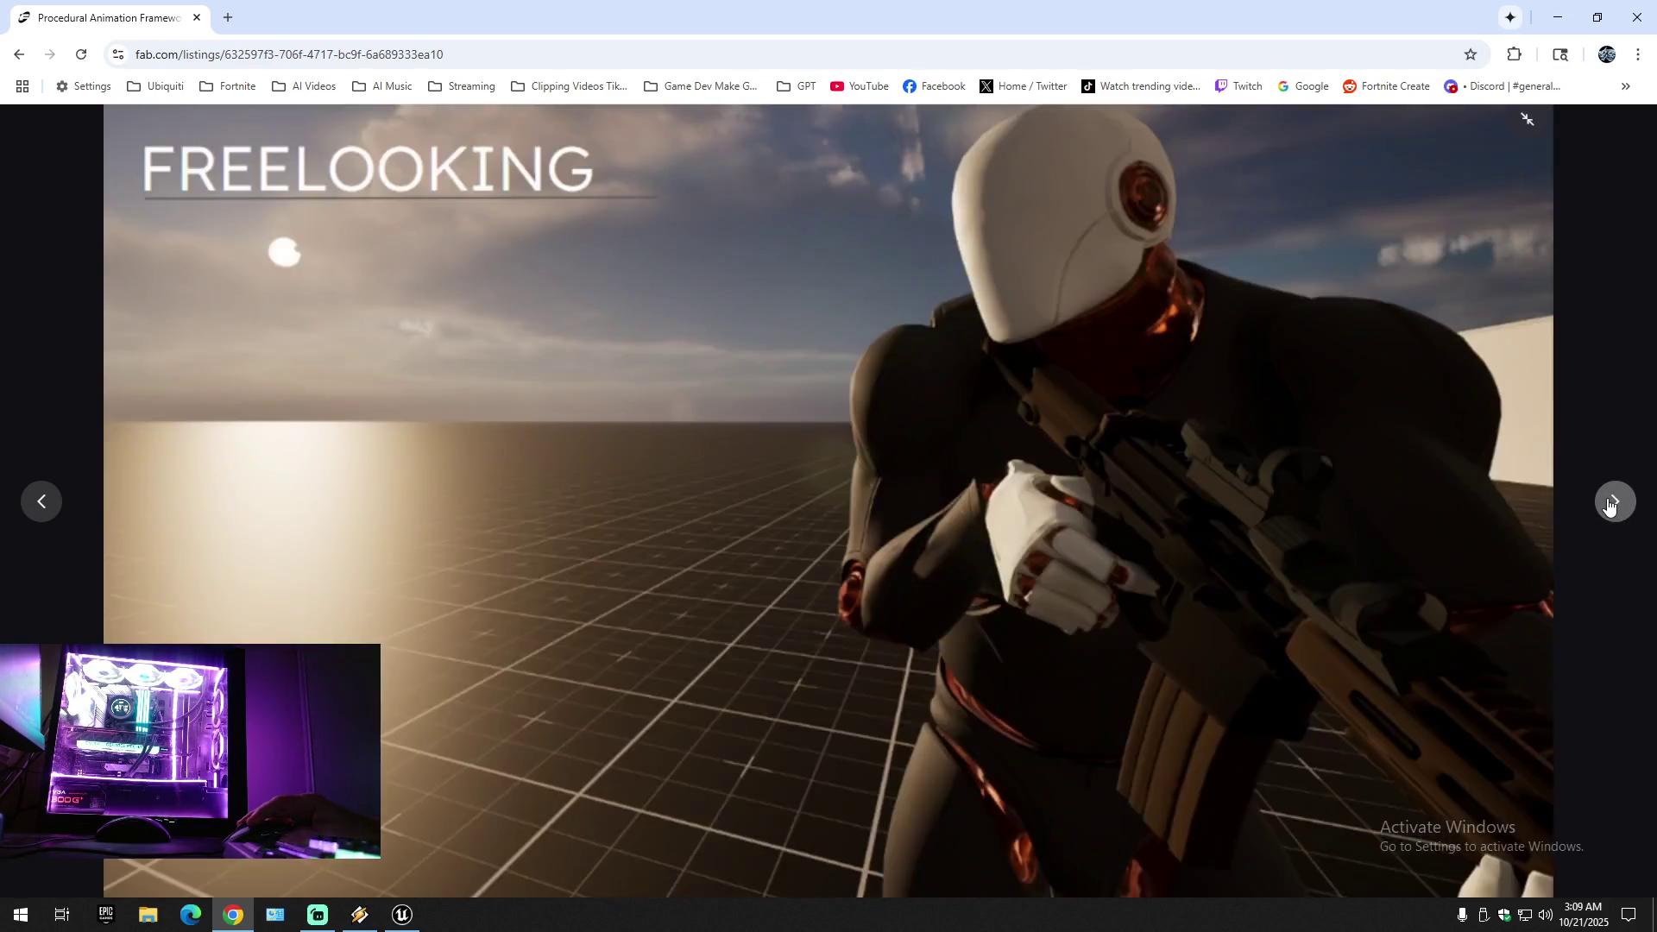
left_click(1609, 507)
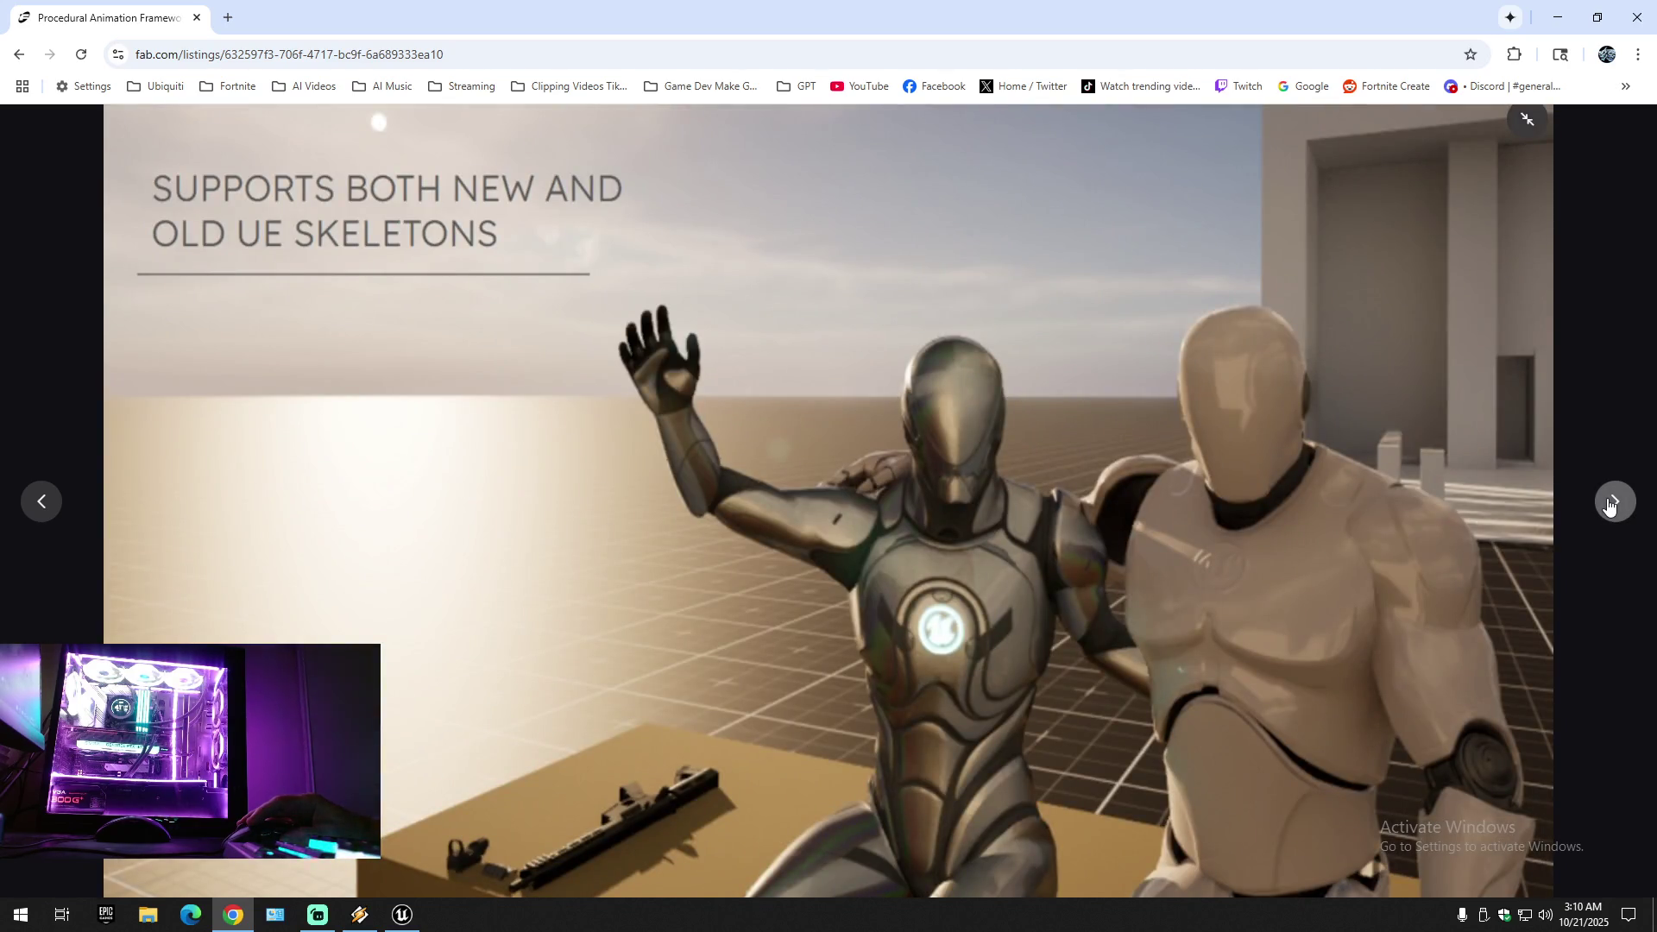
left_click(1609, 507)
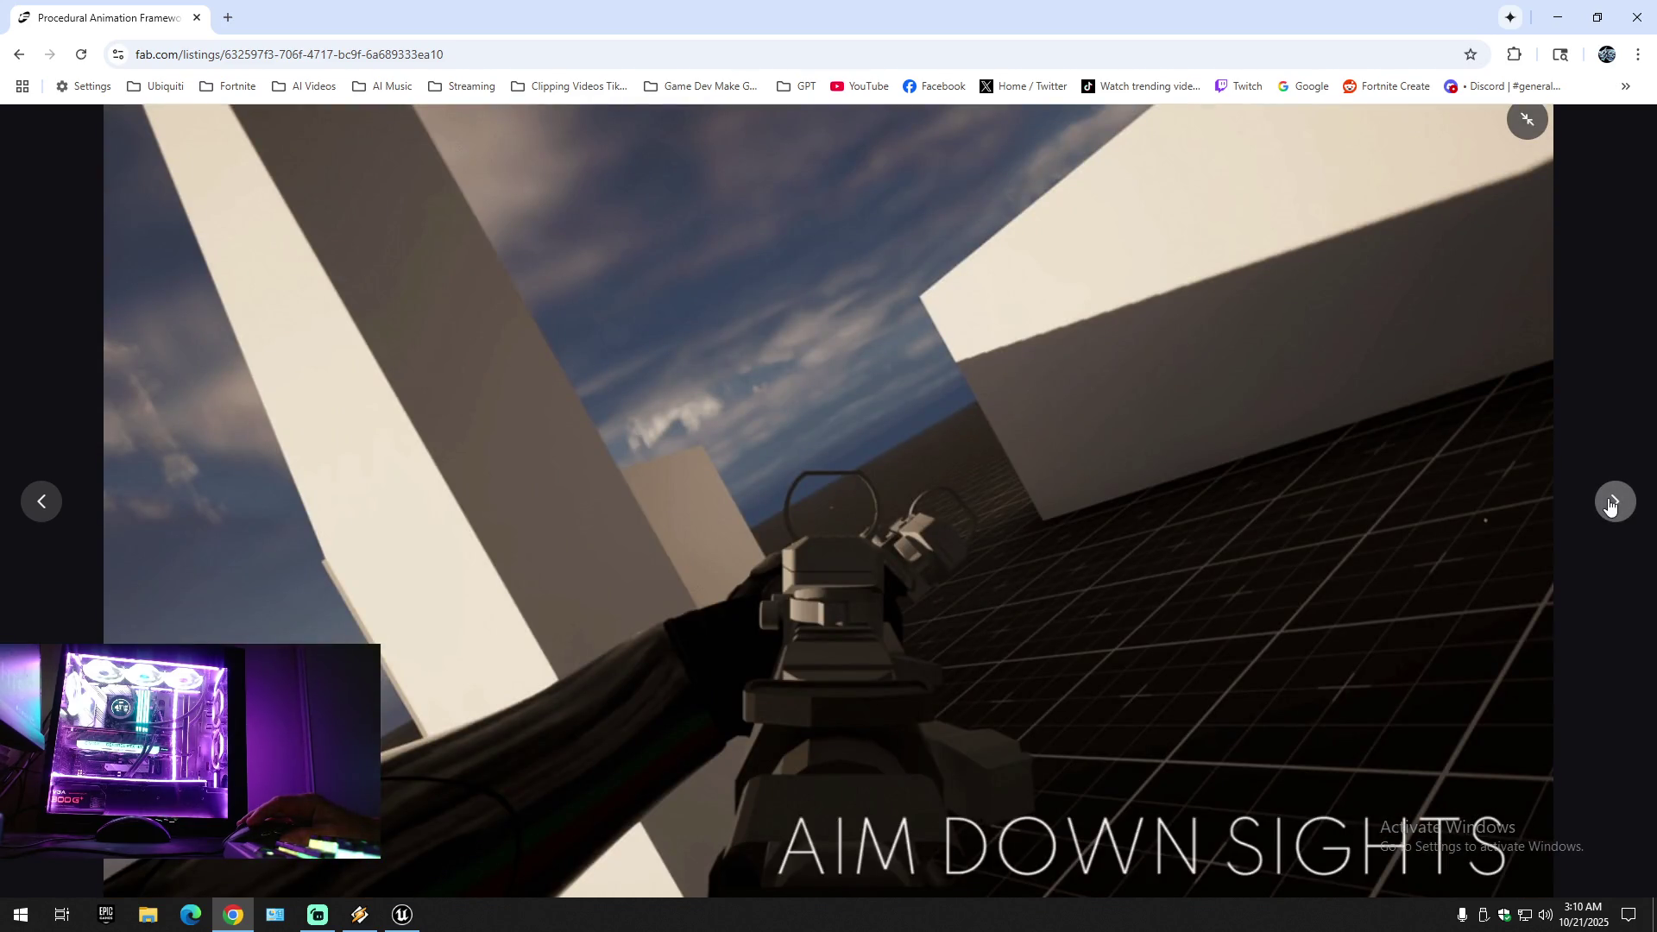
left_click(1610, 507)
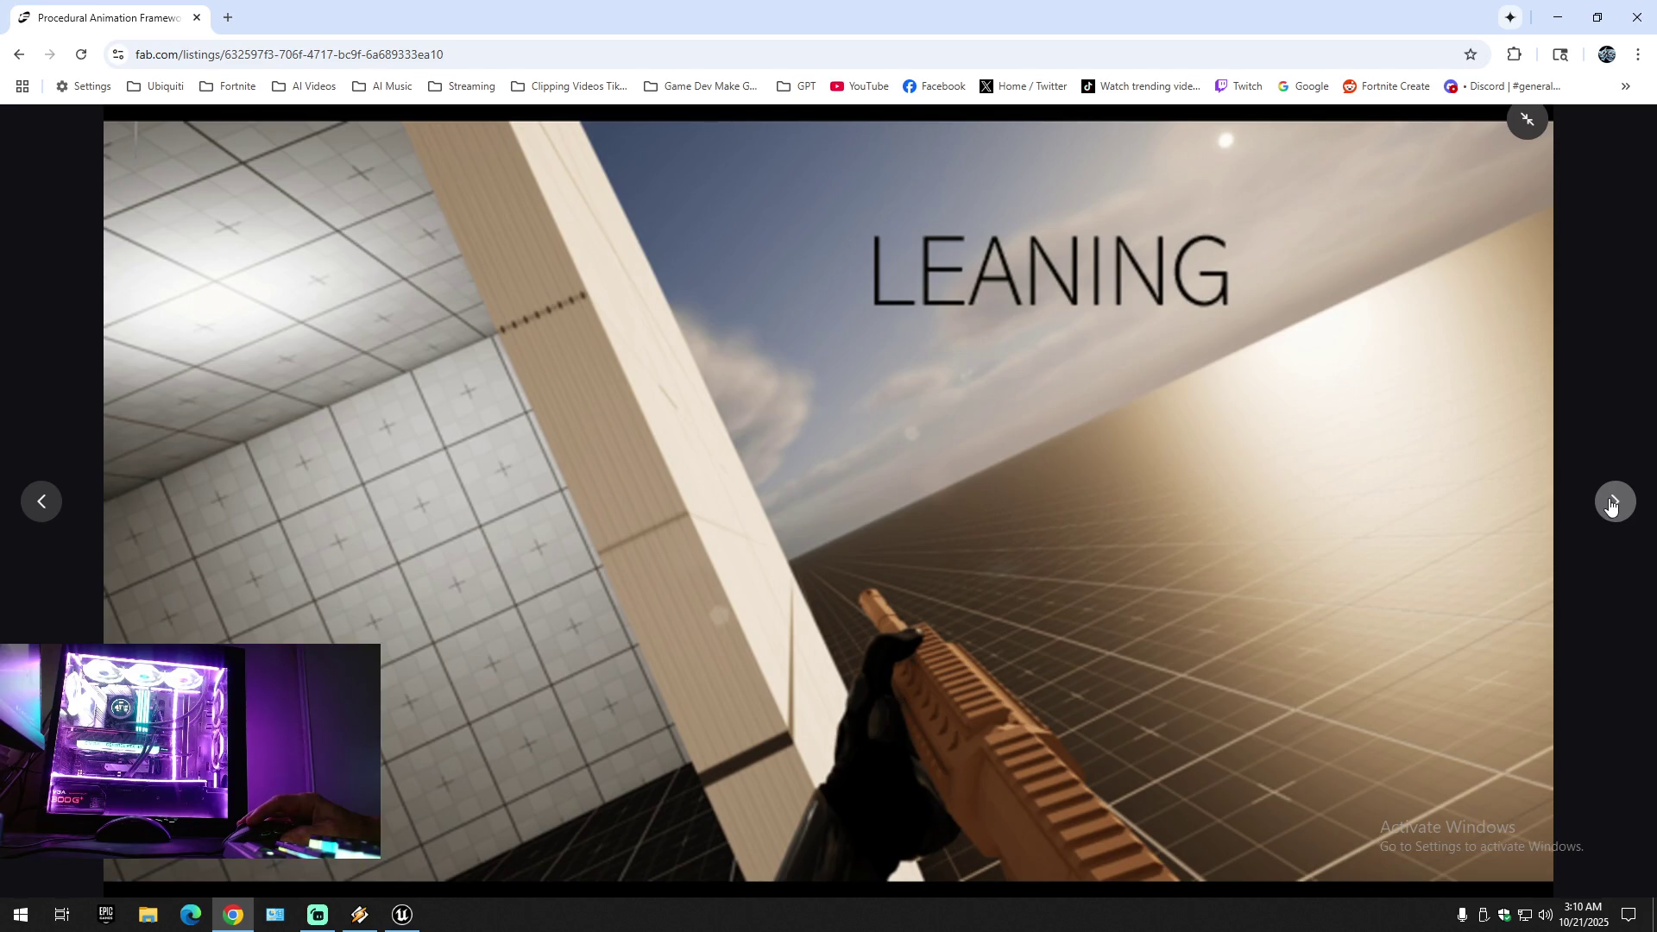
left_click(1610, 507)
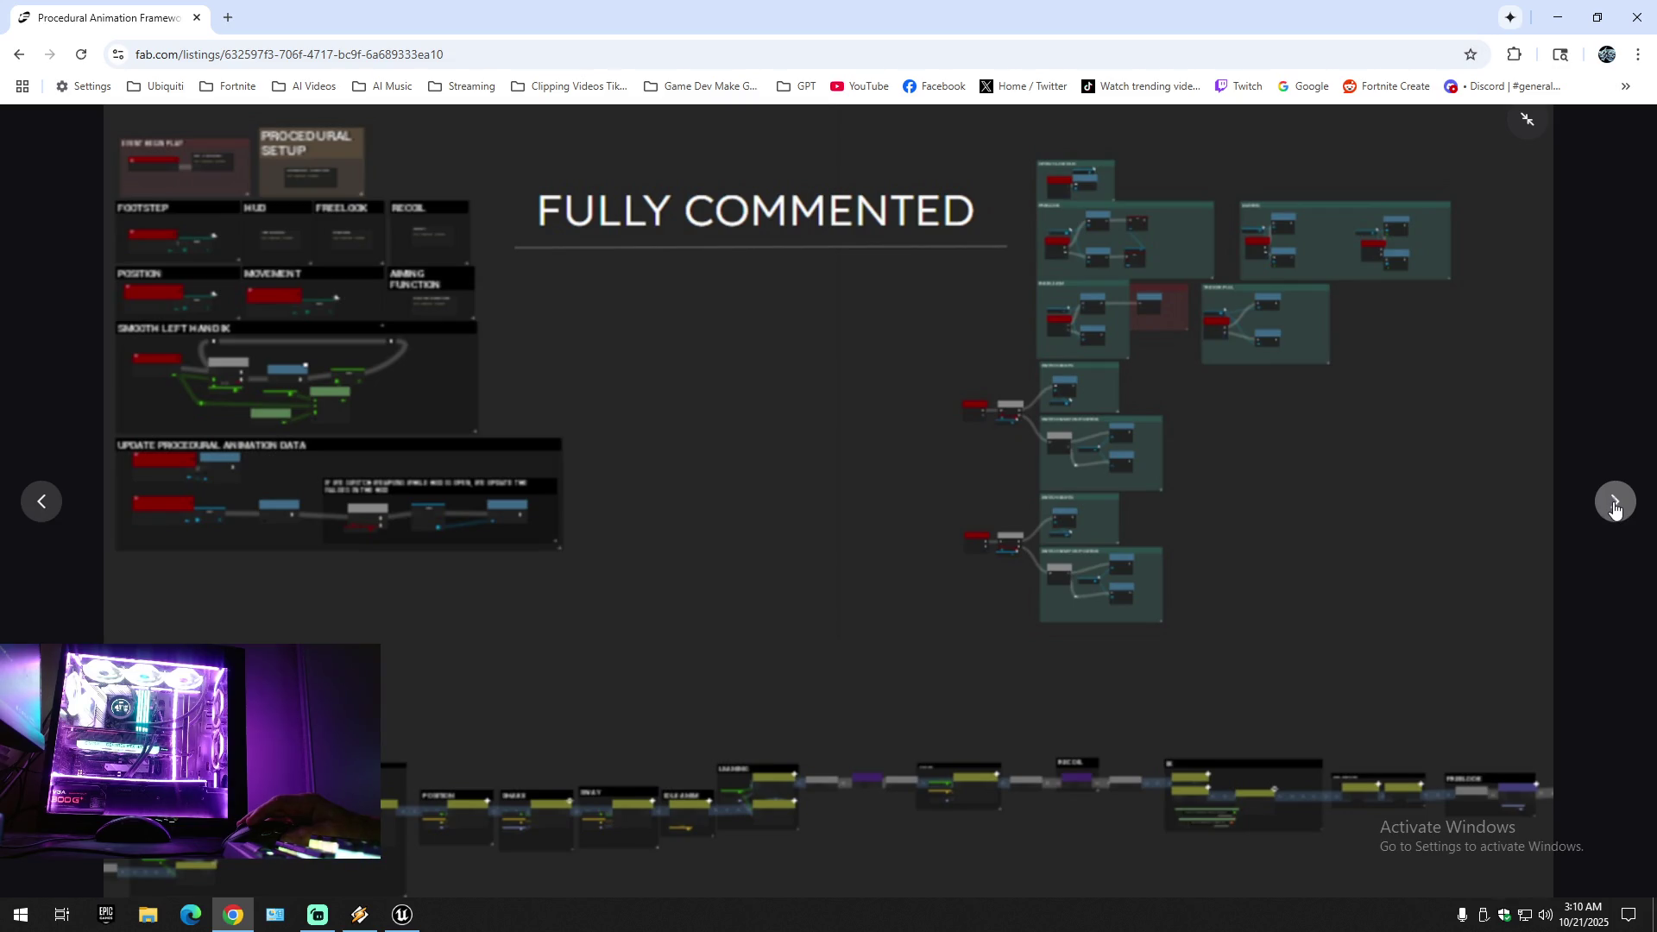
left_click(1616, 508)
left_click(1617, 507)
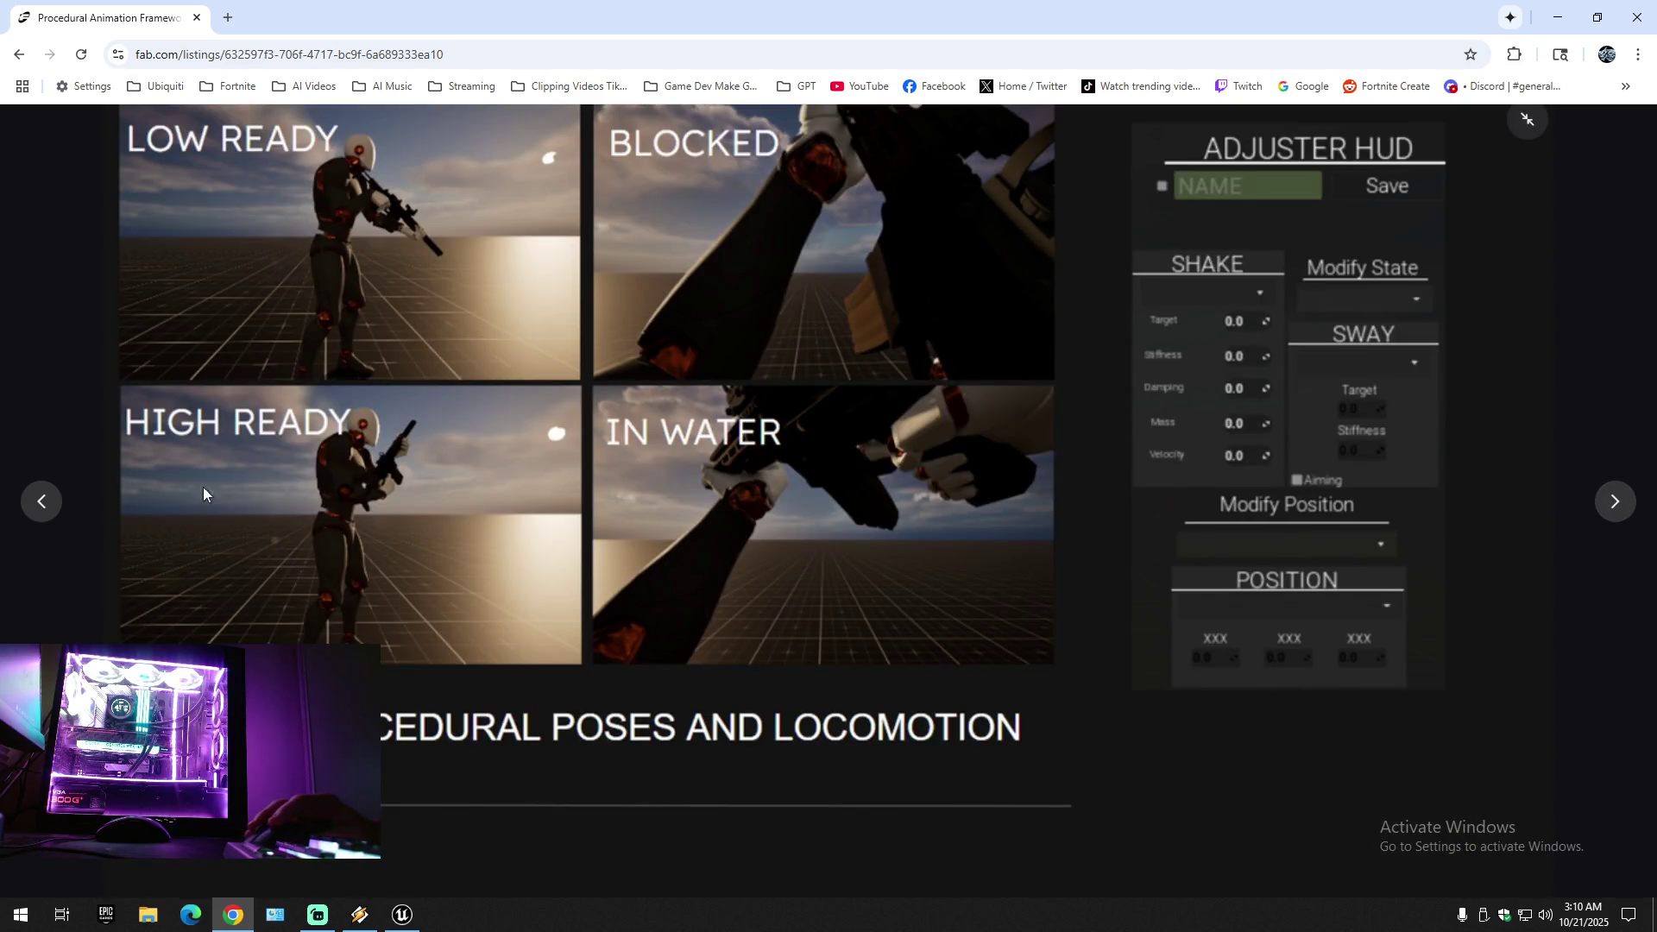
- Exit full screen, go back to the Advance Weapon Pack page, and close the Fab tab
key("Escape")
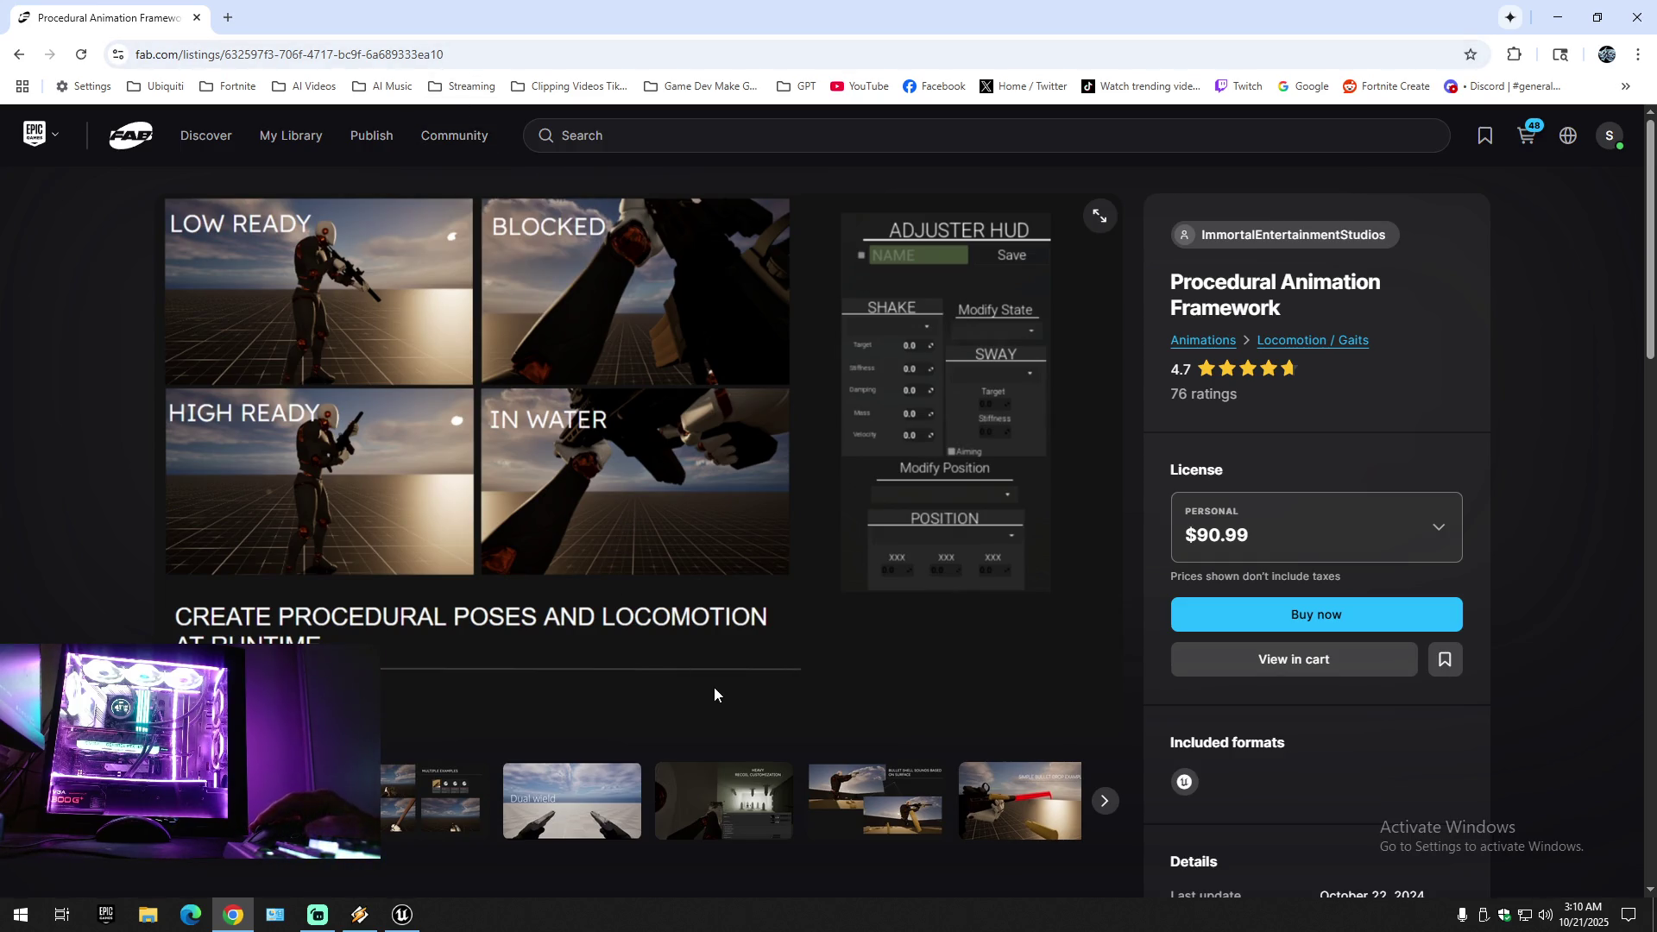
left_click(18, 55)
left_click(18, 55)
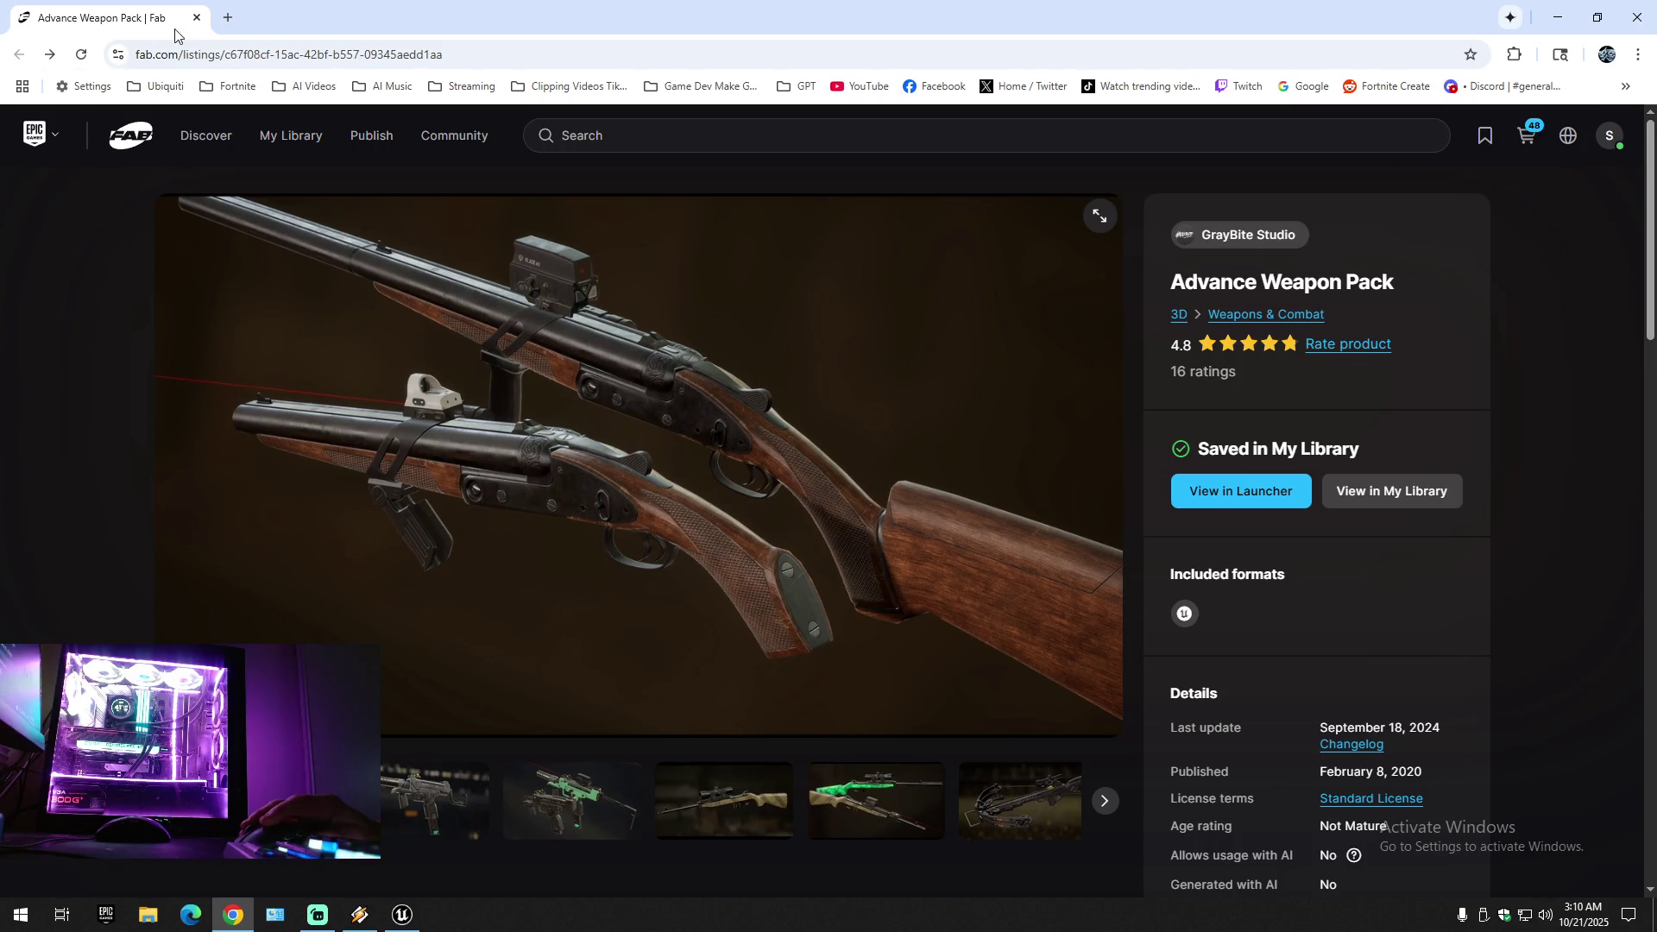
left_click(196, 17)
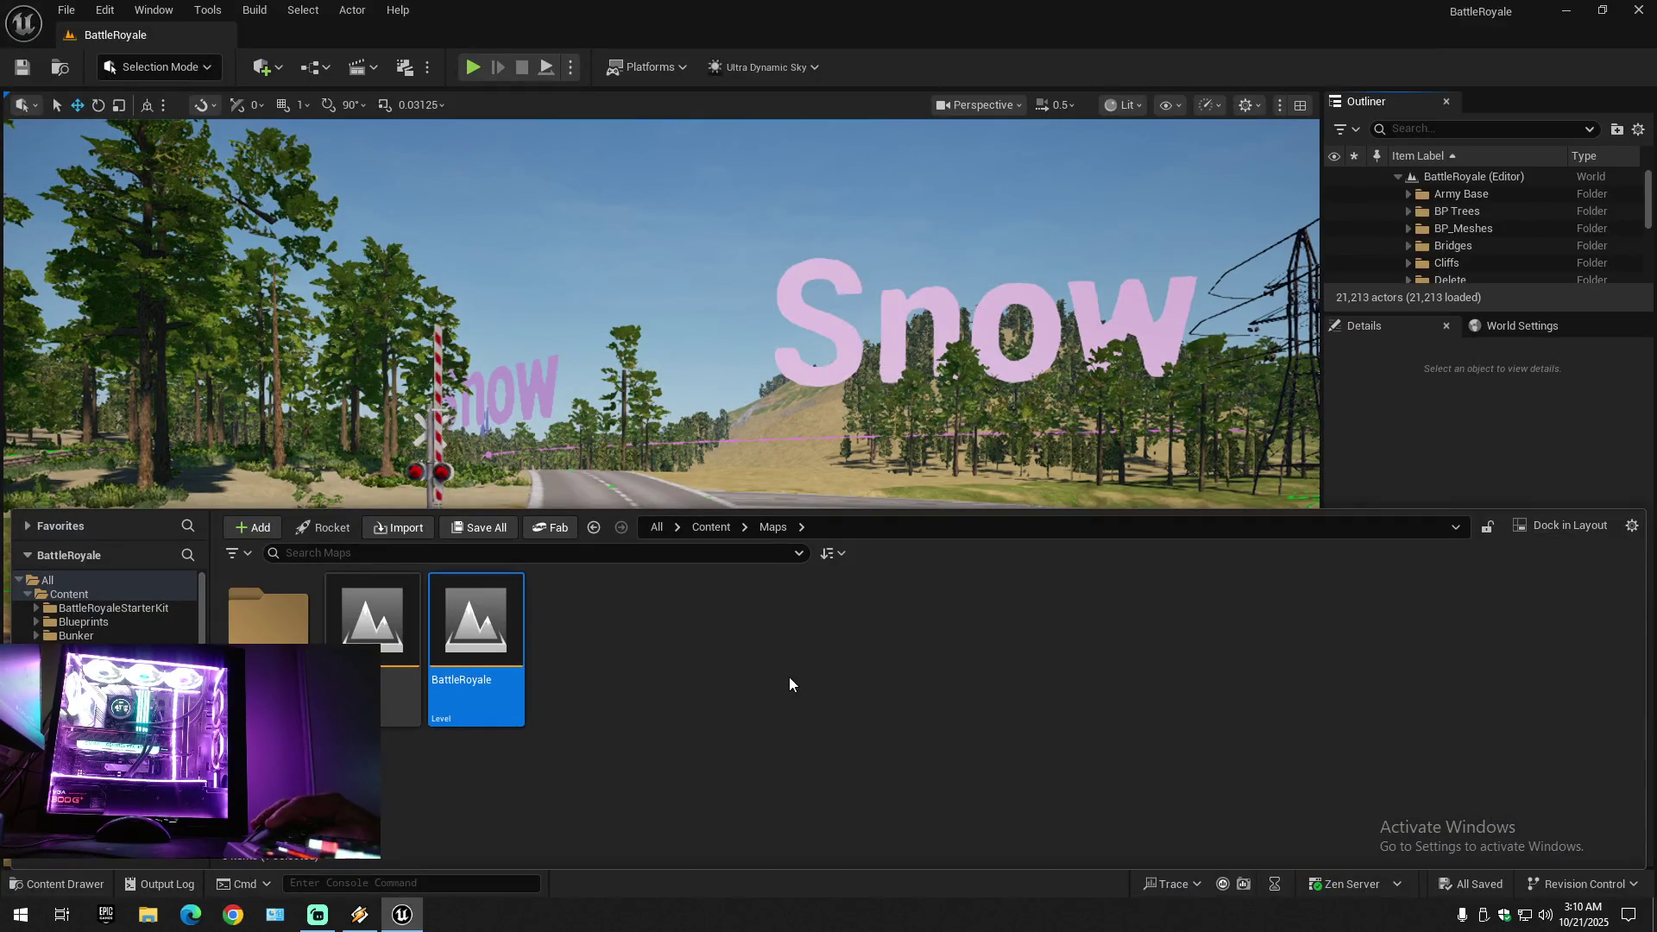
- Inspect a foliage actor's actions menu, deselect it, and re-expand the BattleRoyale Outliner folders
right_click(842, 412)
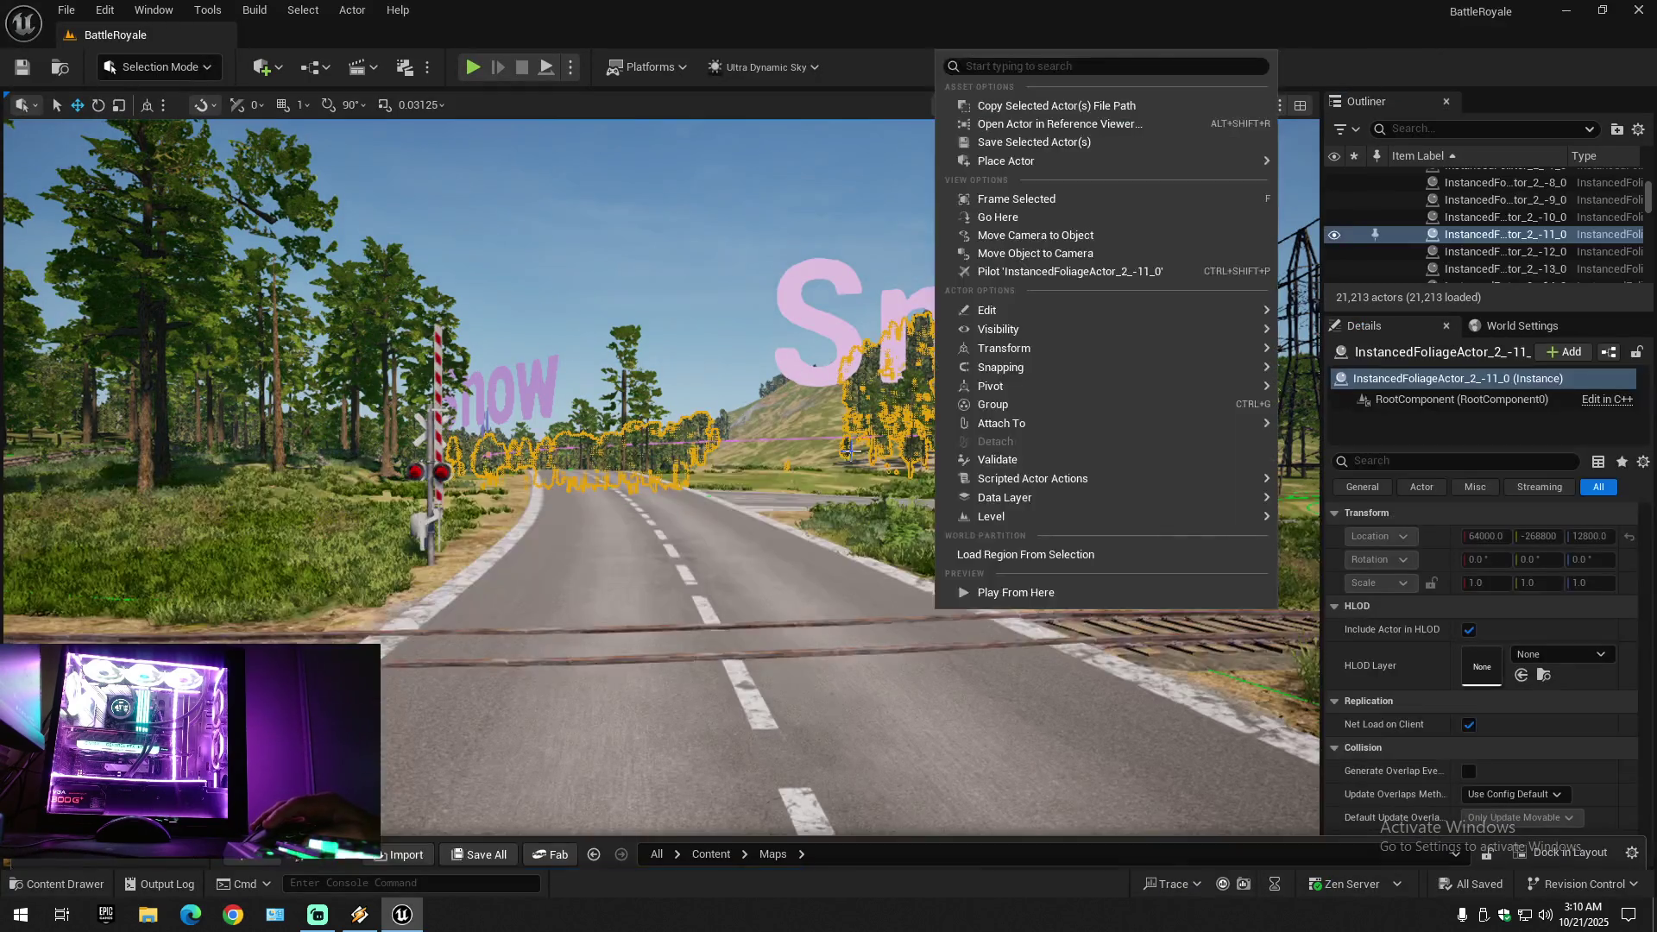
key("Escape")
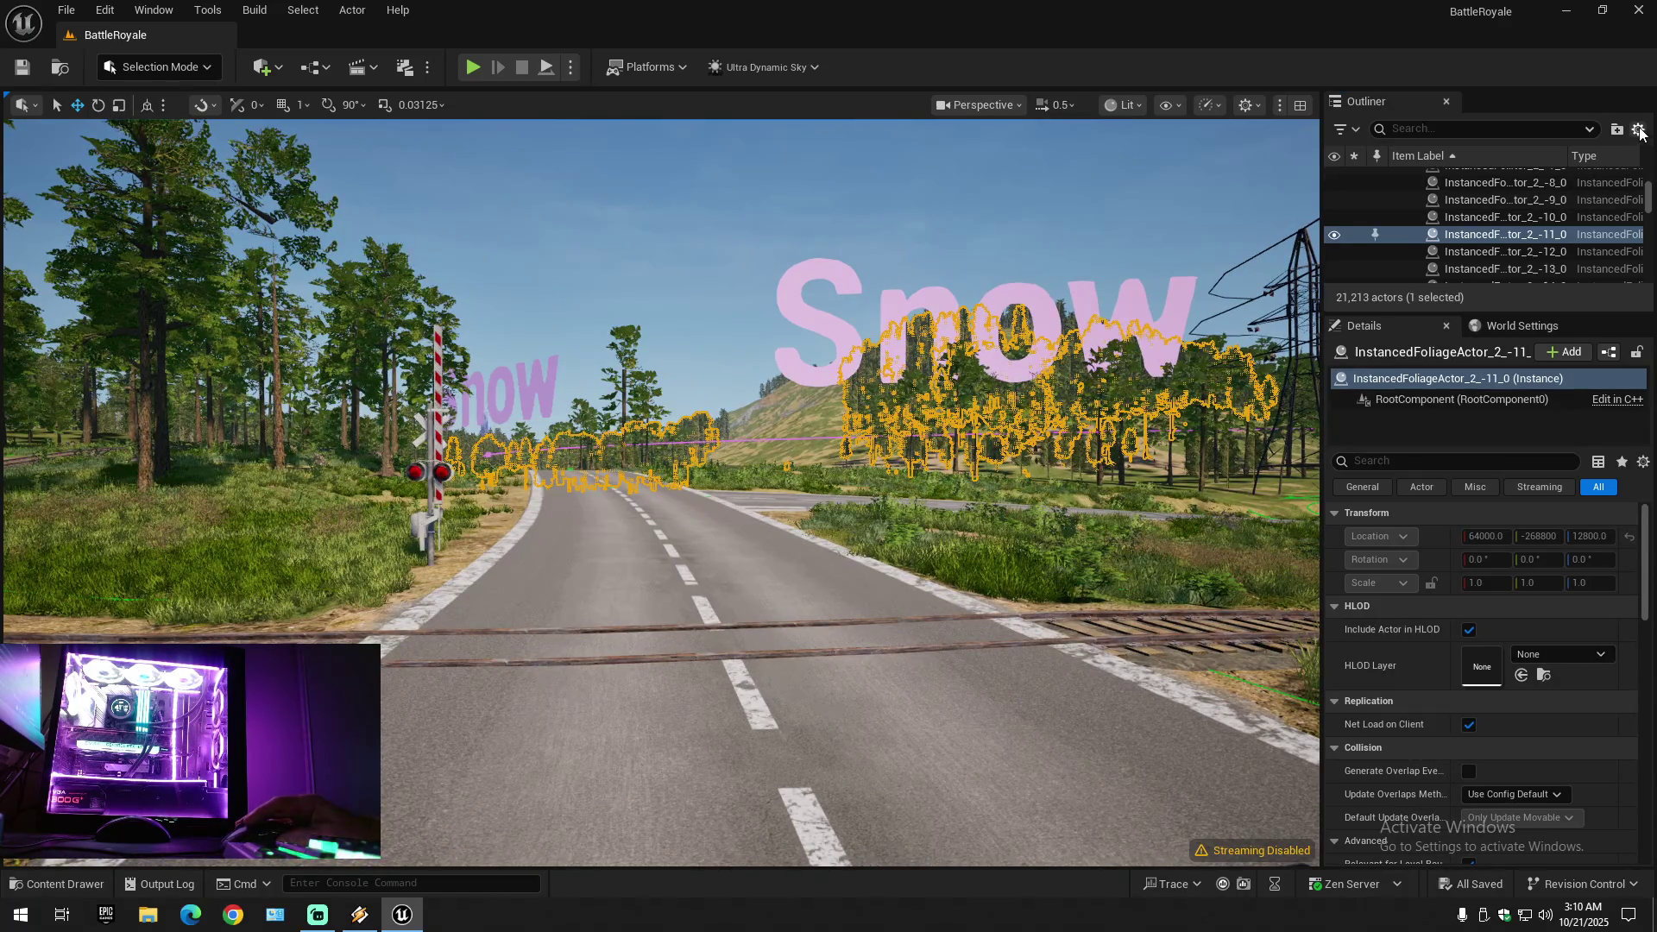
left_click(1638, 129)
left_click(1500, 210)
left_click(1398, 177)
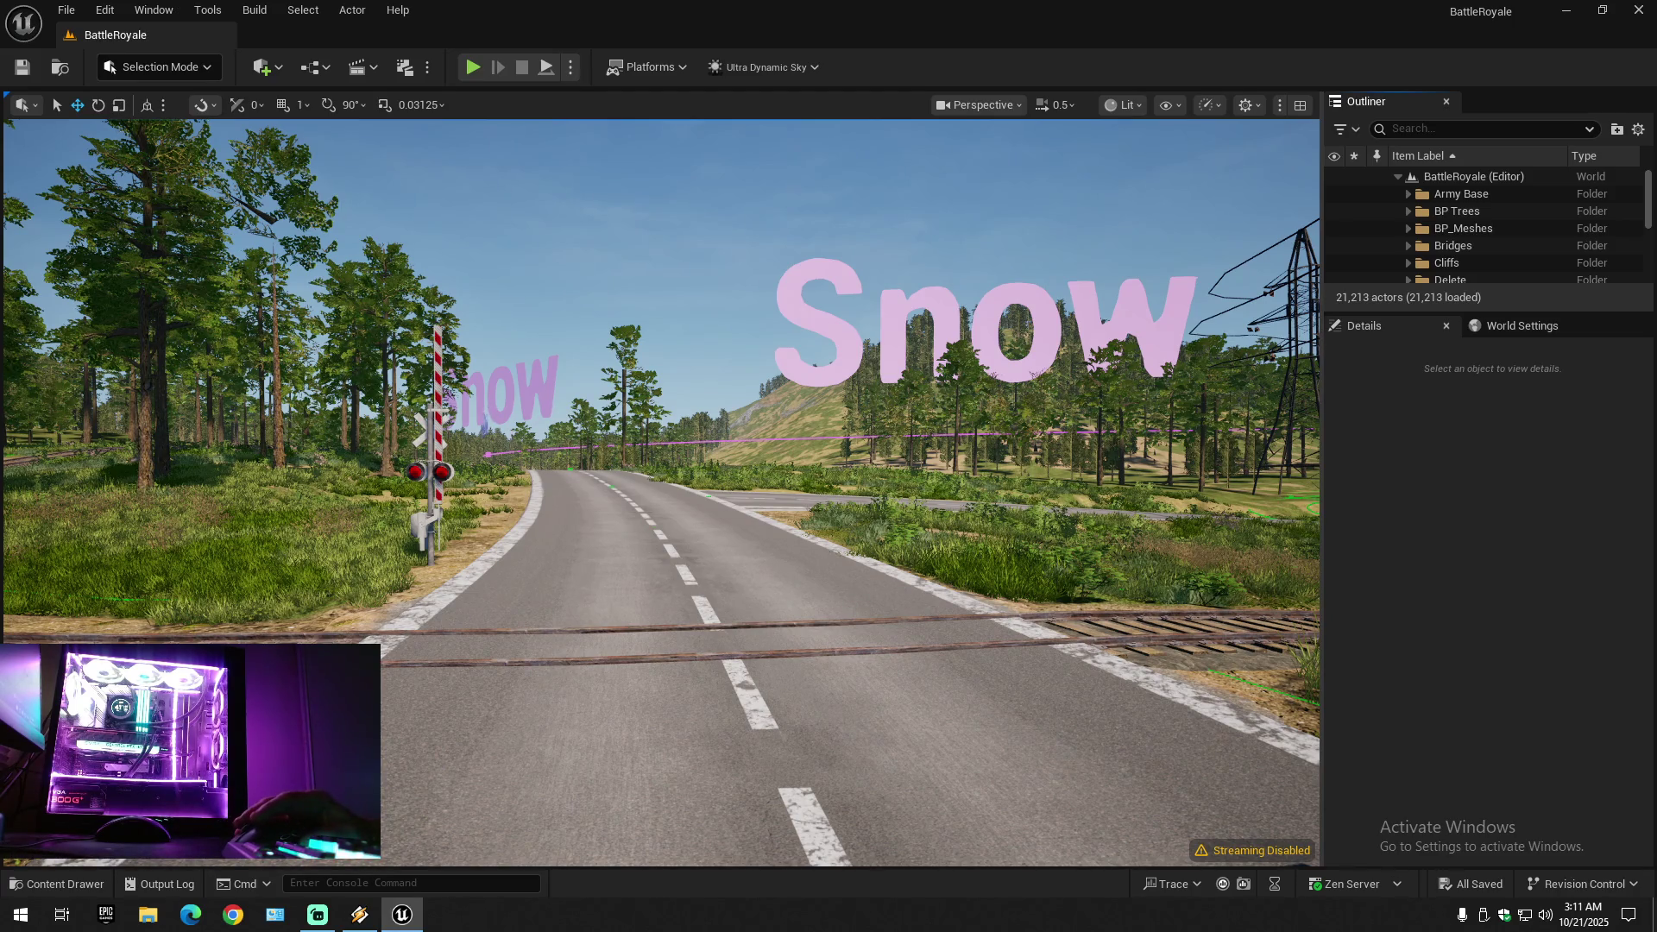
- Check the road spline actor's actions menu, then bring Chrome to the front
right_click(610, 736)
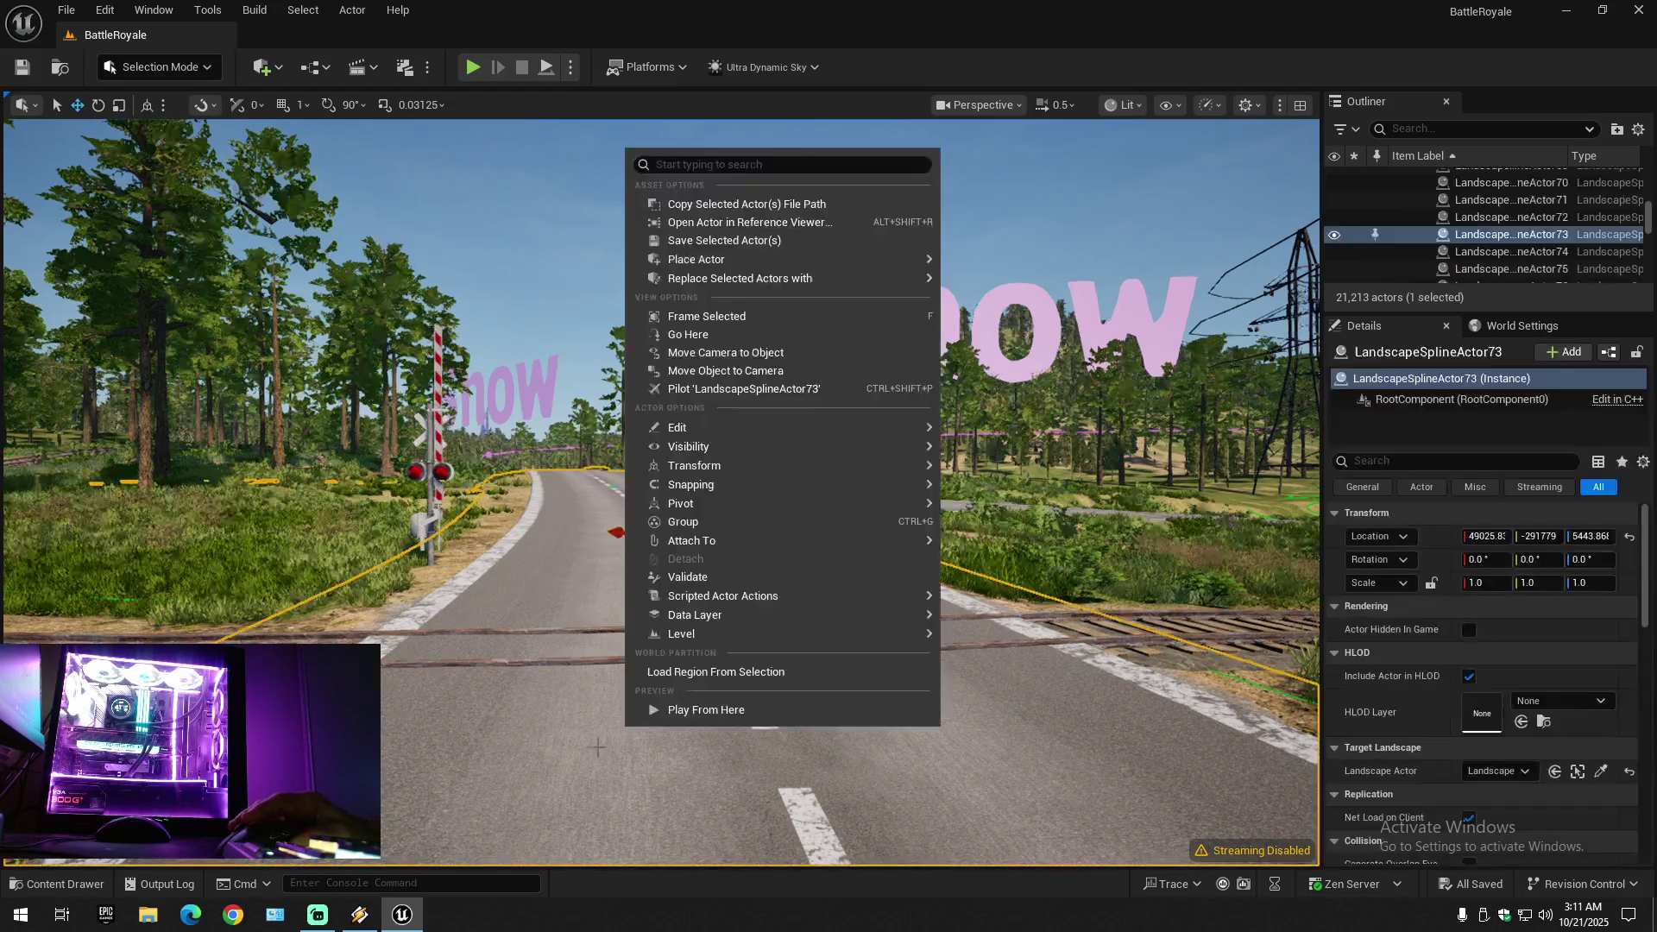
left_click(686, 712)
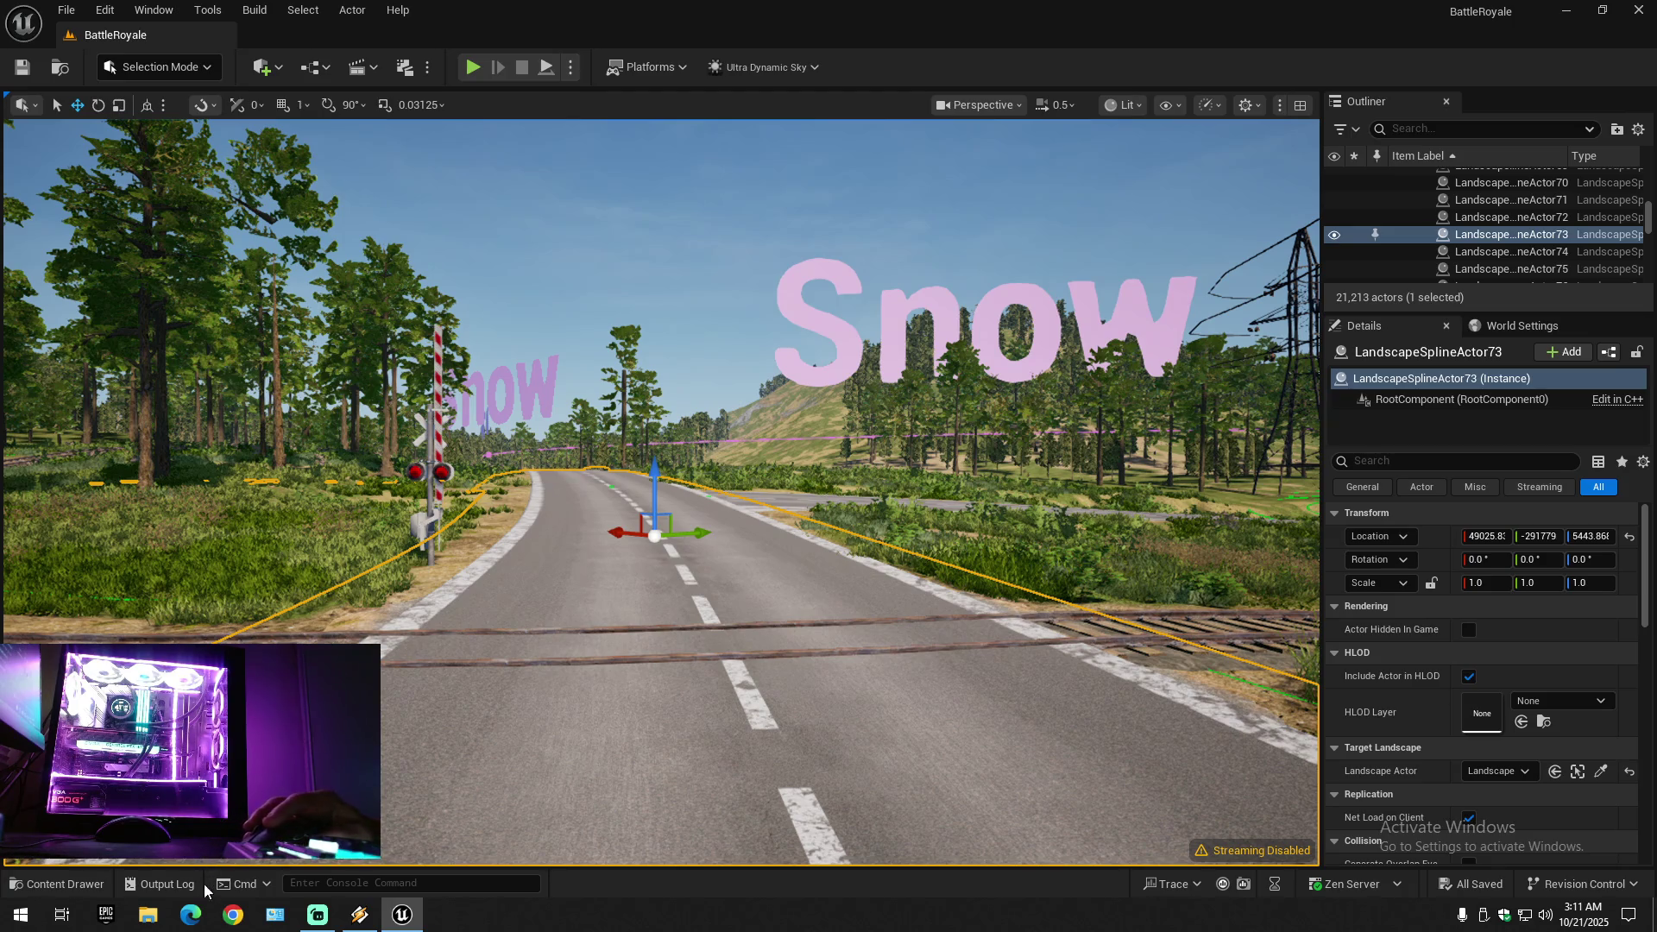
left_click(233, 914)
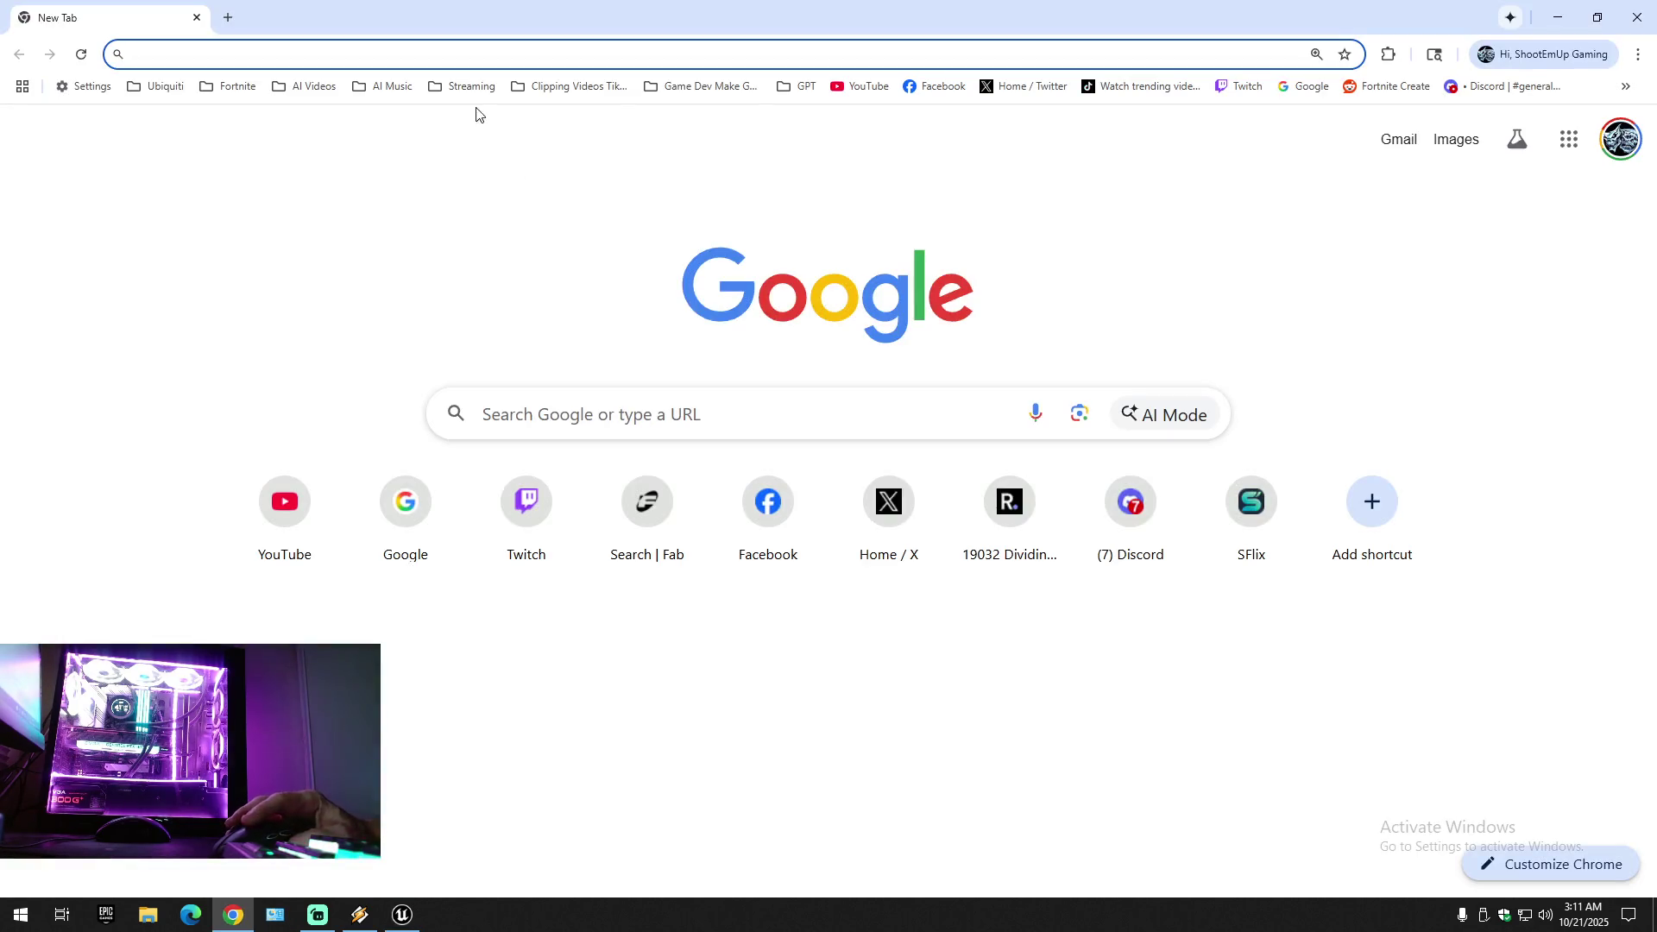
- Load the saved Fab search results page in the new tab
left_click(591, 54)
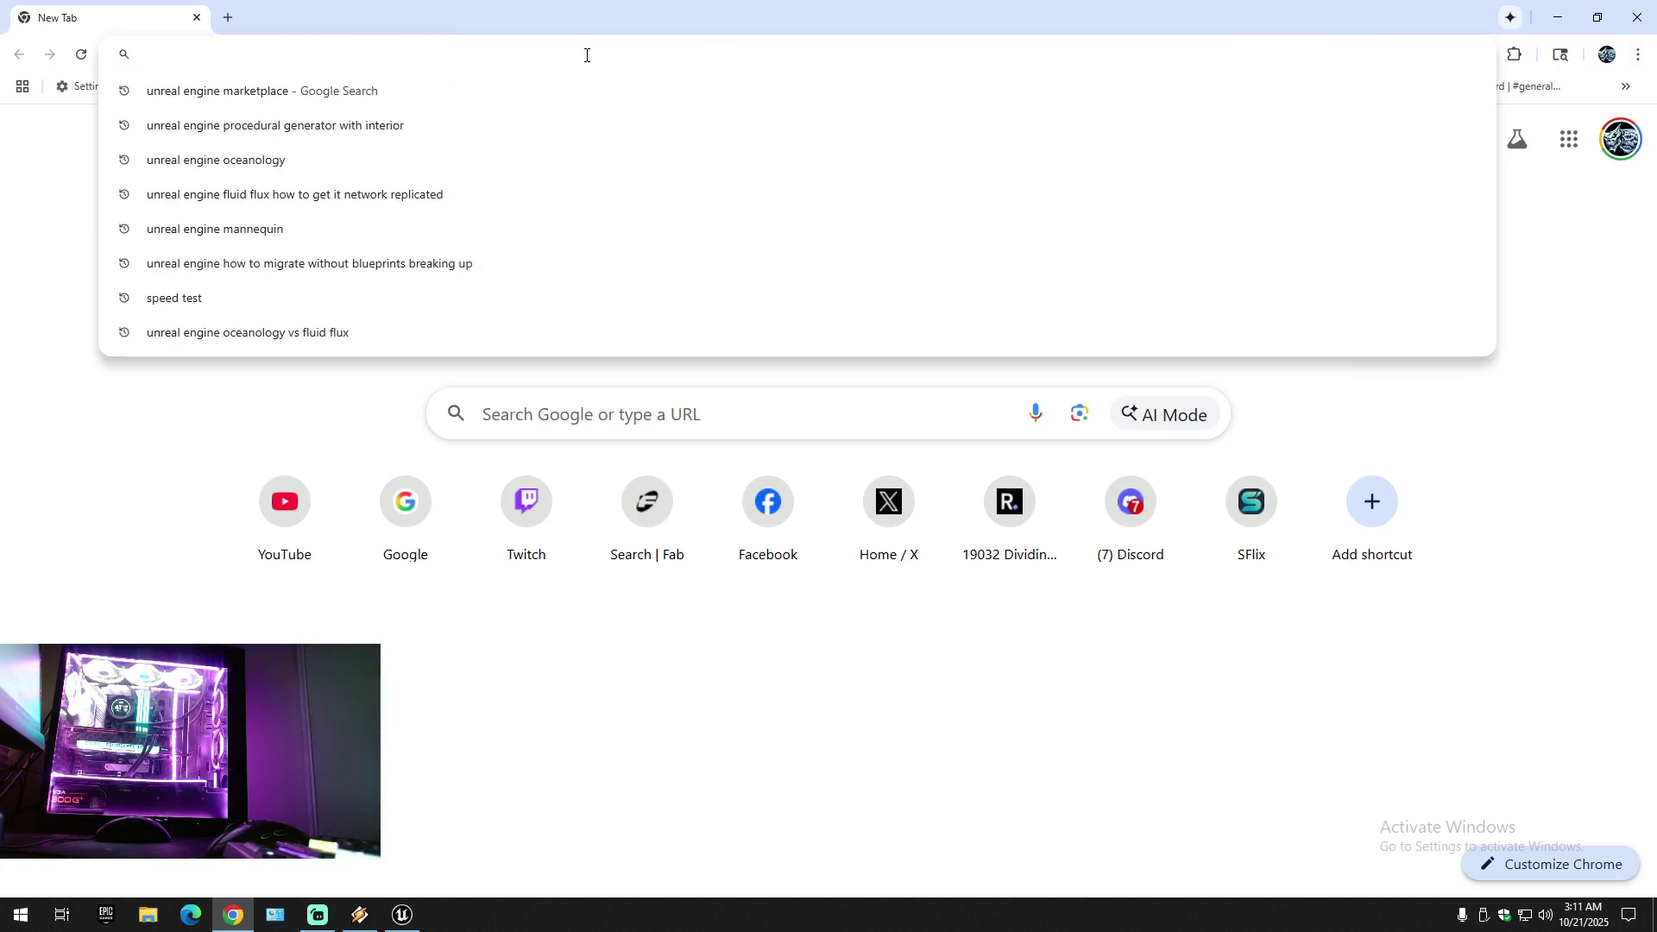
key("ctrl+v")
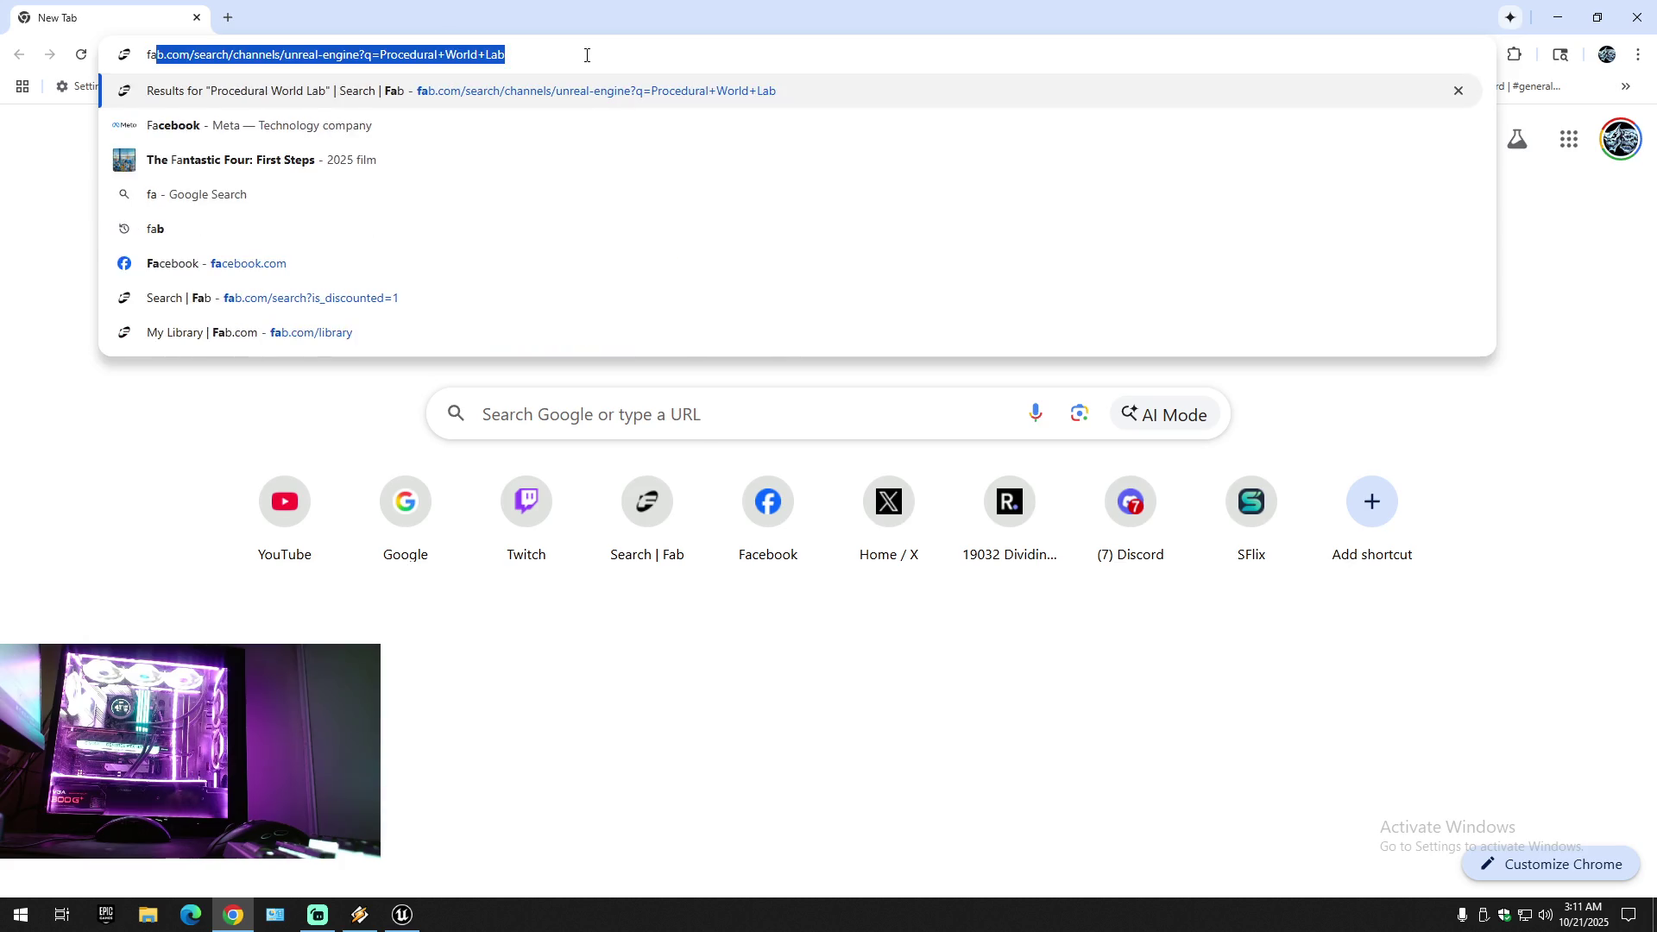
key("Return")
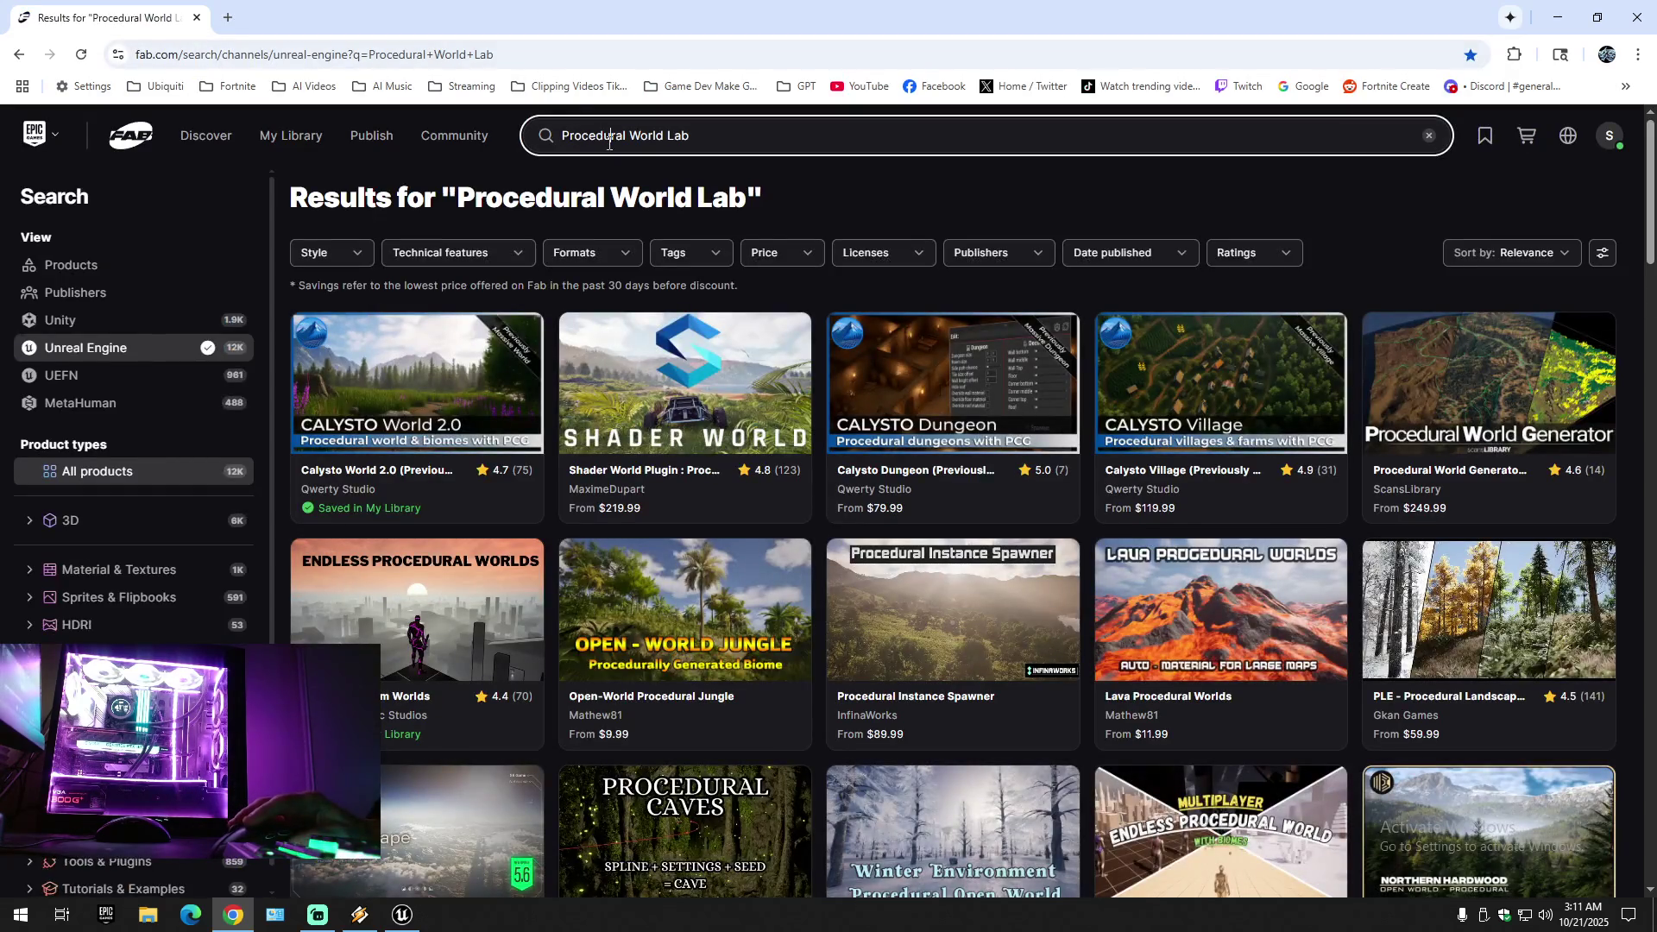
- Search Fab's My Library for "low"
left_click(609, 143)
left_click(291, 138)
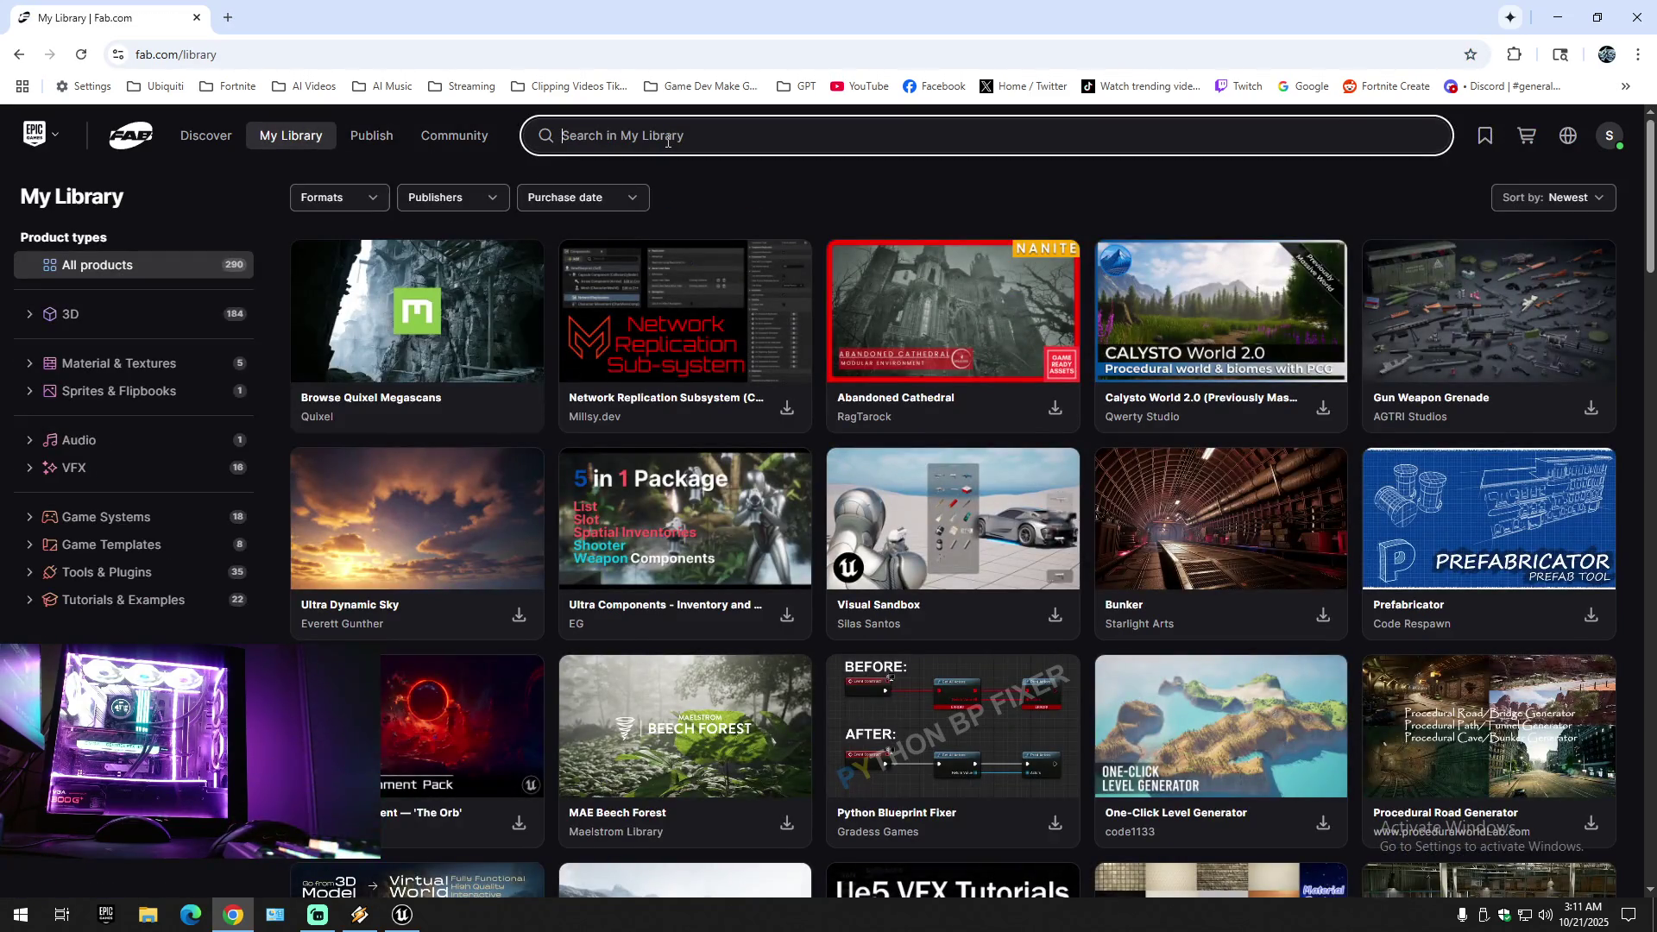
type("low")
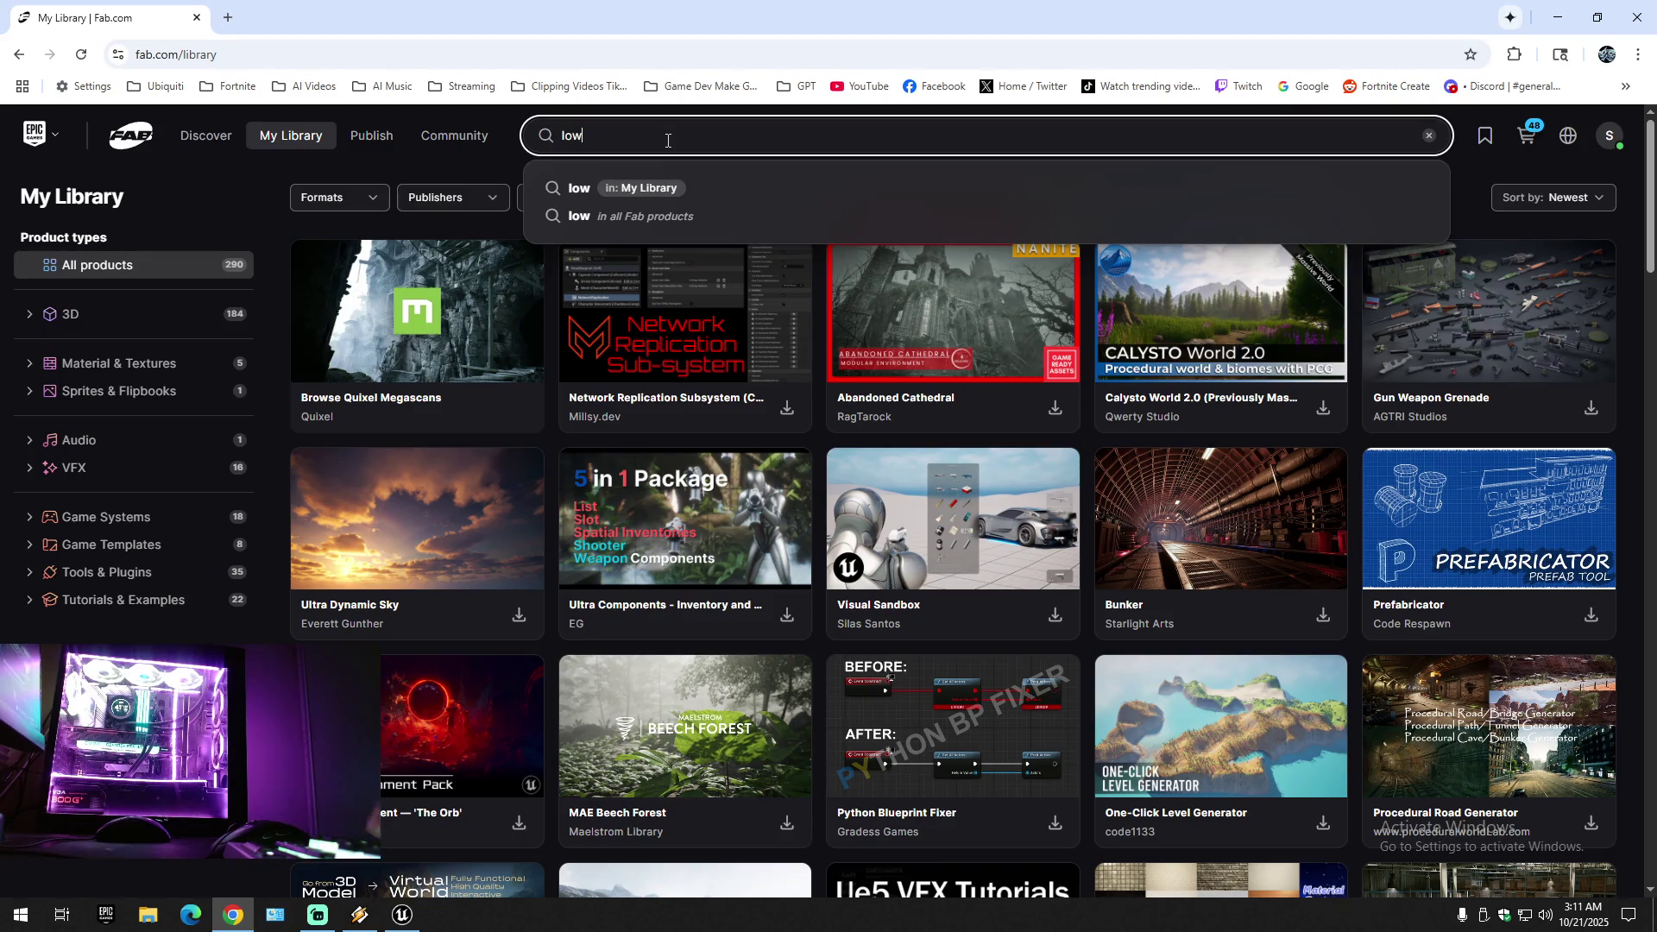
key("Return")
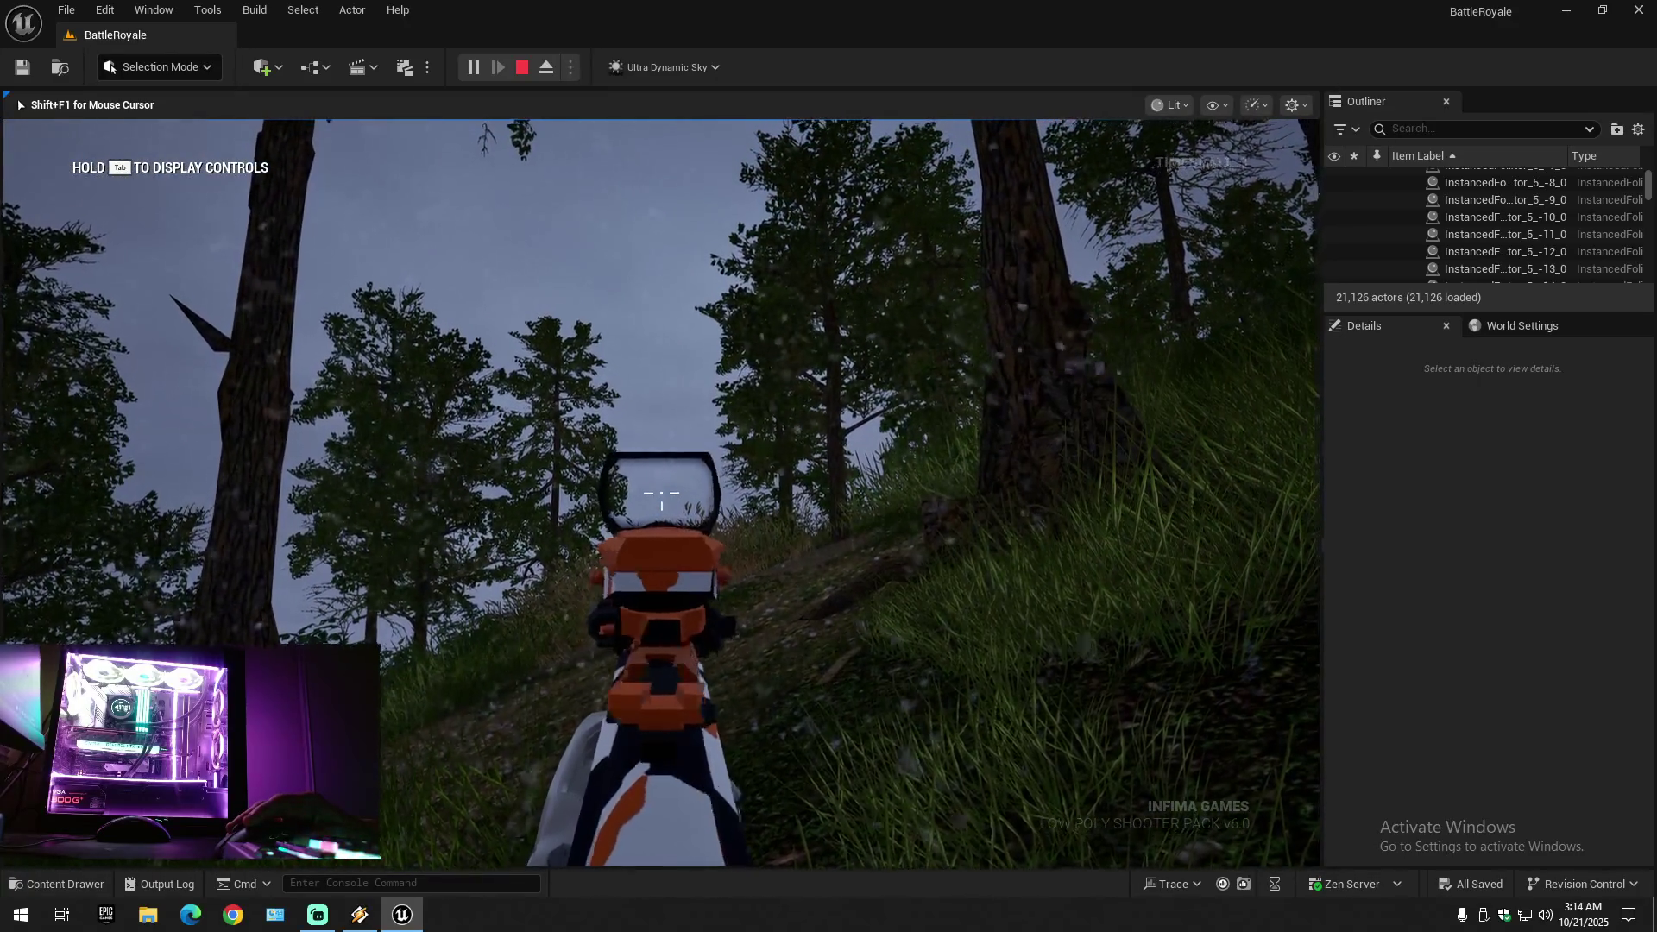
- Switch to an over-the-shoulder third-person view with V and aim the Low Poly Shooter rifle
key("v")
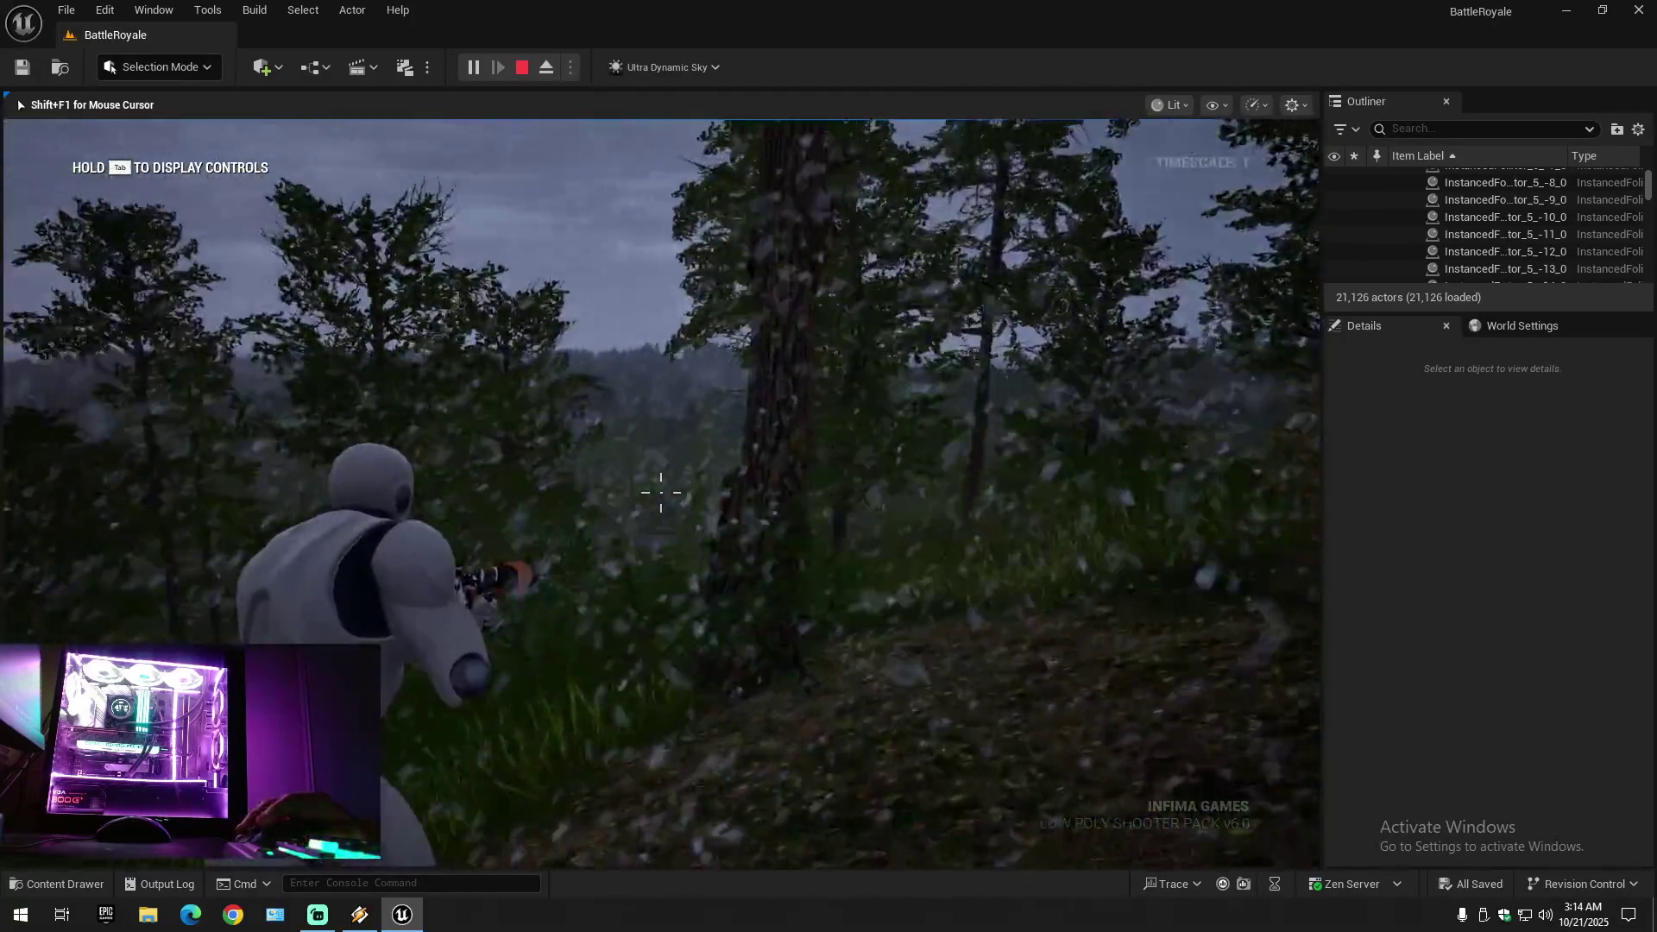
right_click(661, 492)
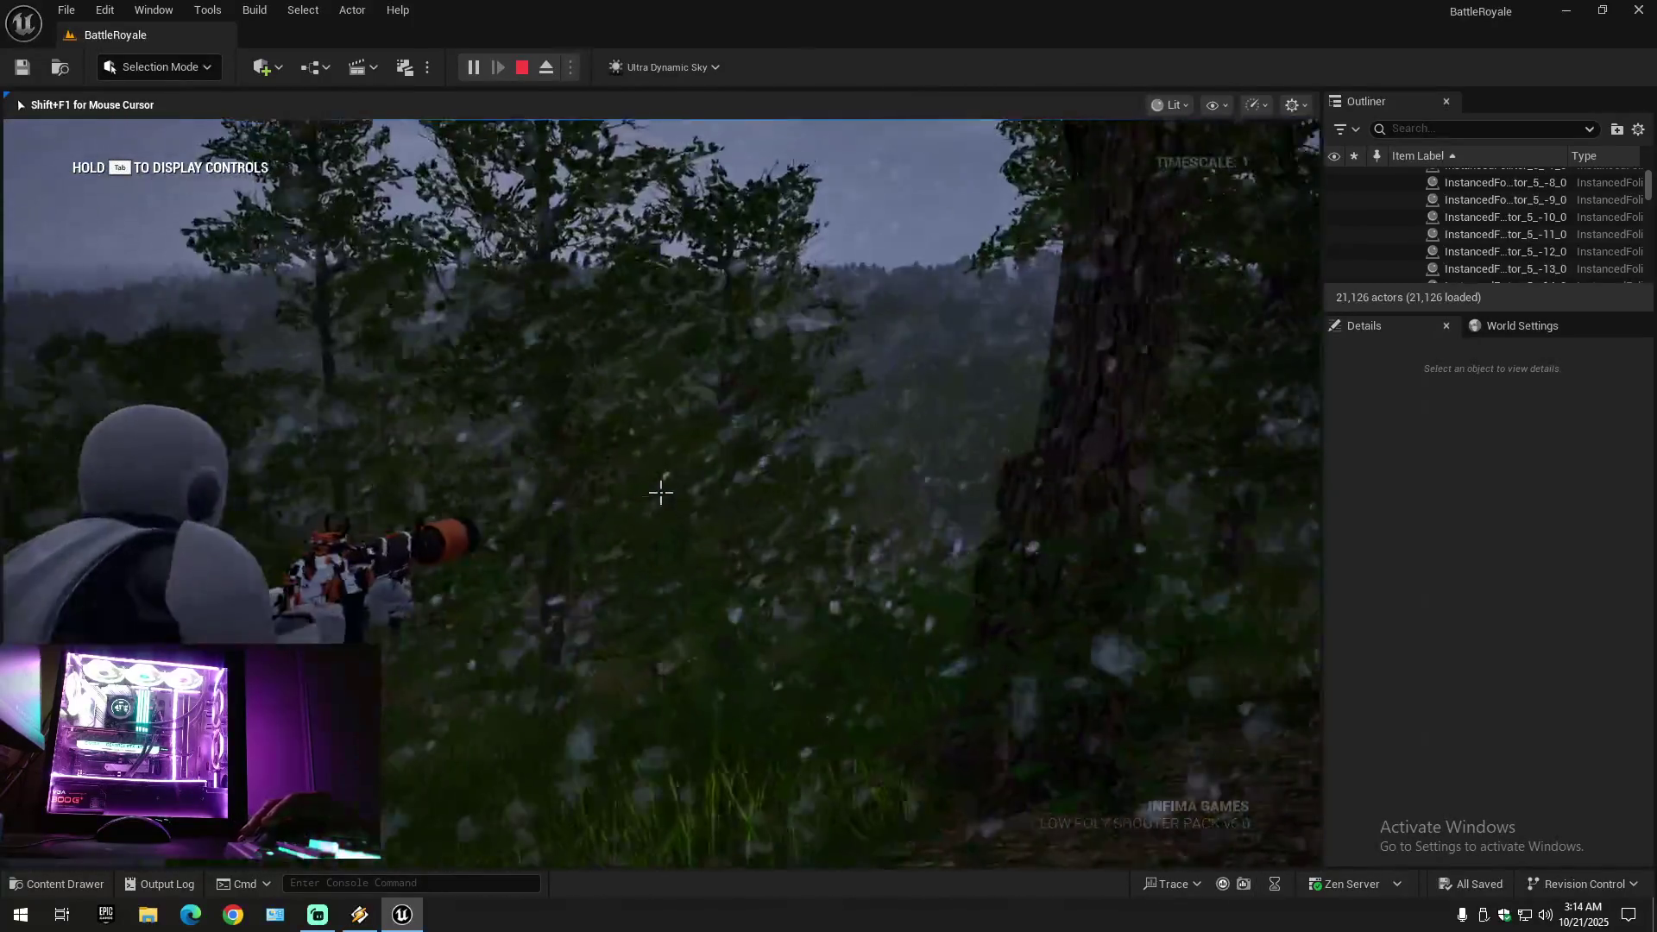